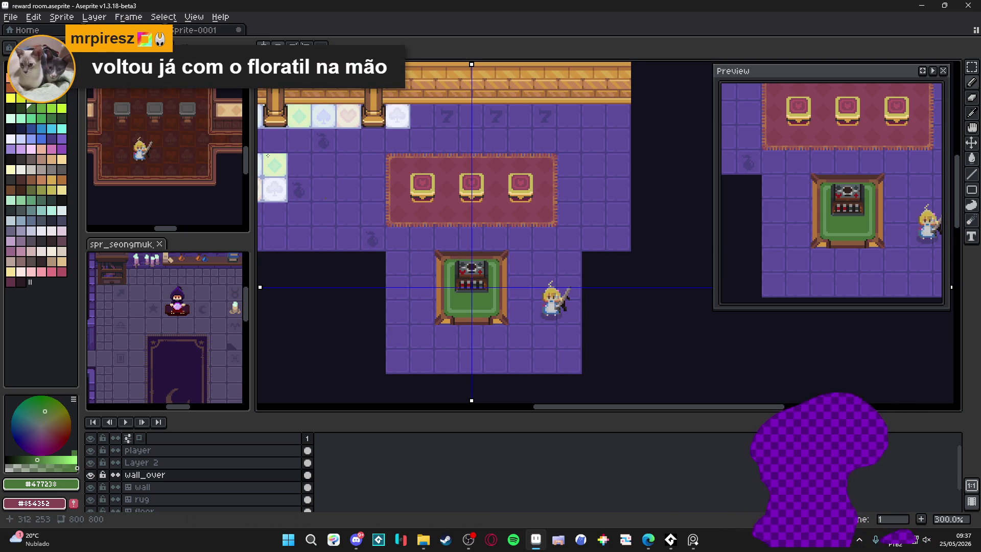
Turn off the mirror symmetry guides and pan the view toward the machine table.
key(alt+Tab)
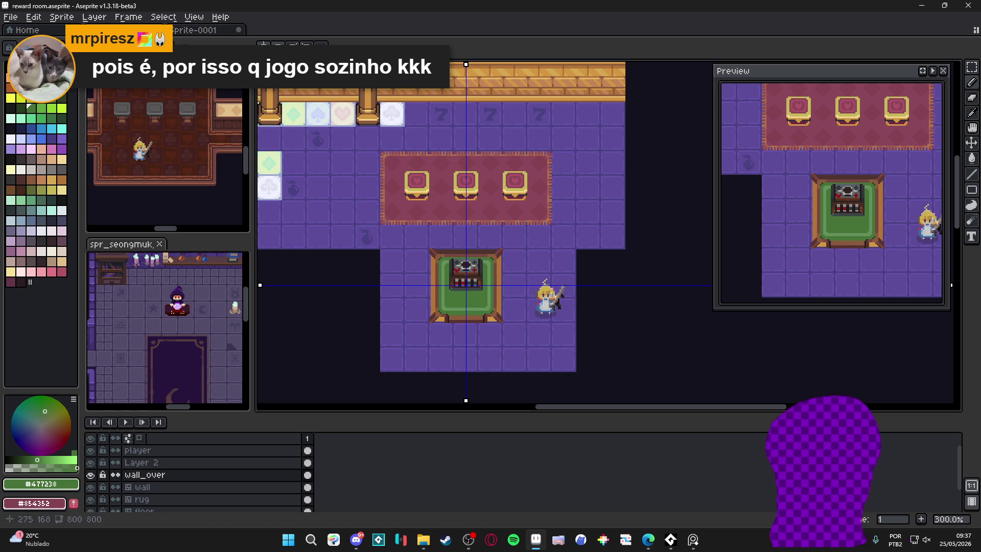
click(278, 44)
click(292, 44)
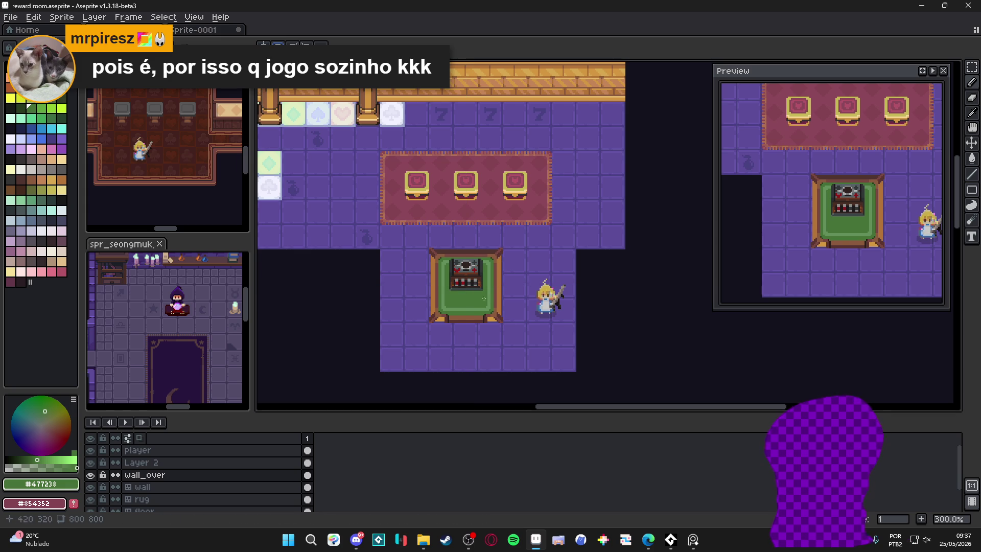
drag(481, 296, 485, 275)
scroll(446, 291, up, 2)
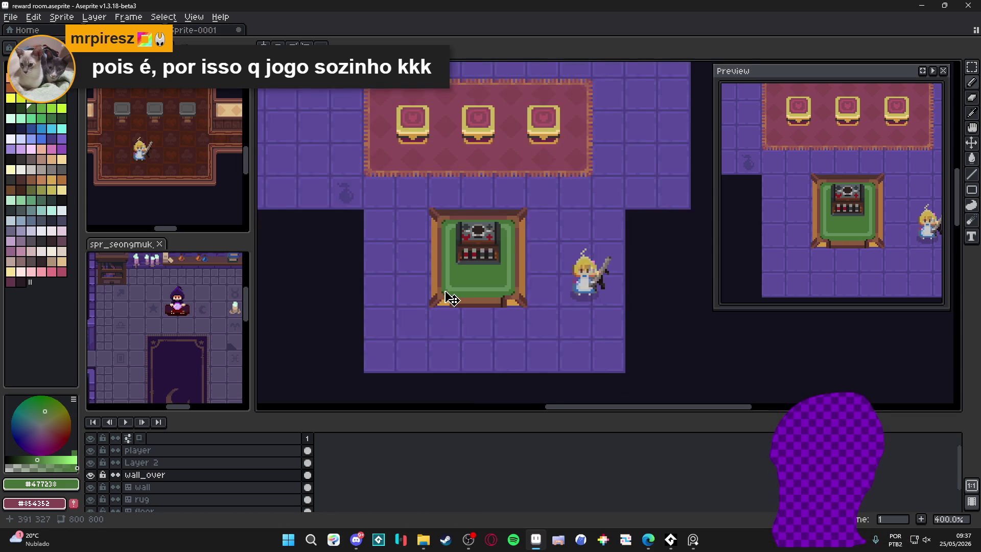
Re-enable vertical symmetry and draw a mirrored dark-brown stroke on the table feet.
scroll(510, 313, up, 4)
alt+click(511, 306)
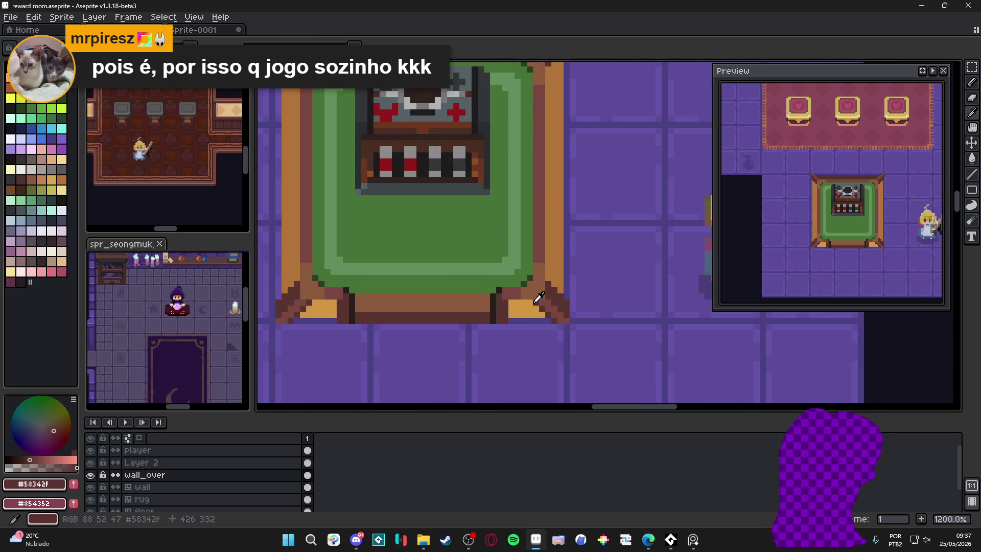
click(264, 48)
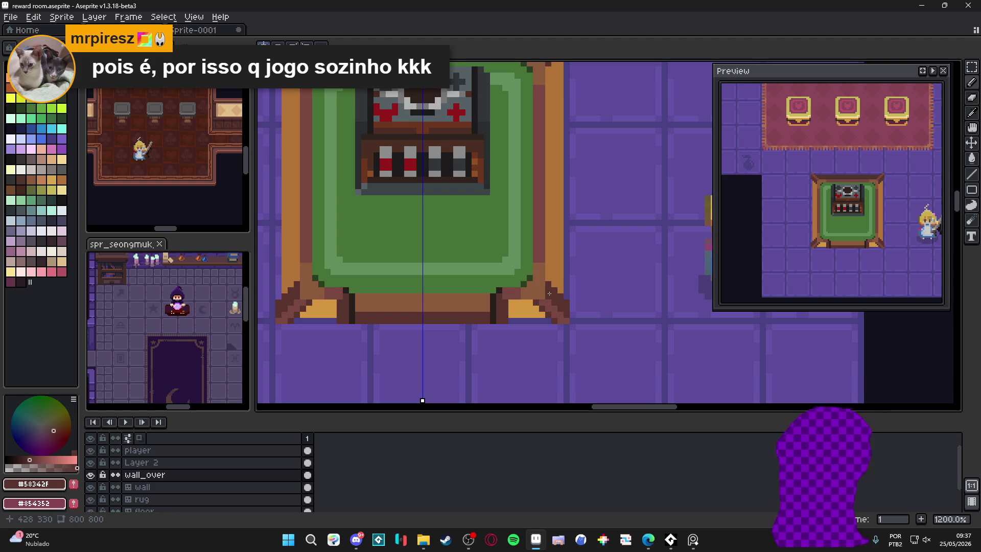
drag(530, 302, 510, 302)
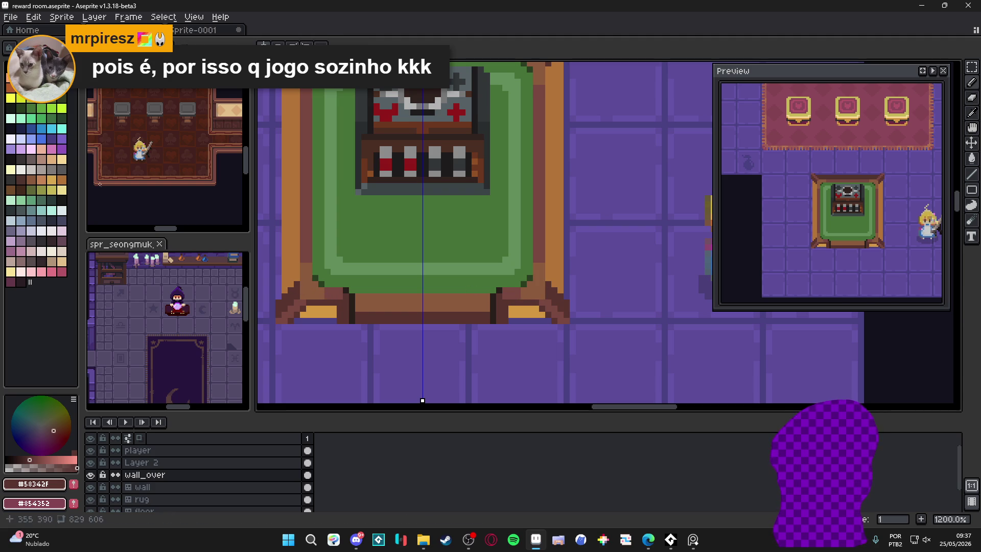
Choose a darker palette shade and draw a dark strip atop both table feet.
alt+click(110, 127)
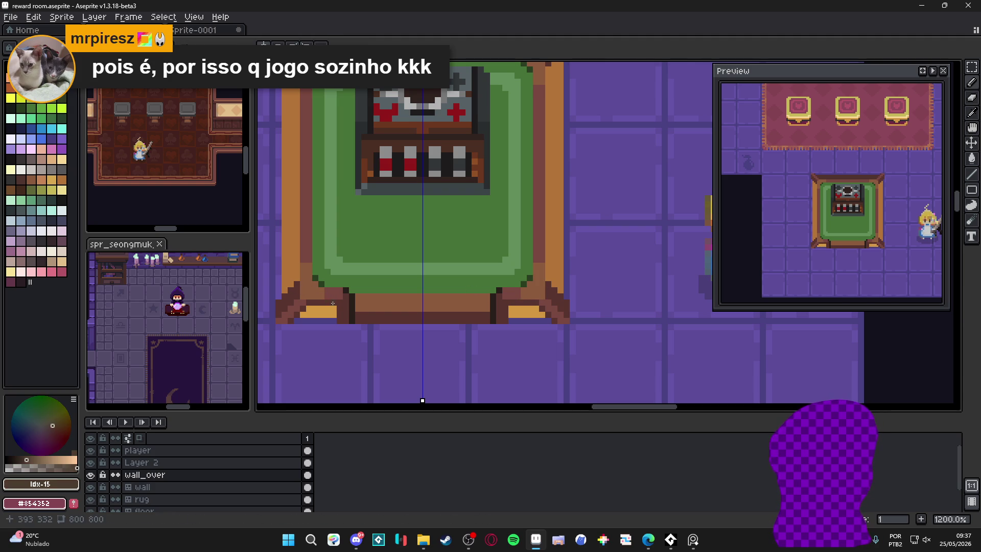
alt+click(332, 304)
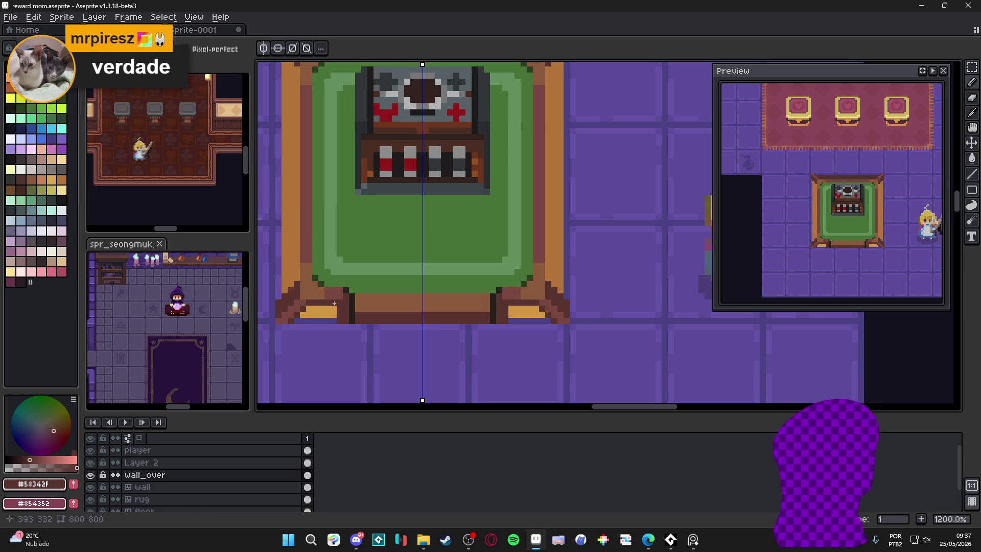
alt+click(331, 305)
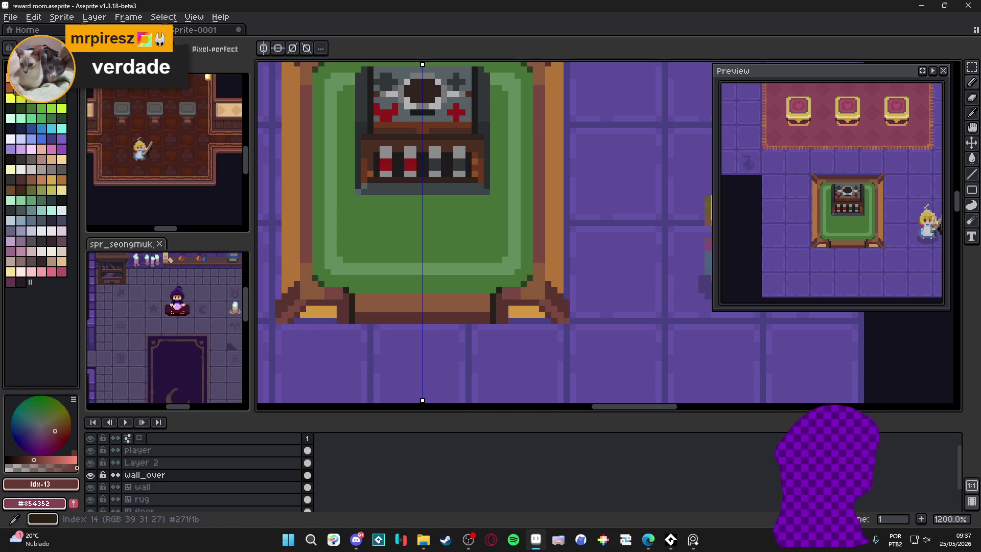
alt+click(333, 291)
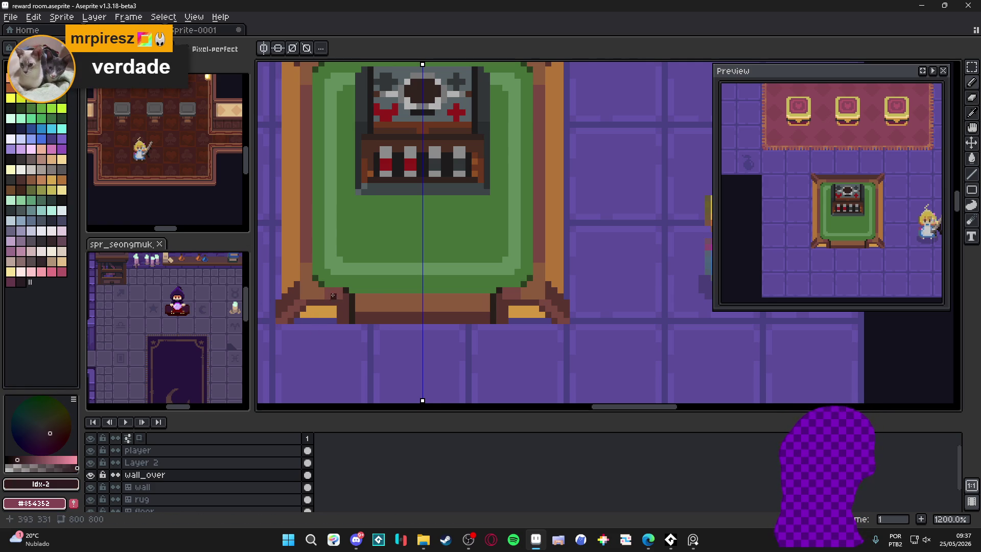
drag(333, 300, 306, 302)
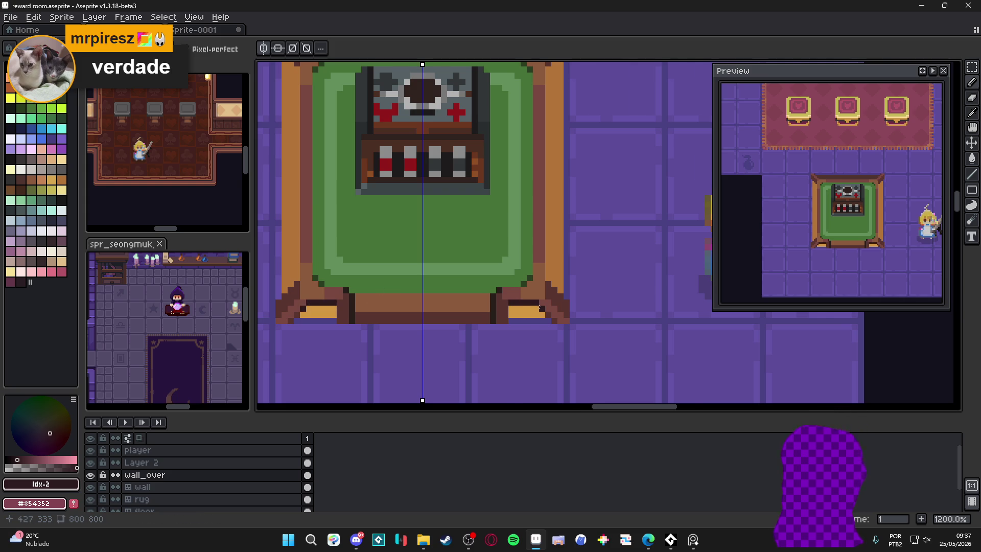
Pick the tan #b47538 and draw a tan line along both table feet.
scroll(539, 307, down, 4)
scroll(539, 298, up, 4)
alt+click(539, 298)
drag(507, 319, 532, 319)
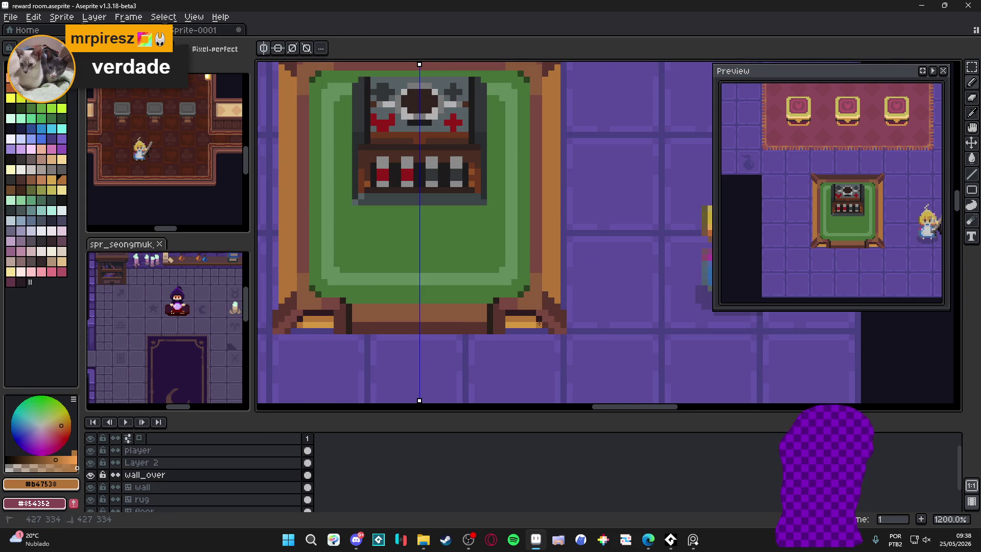
scroll(539, 329, down, 4)
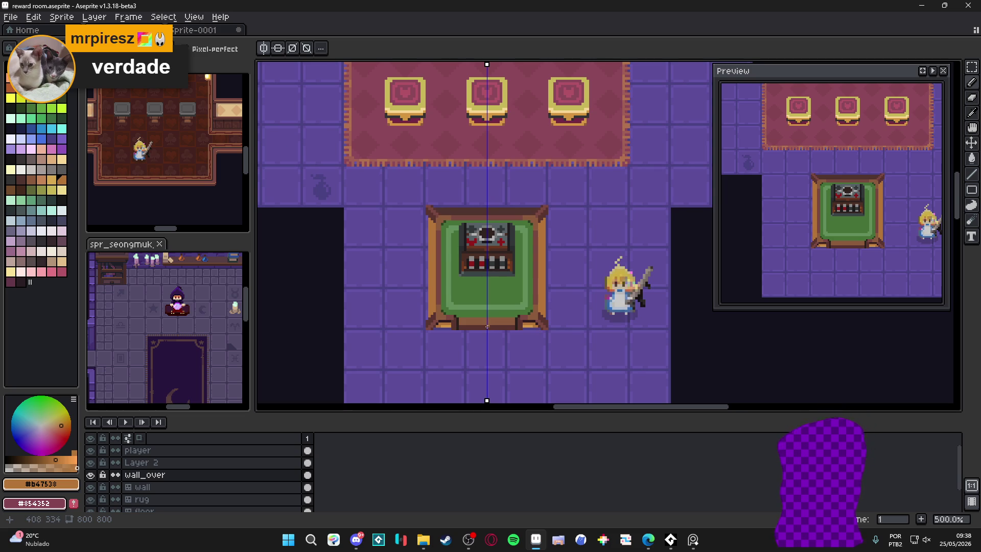
Paint dark-brown #58342f pixels above the table's left foot.
scroll(436, 312, up, 5)
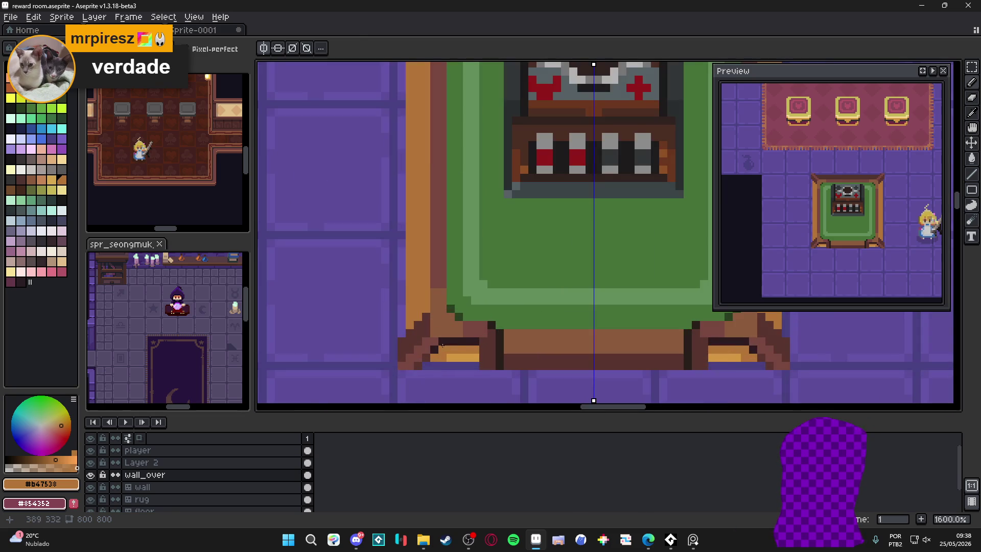
alt+click(430, 325)
click(426, 308)
click(425, 297)
scroll(425, 297, down, 4)
scroll(425, 297, up, 4)
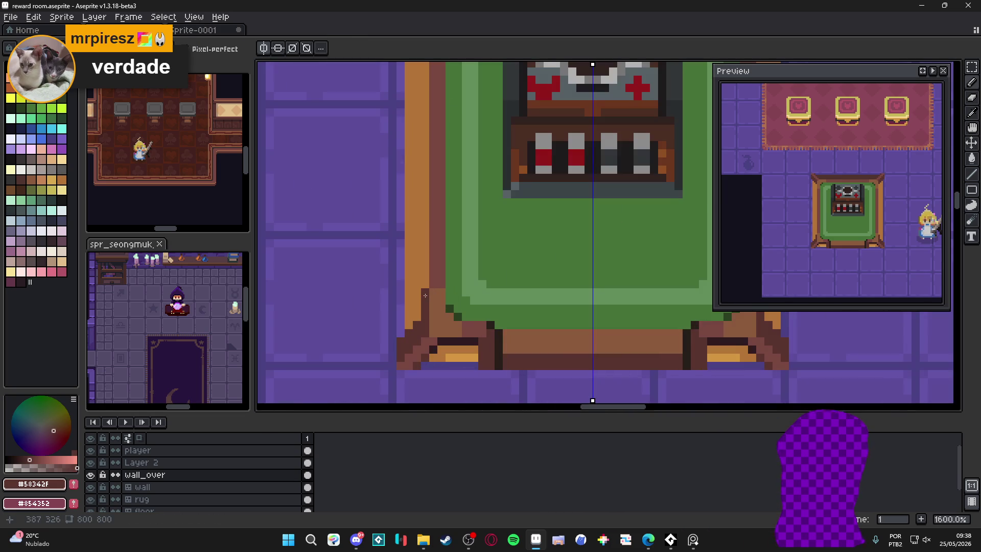
scroll(426, 295, down, 4)
scroll(426, 295, up, 4)
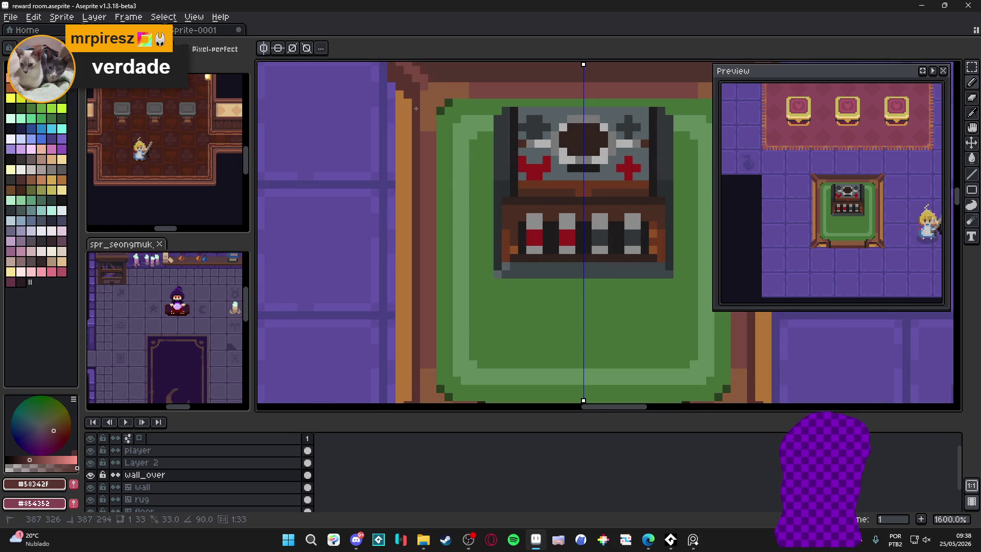
scroll(425, 129, down, 4)
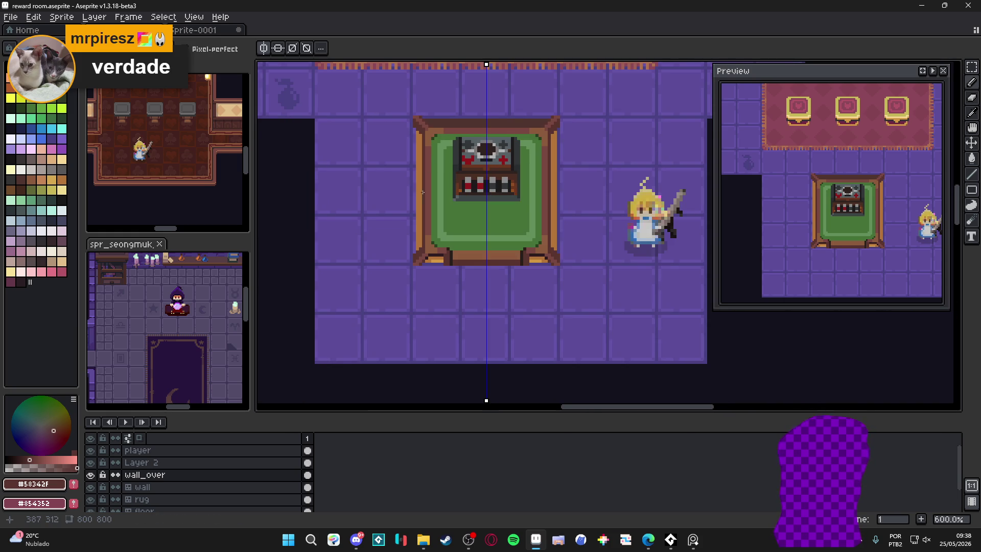
scroll(423, 193, down, 2)
scroll(444, 225, right, 1)
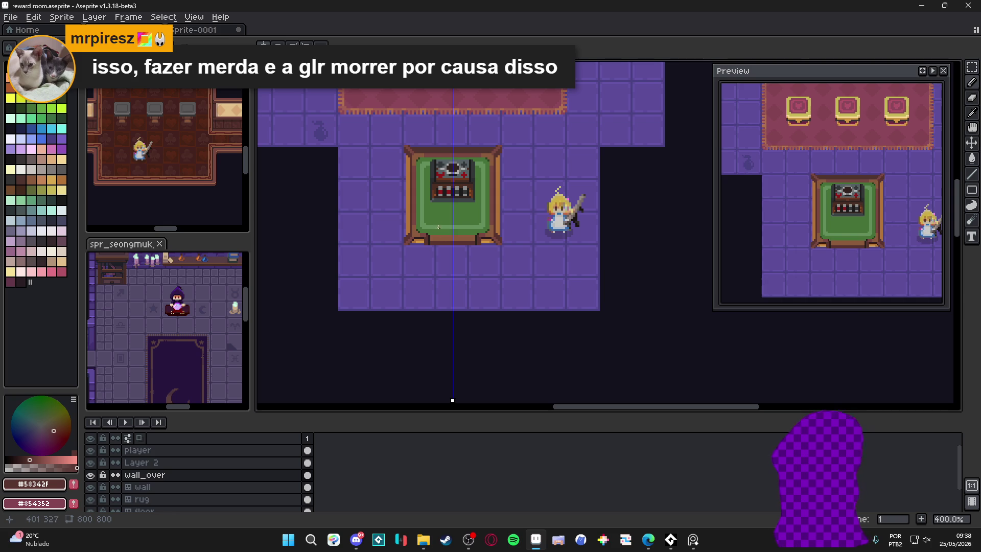
scroll(409, 190, up, 6)
Paint a column in palette colour 68 up the table's left edge.
click(61, 180)
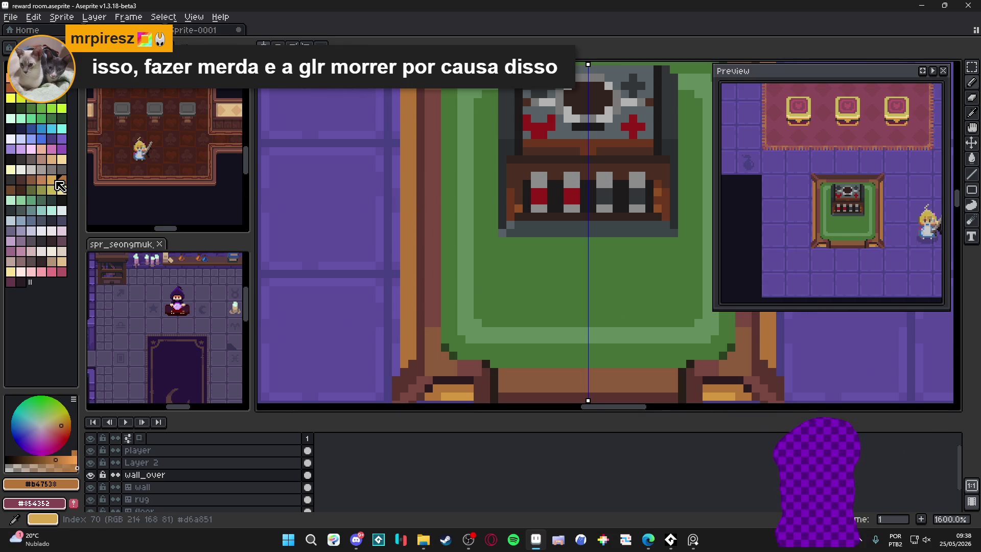
click(31, 179)
drag(412, 225, 413, 184)
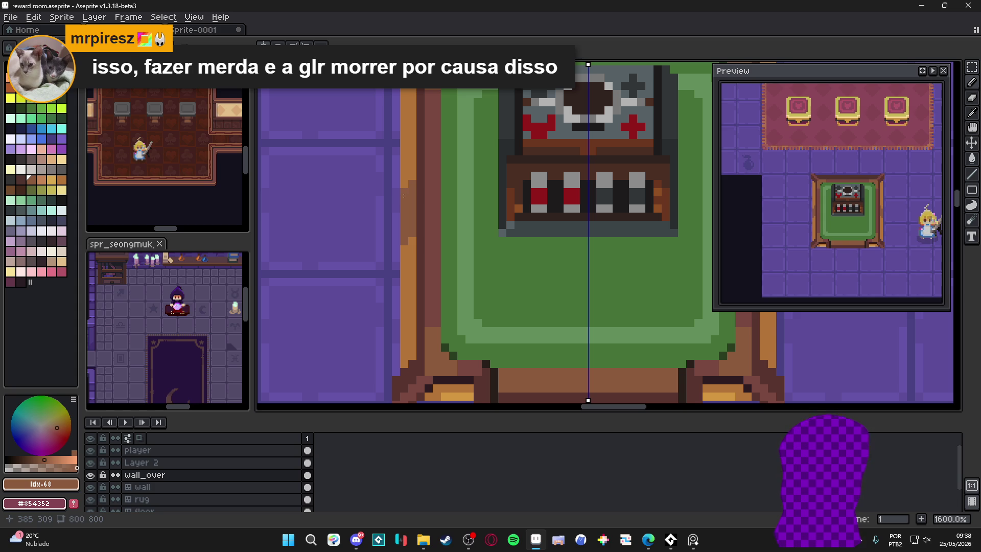
drag(412, 177, 404, 184)
Undo the last pencil stroke and switch to the marquee tool.
scroll(412, 168, down, 3)
scroll(424, 258, up, 3)
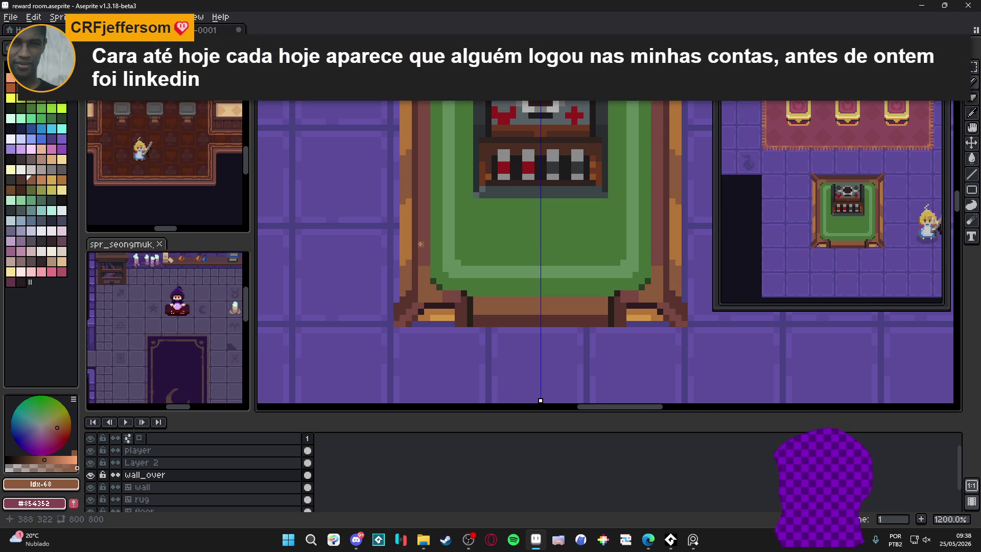
scroll(421, 243, down, 3)
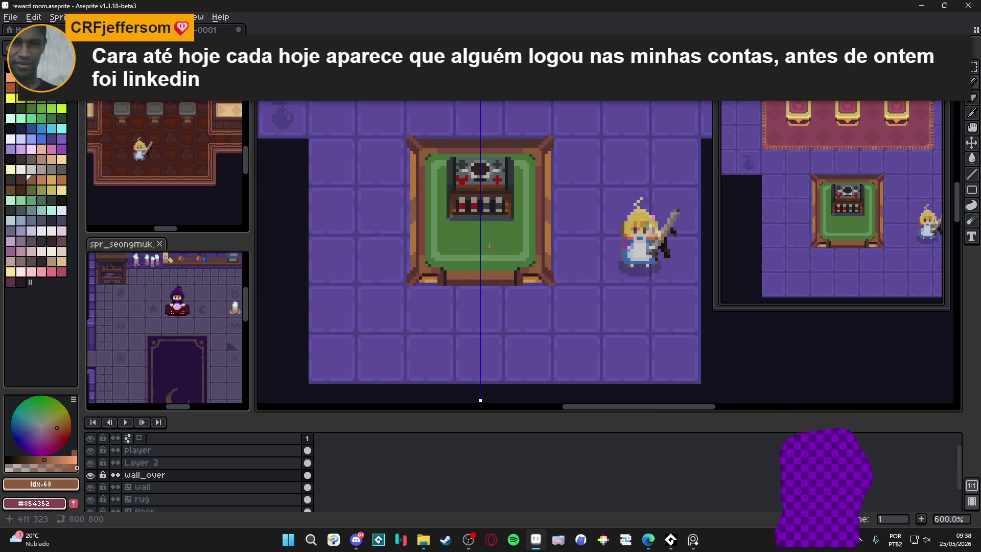
scroll(536, 233, down, 1)
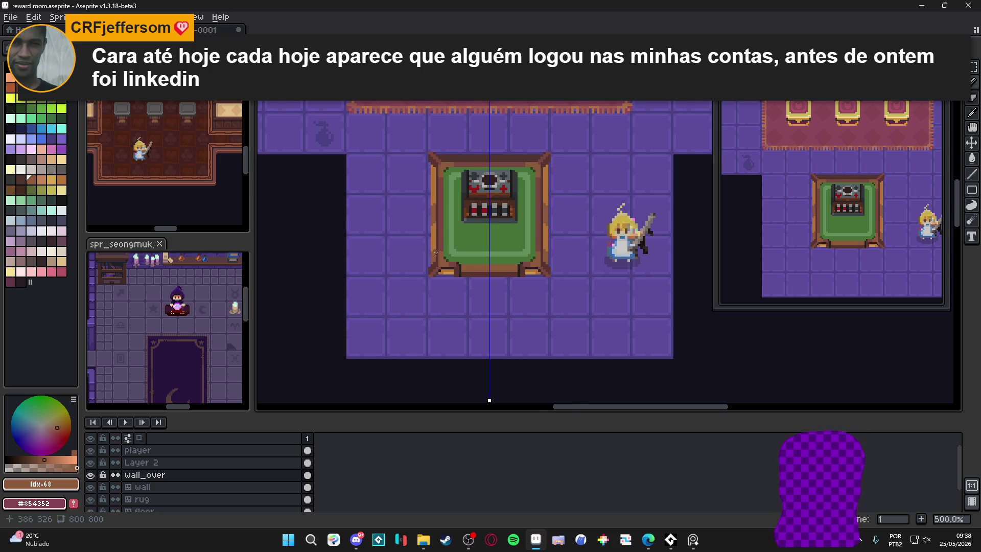
scroll(435, 252, up, 1)
key(ctrl+z)
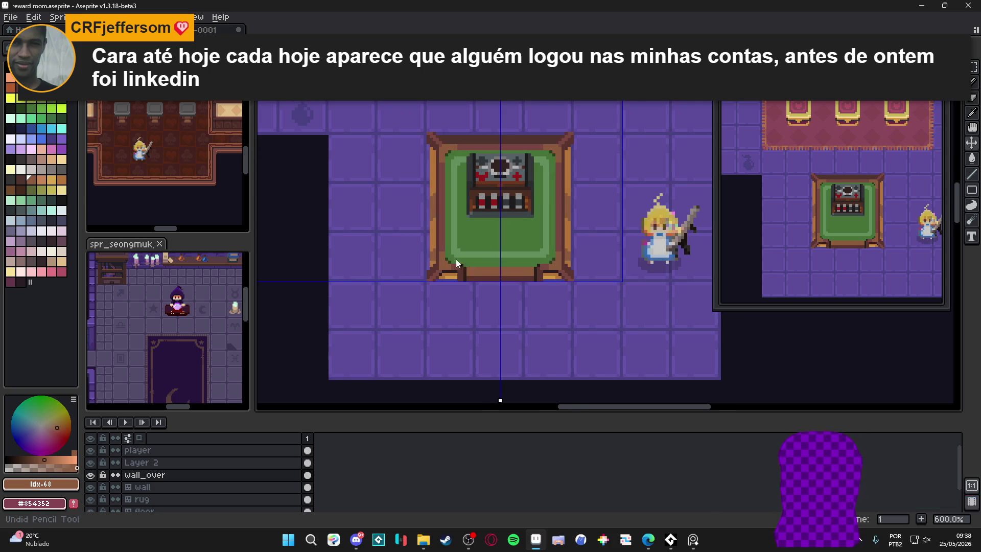
key(m)
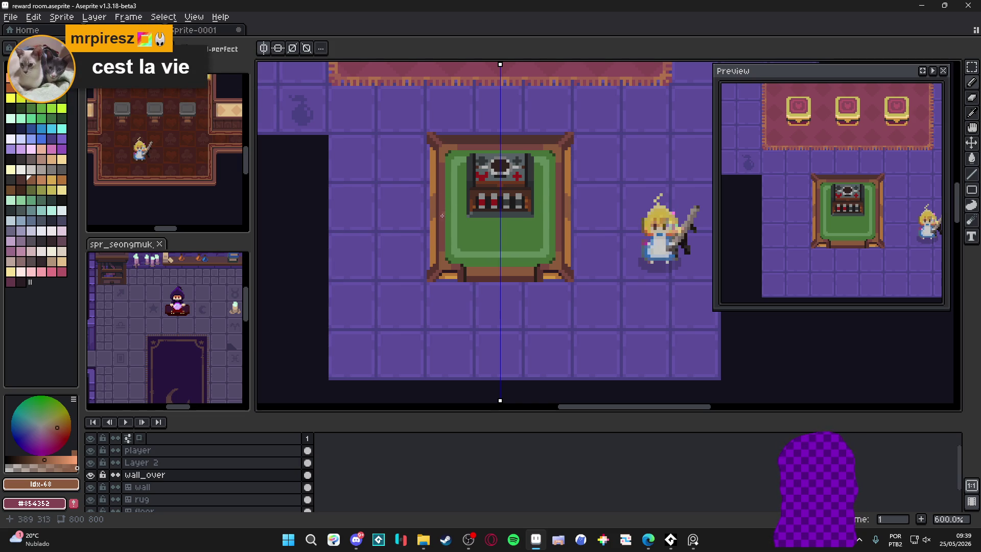
Sample the near-black #2d1b1c, then the brown #8c5b3c from the table edge.
drag(523, 264, 490, 249)
alt+click(401, 154)
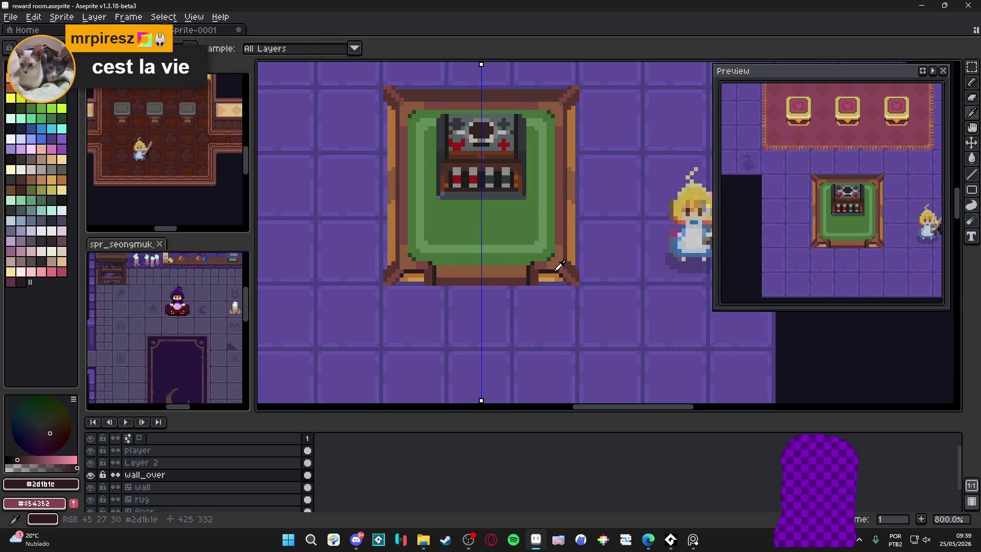
scroll(401, 154, up, 4)
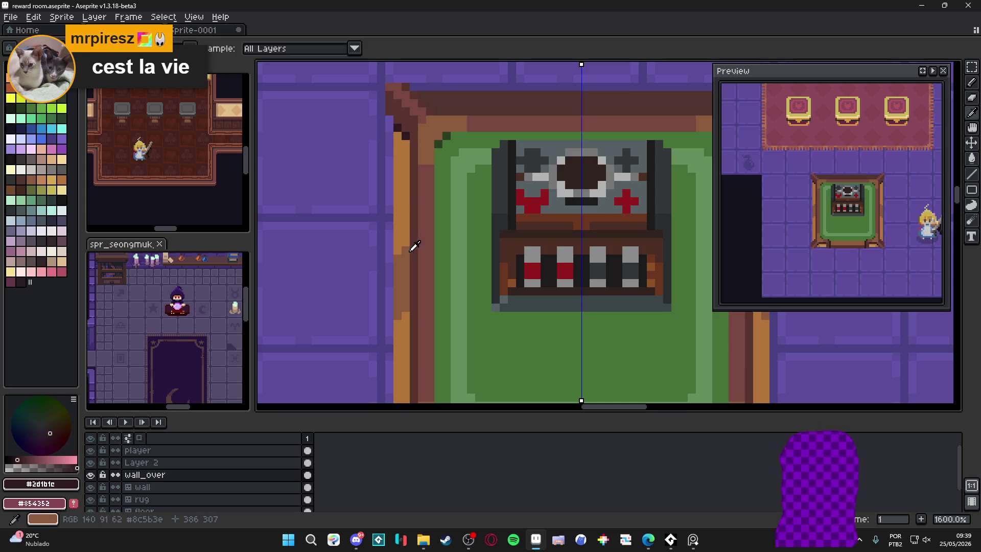
alt+click(414, 235)
scroll(415, 199, down, 5)
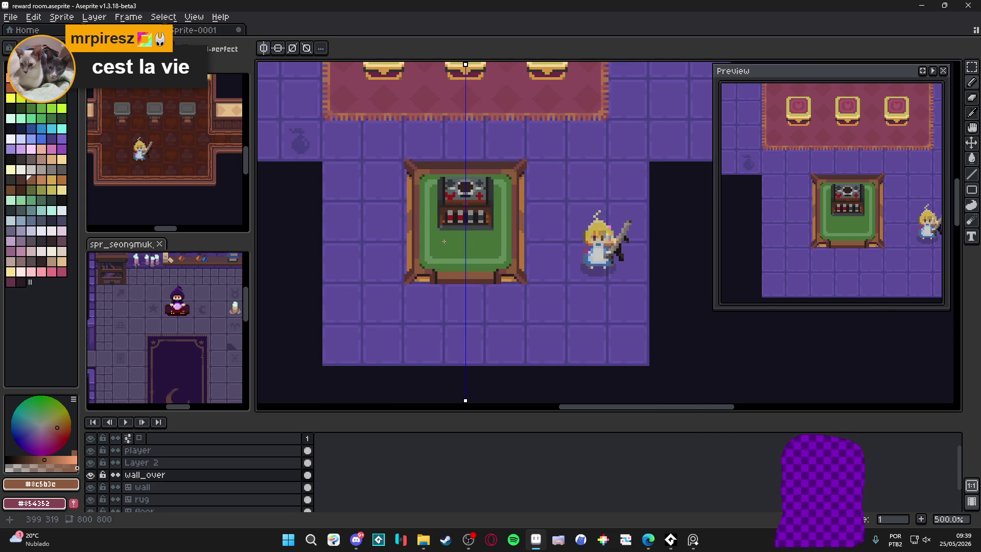
scroll(444, 240, down, 1)
Undo the previous stroke and paint a light tan highlight along the table's bottom edge.
key(ctrl+z)
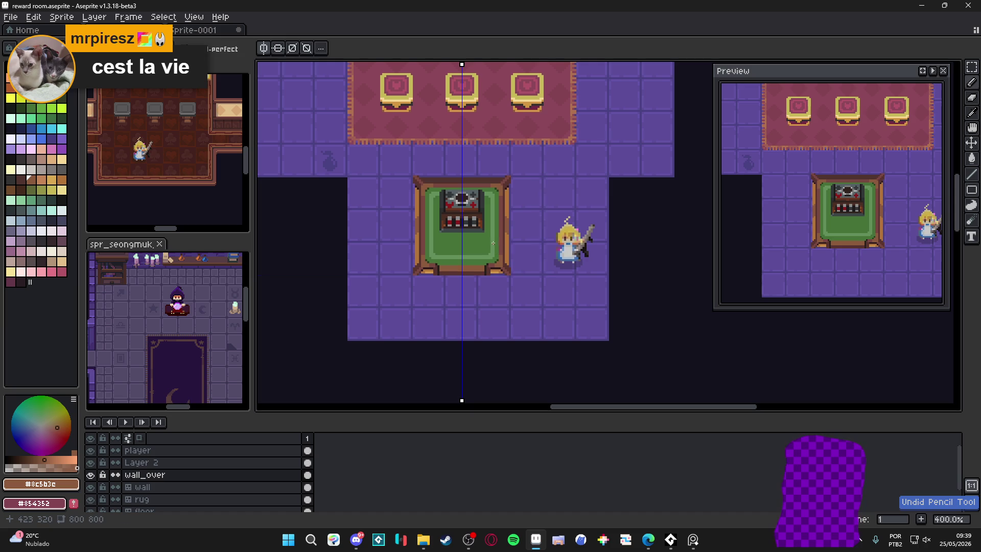
scroll(487, 248, up, 3)
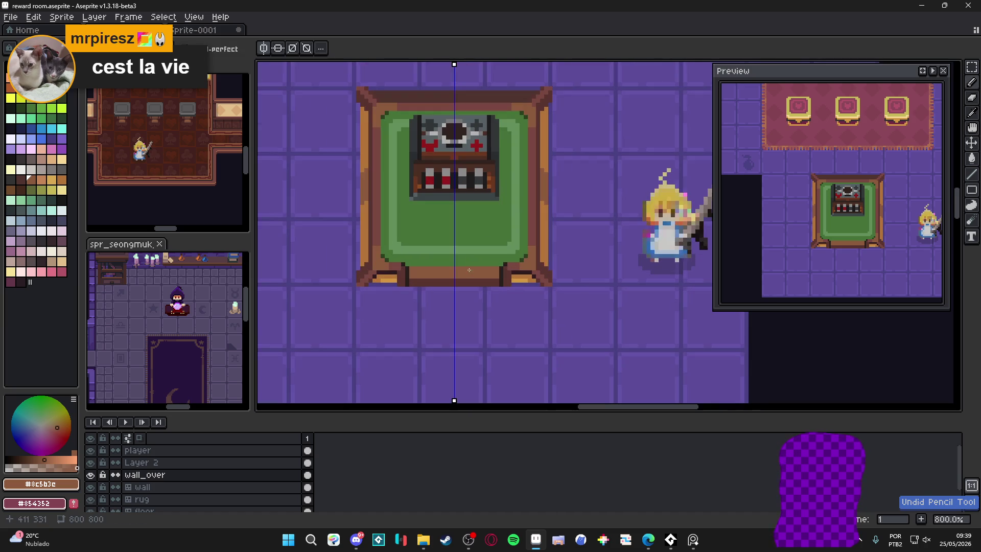
scroll(467, 272, up, 2)
click(41, 179)
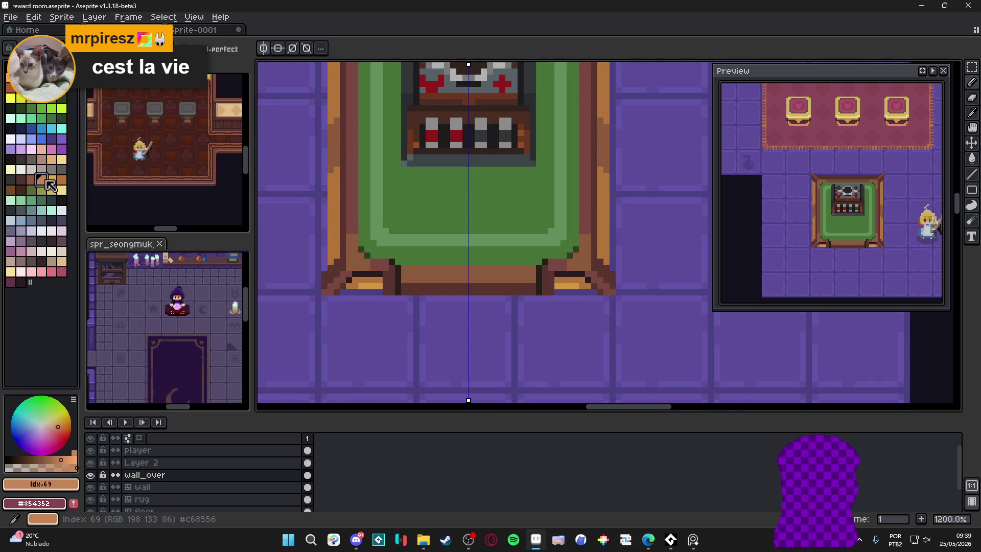
scroll(383, 280, up, 3)
mouse_move(448, 283)
mouse_down()
mouse_move(694, 283)
mouse_move(446, 278)
mouse_up()
Zoom and pan the view to show more of the room.
scroll(468, 272, down, 8)
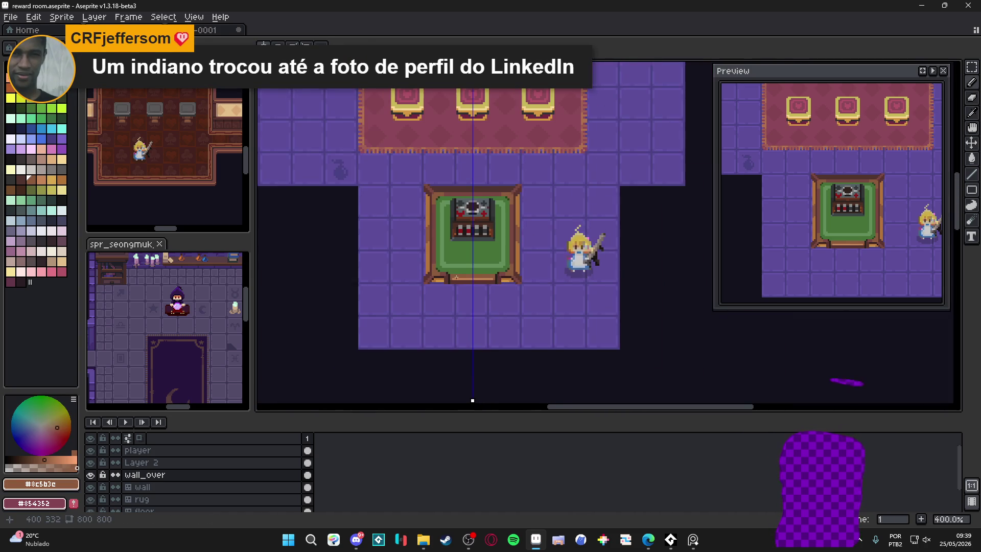
scroll(468, 273, down, 3)
scroll(483, 284, up, 3)
scroll(483, 284, up, 1)
scroll(468, 281, down, 1)
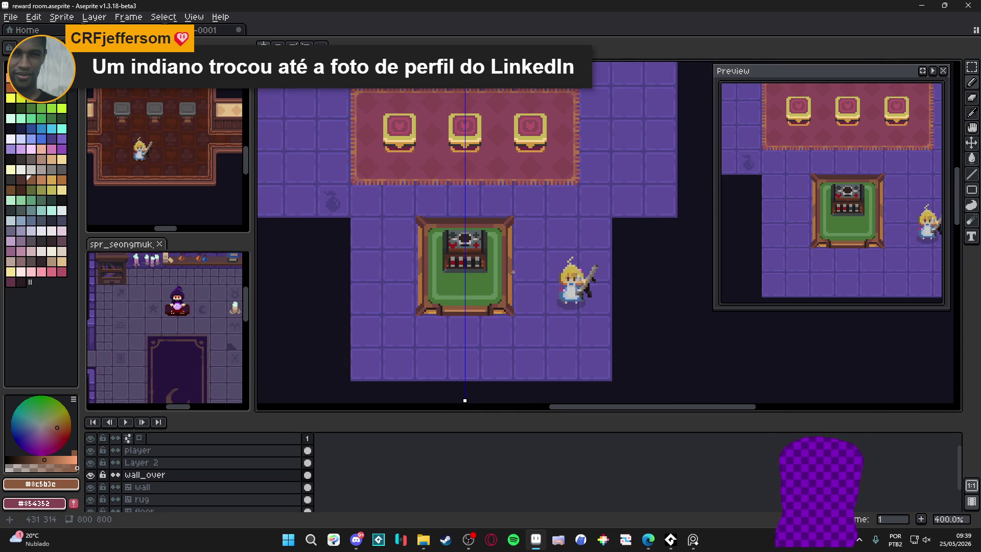
scroll(513, 272, down, 1)
drag(533, 268, 514, 262)
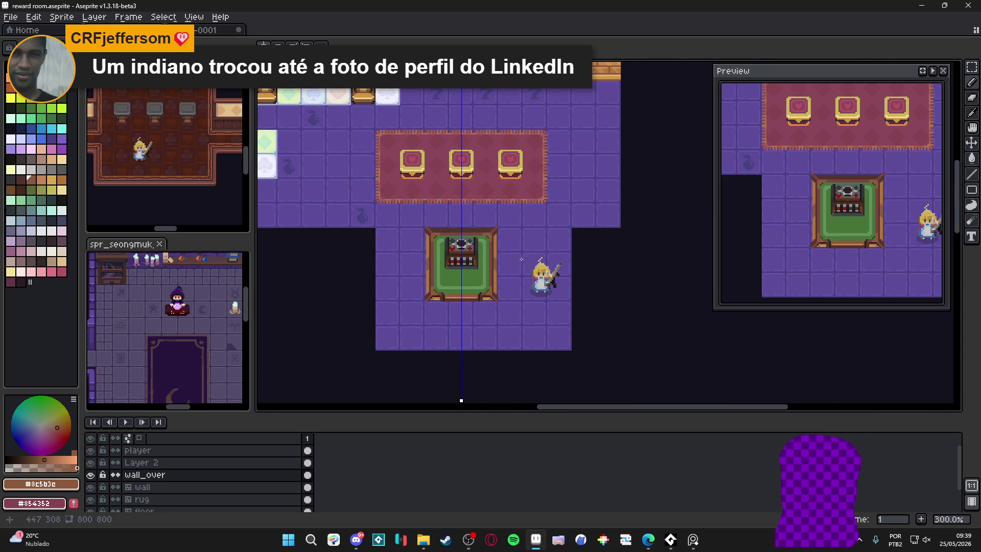
scroll(528, 224, up, 1)
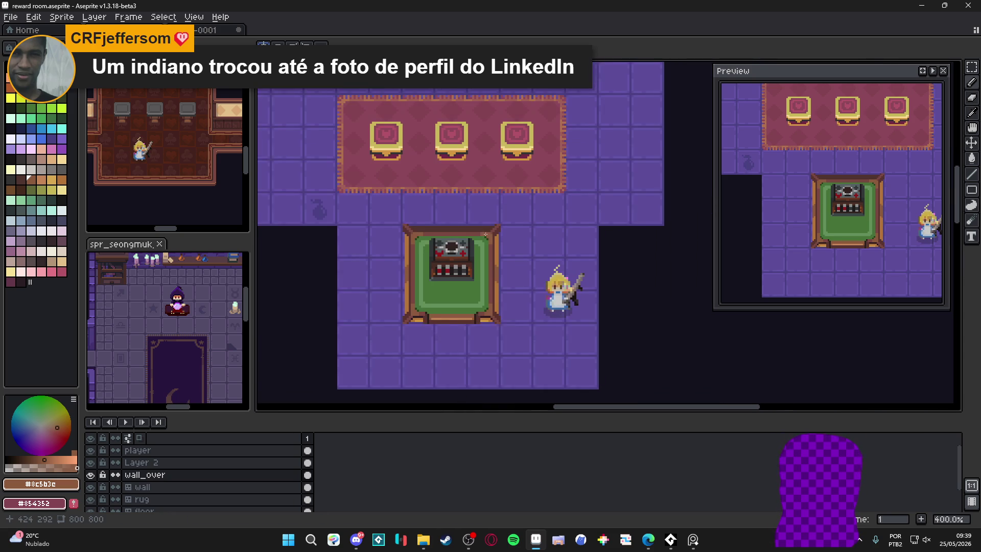
scroll(472, 234, down, 1)
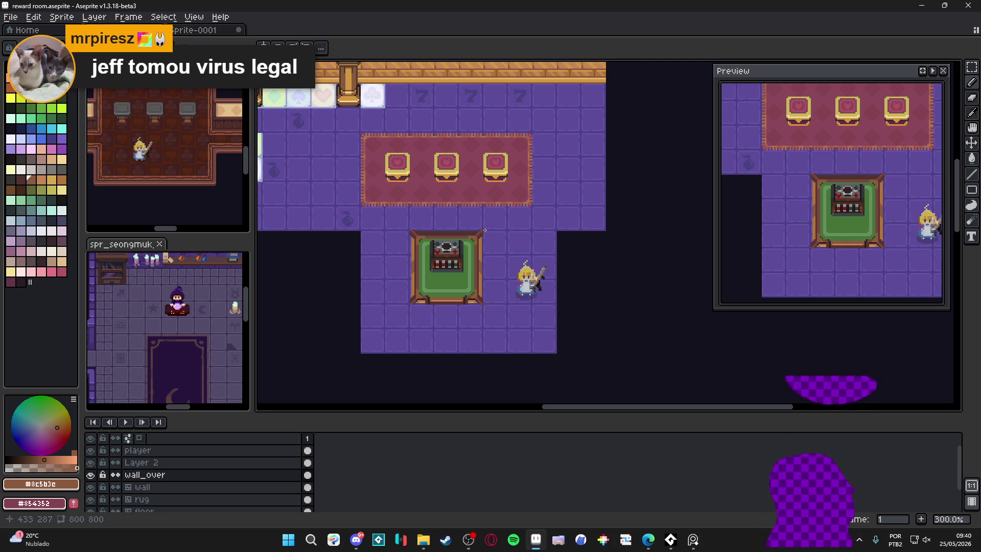
click(360, 546)
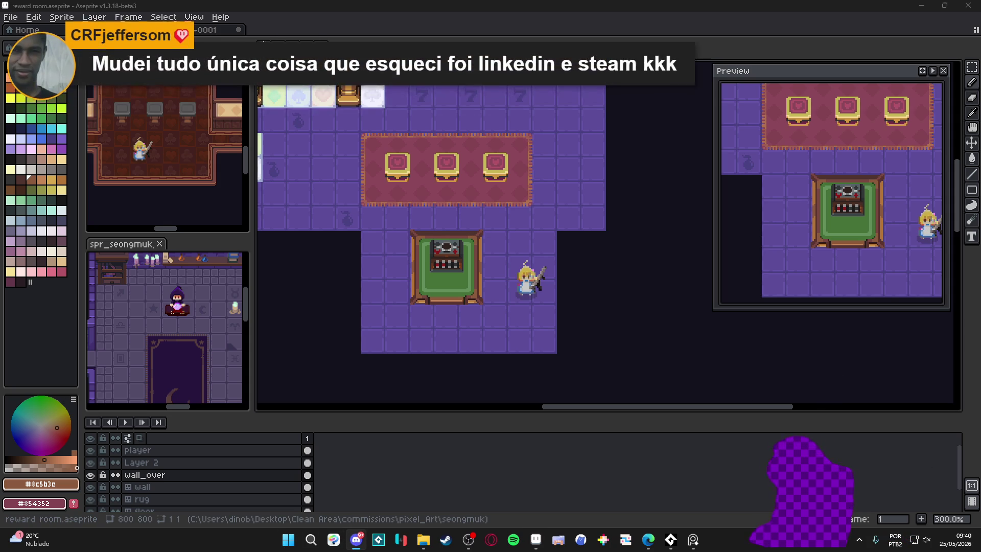
key(alt+Tab)
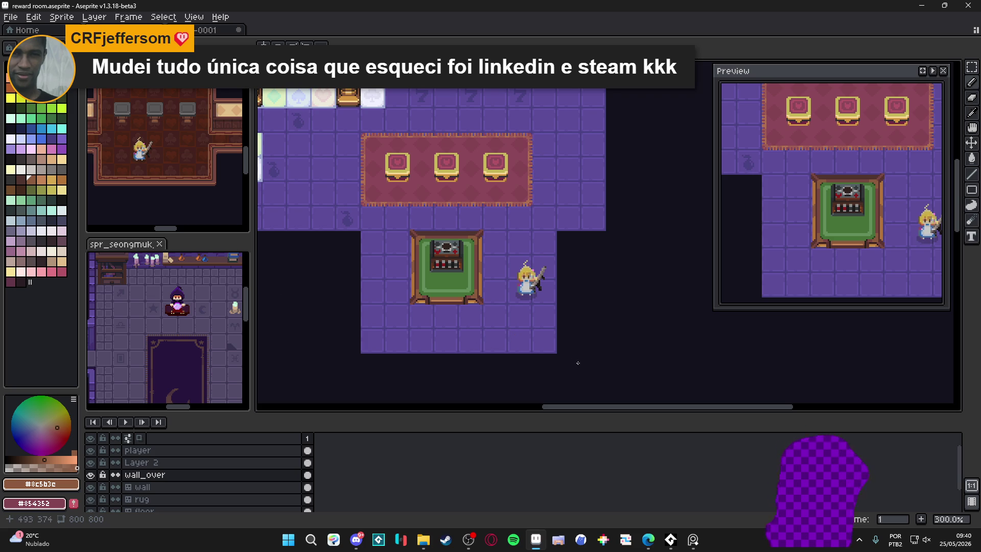
ctrl+click(549, 340)
Select the rightmost column of floor tiles and delete it.
drag(549, 253, 552, 350)
key(Delete)
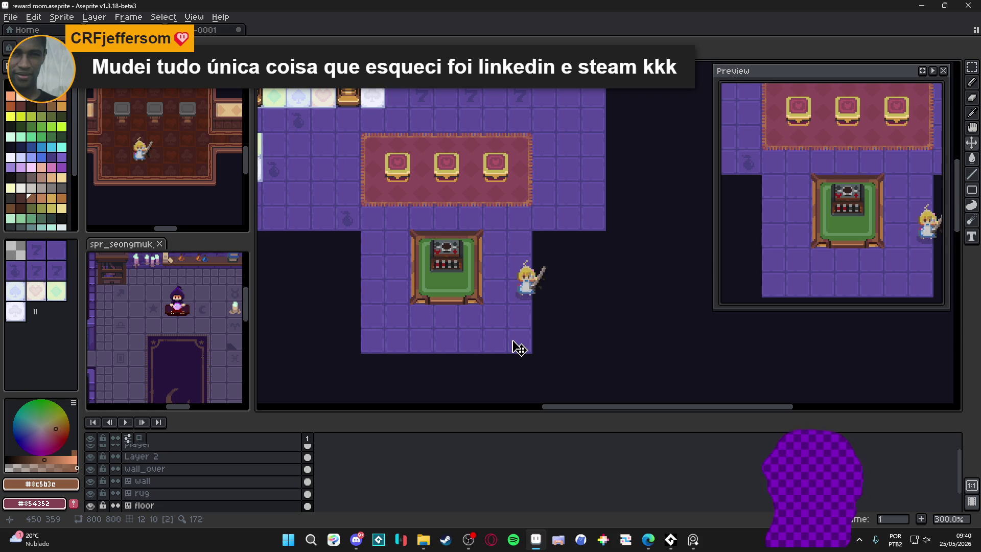
scroll(516, 346, up, 2)
scroll(500, 324, up, 2)
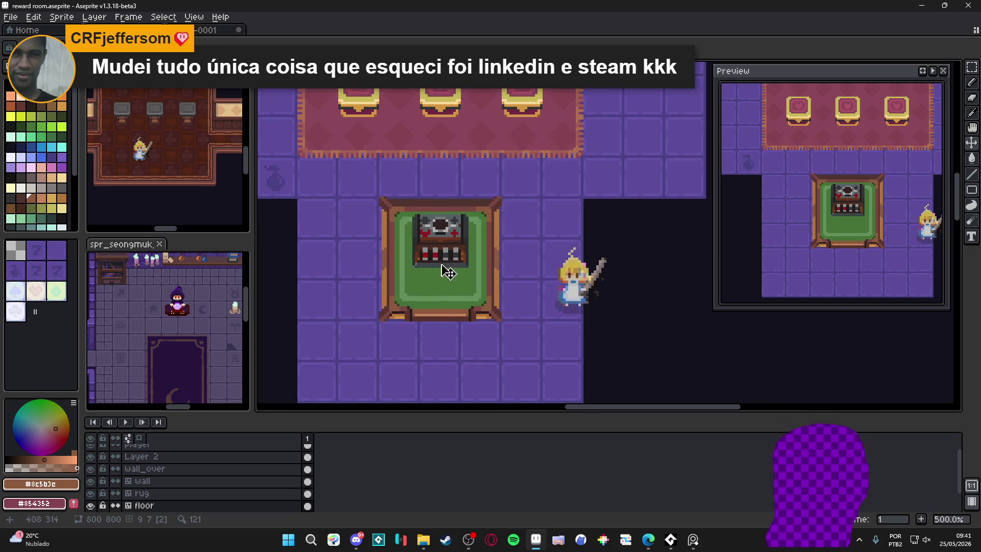
On Layer 2, select the machine sprite, show the pixel grid, then deselect.
ctrl+click(446, 260)
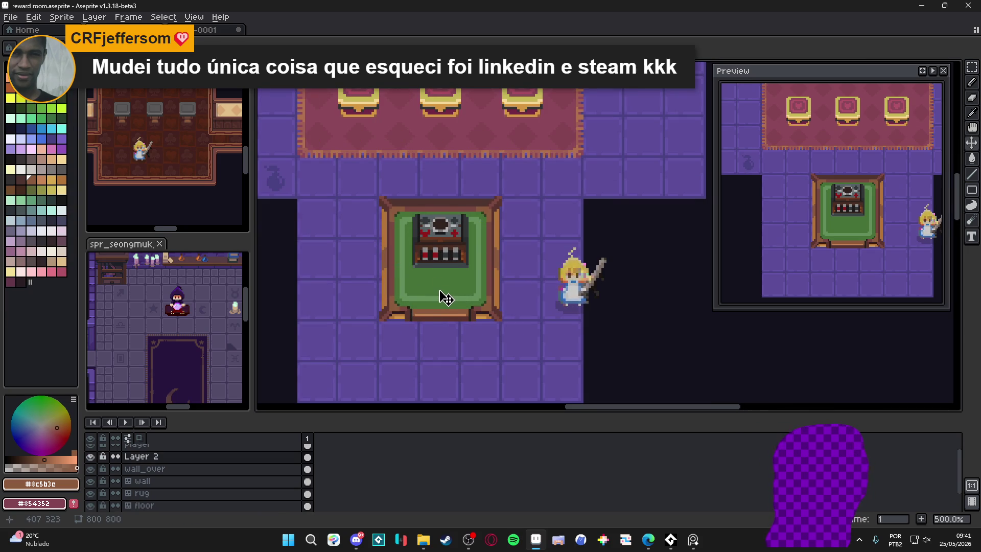
scroll(446, 298, down, 1)
scroll(447, 339, down, 1)
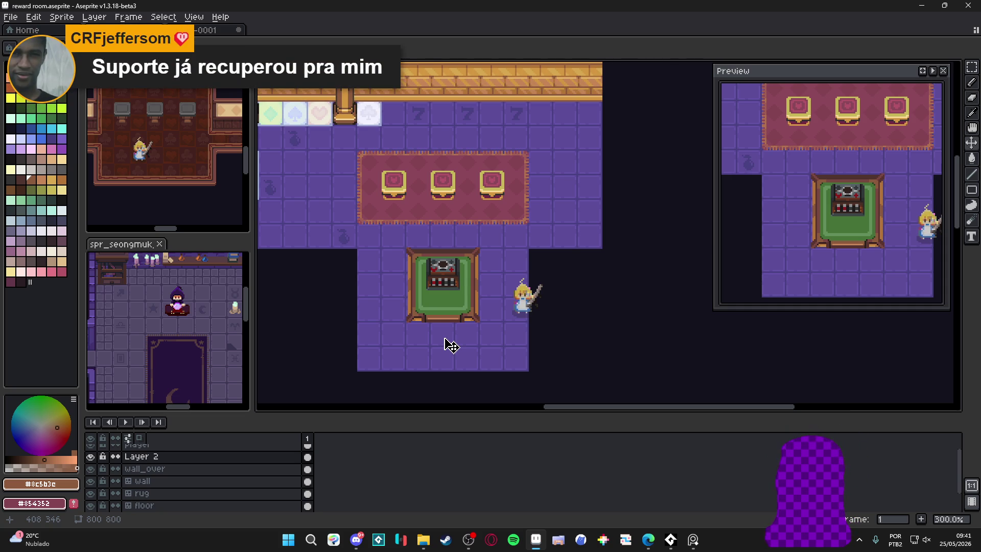
scroll(442, 304, up, 2)
drag(414, 238, 469, 291)
key(ctrl+apostrophe)
key(ctrl+d)
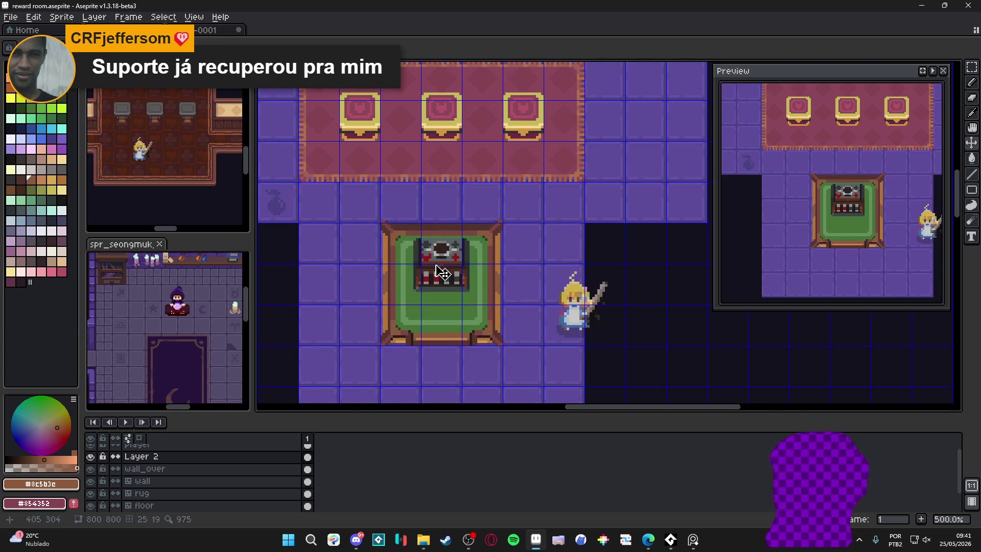
Marquee-select the character sprite on the player layer.
scroll(442, 274, down, 2)
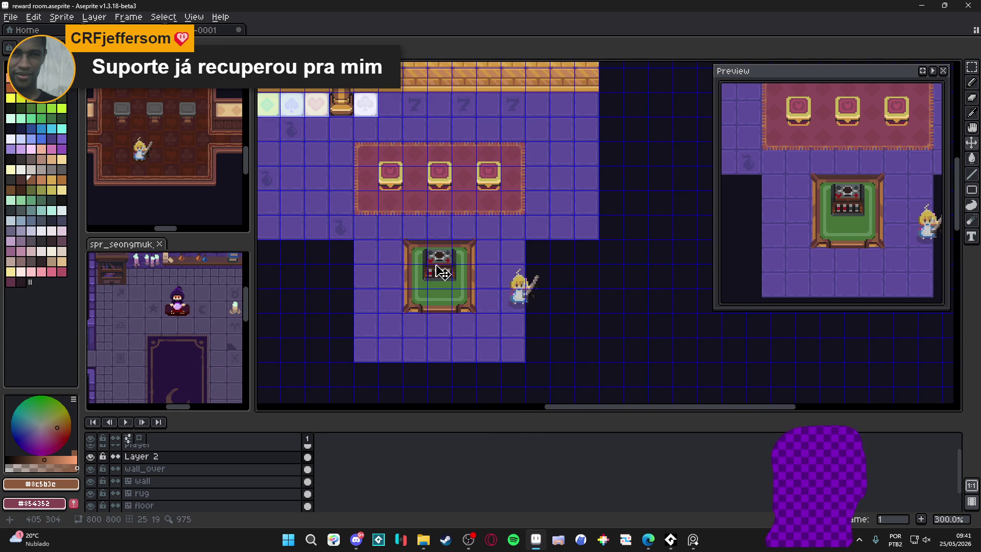
scroll(522, 301, up, 2)
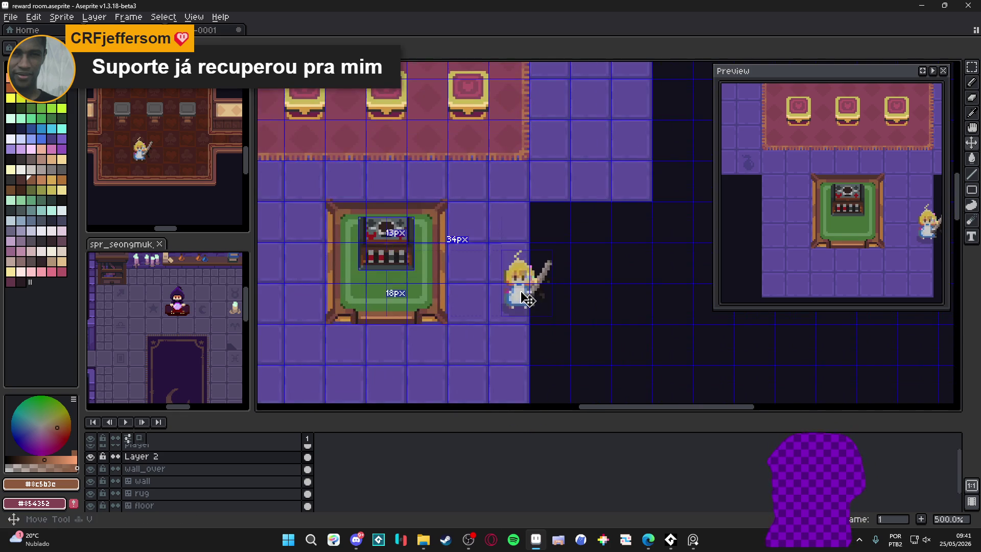
click(528, 300)
key(m)
drag(569, 244, 489, 345)
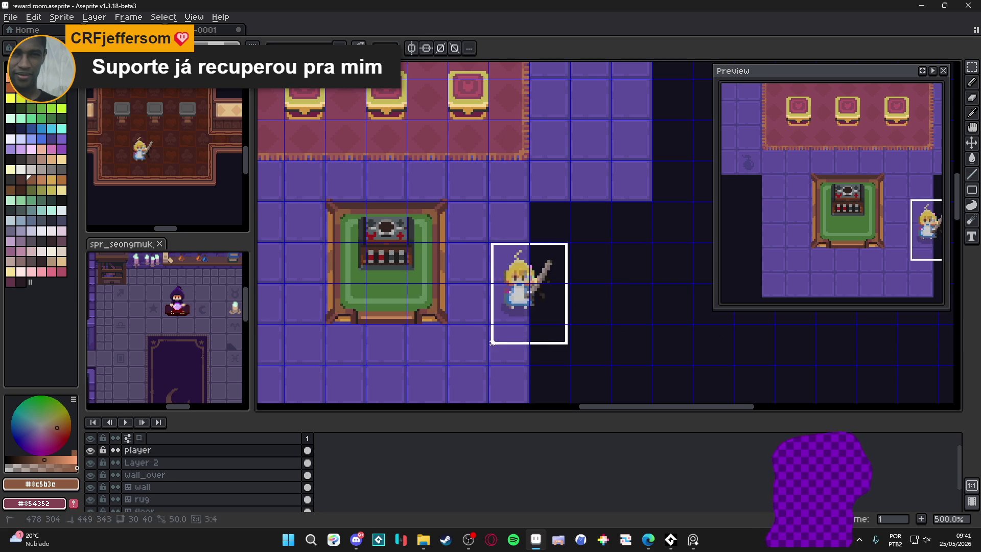
Move the character one tile left toward the table and deselect it.
mouse_move(532, 244)
mouse_down()
mouse_move(553, 263)
mouse_move(486, 315)
mouse_up()
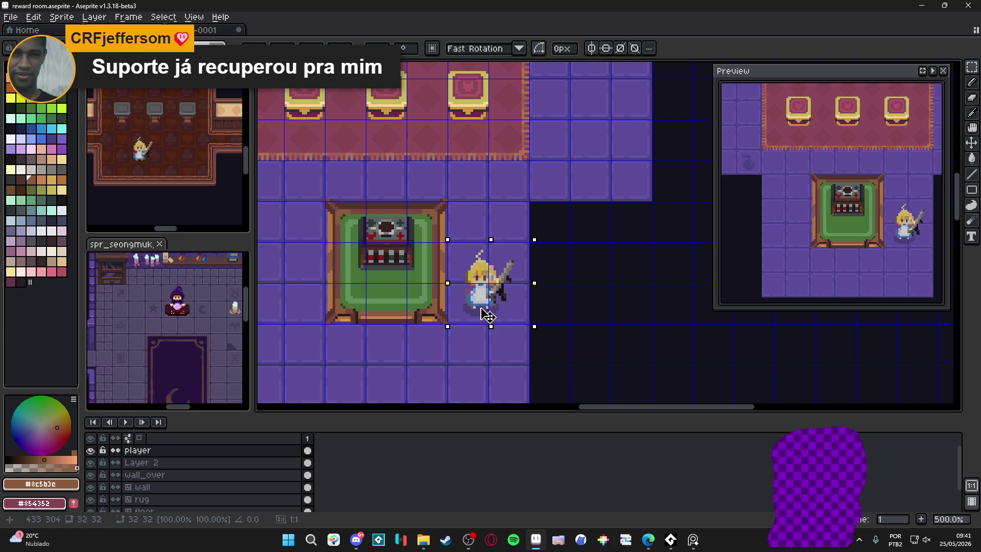
mouse_move(463, 254)
mouse_down()
mouse_move(482, 294)
mouse_move(505, 304)
mouse_up()
scroll(505, 304, down, 1)
key(ctrl+d)
scroll(484, 282, up, 1)
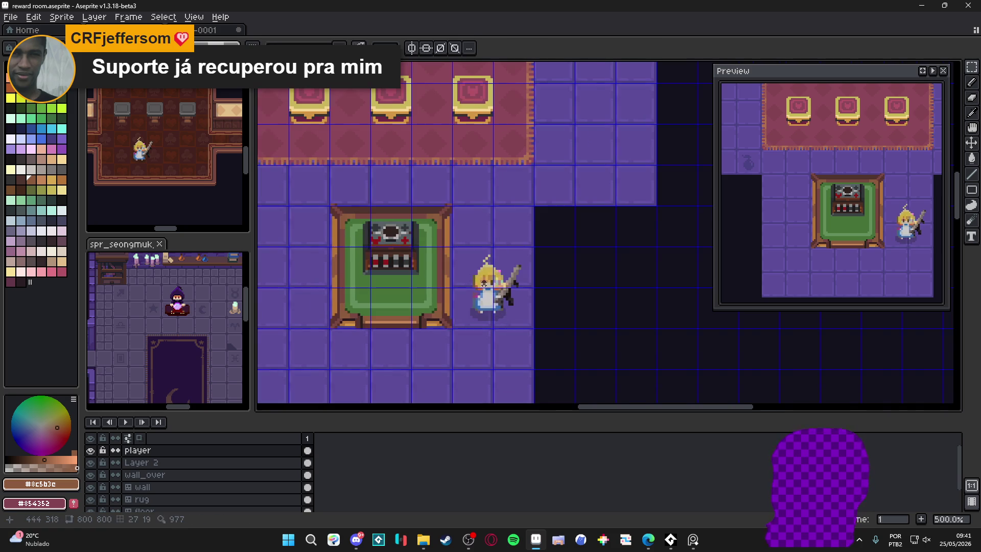
Switch to the Move tool and shift the view slightly right to check the placement.
key(v)
scroll(489, 291, down, 1)
scroll(490, 291, up, 1)
drag(489, 291, 516, 289)
scroll(517, 290, down, 1)
scroll(517, 289, up, 1)
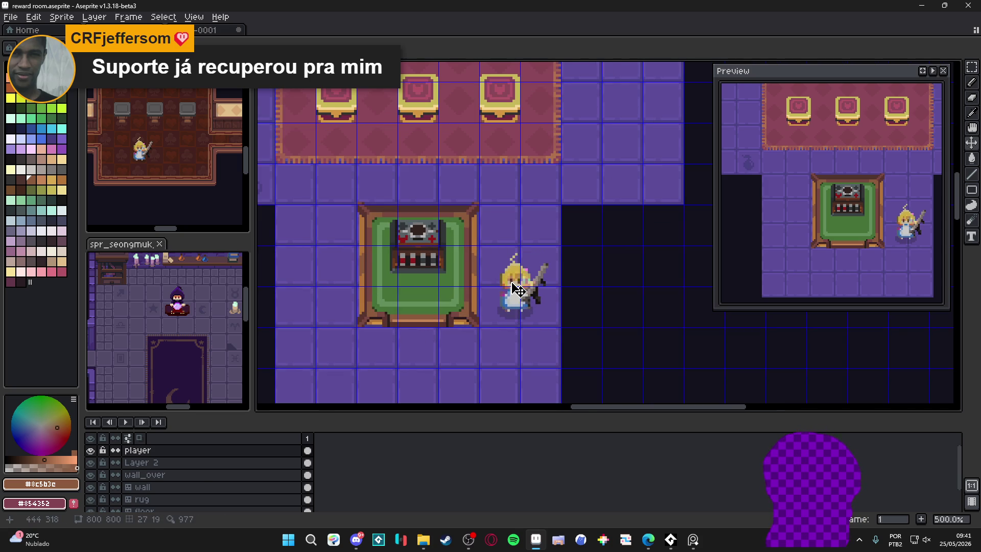
scroll(517, 289, down, 2)
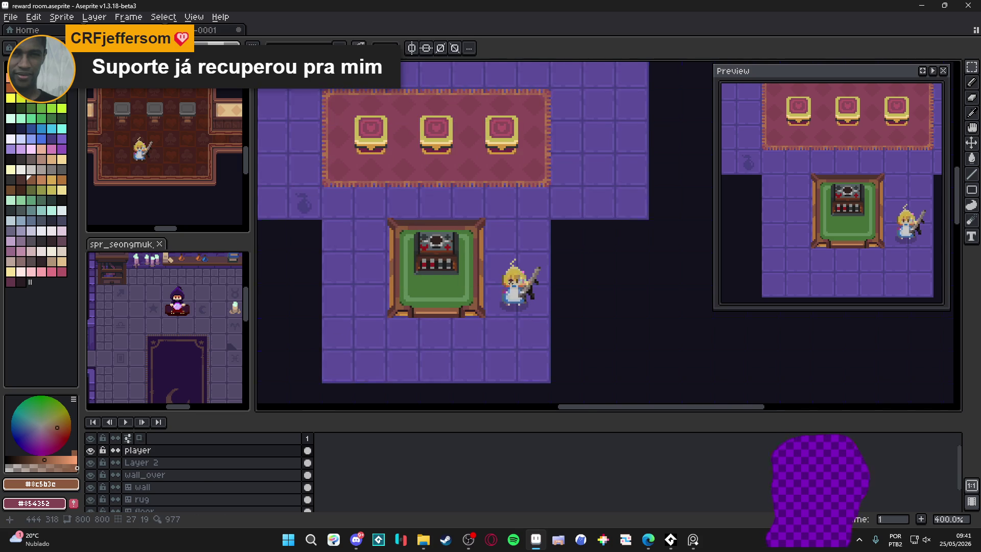
scroll(512, 283, down, 1)
scroll(512, 282, up, 7)
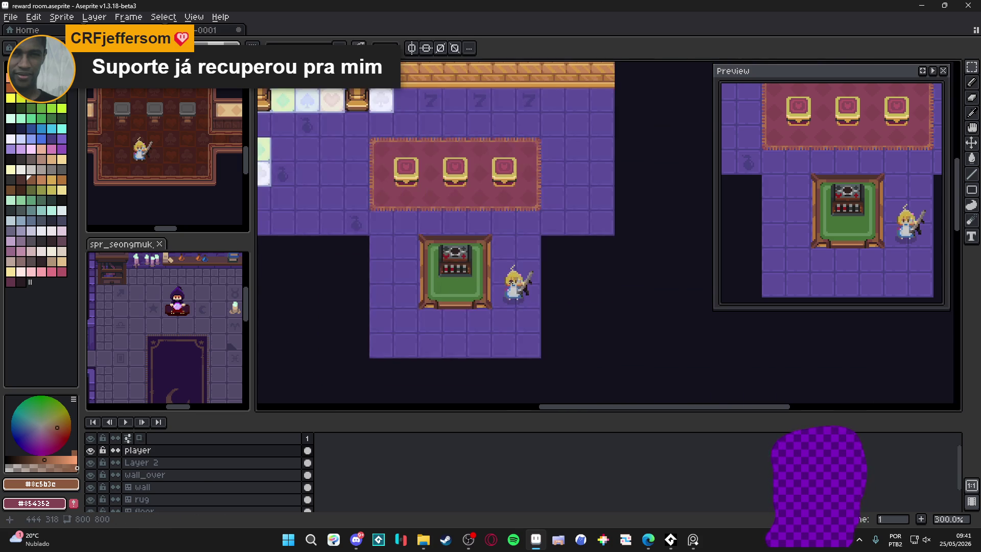
Draw short vertical lines near the table and on the green mat's left border.
key(l)
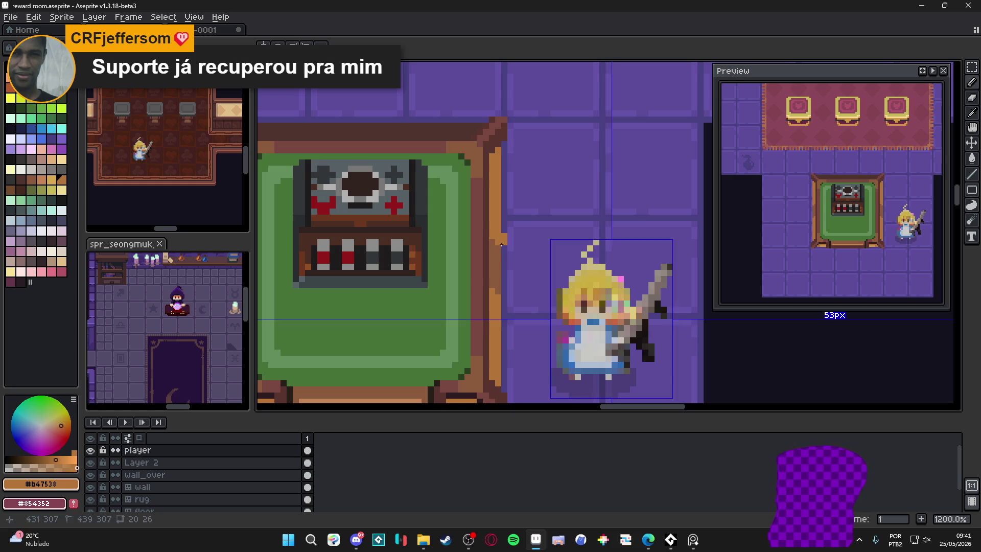
drag(499, 247, 496, 297)
scroll(496, 297, down, 3)
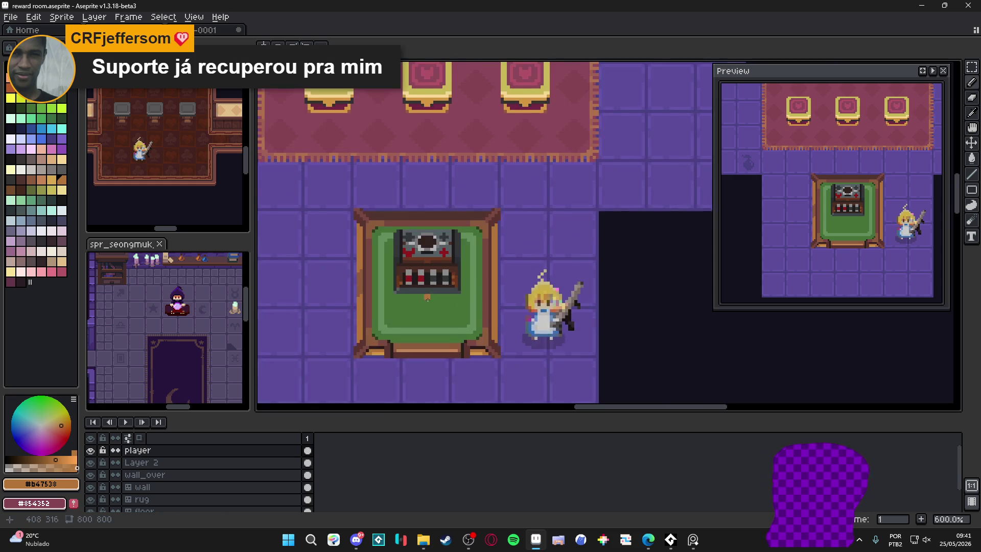
scroll(406, 306, up, 3)
drag(406, 278, 406, 316)
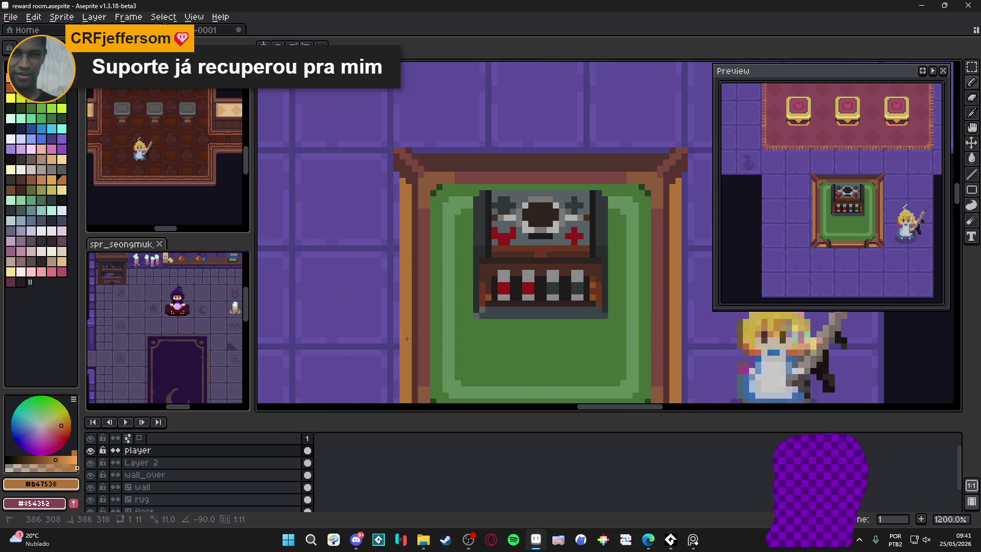
scroll(424, 309, down, 5)
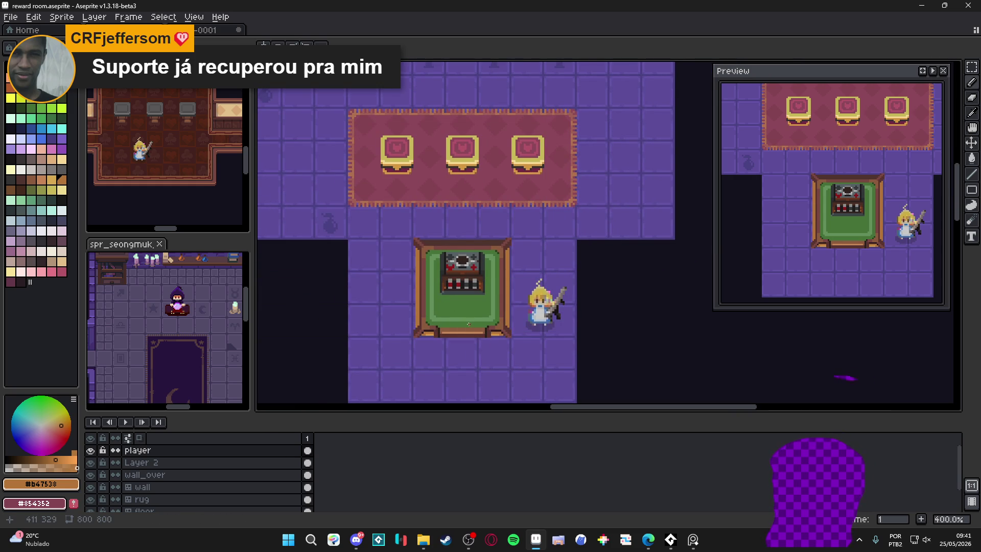
scroll(454, 337, up, 3)
Sample the dark outline colour and draw a short stroke on the right side.
click(414, 319)
scroll(398, 176, up, 2)
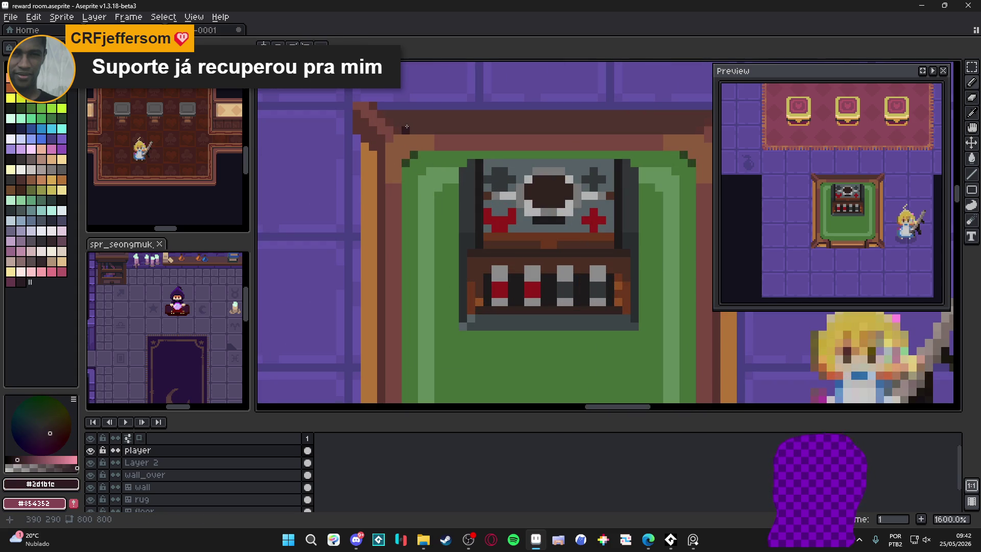
scroll(563, 196, down, 5)
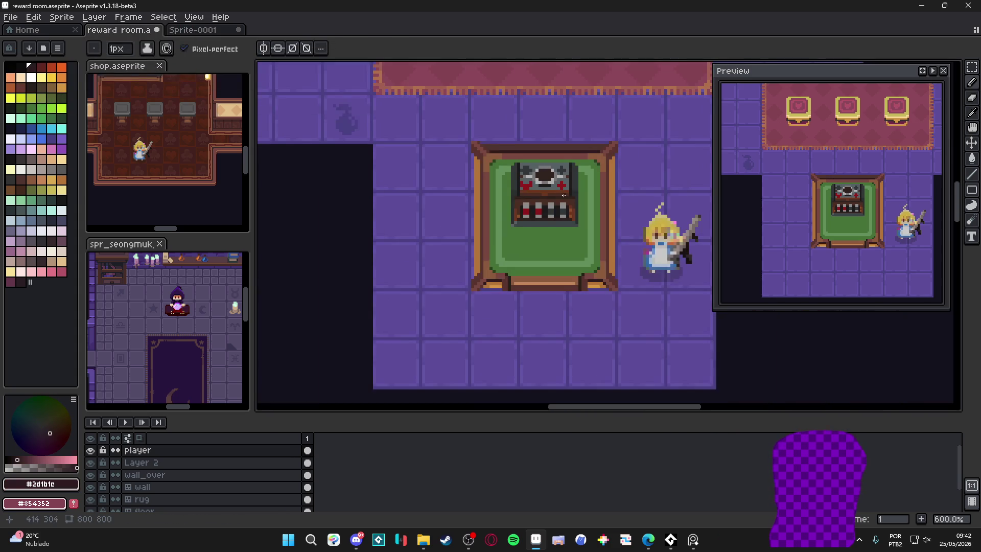
scroll(563, 195, down, 2)
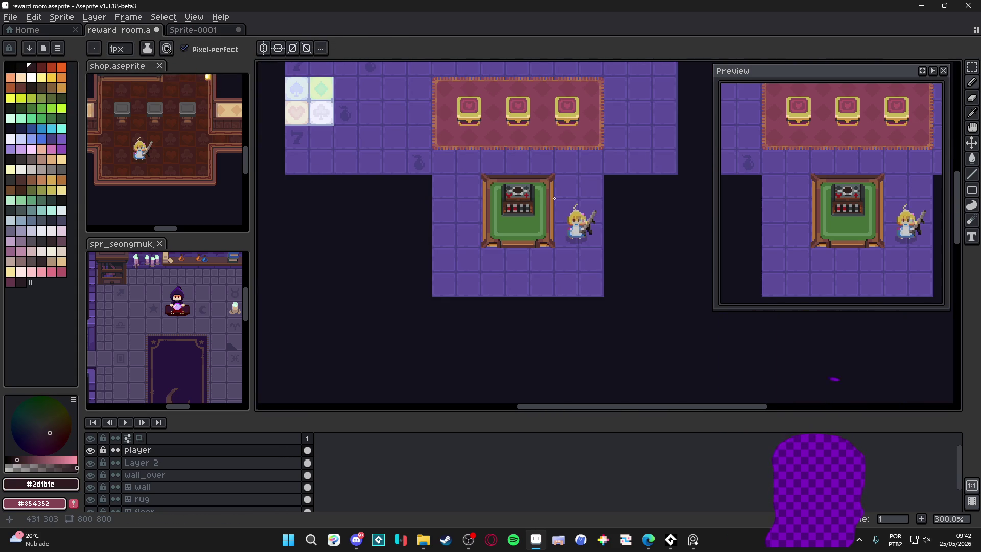
drag(554, 198, 543, 197)
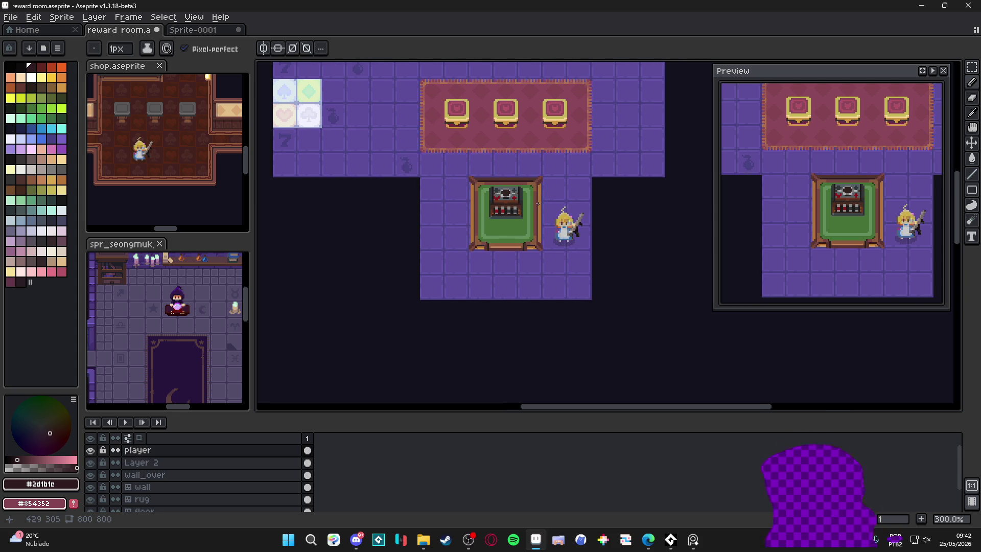
scroll(533, 240, up, 1)
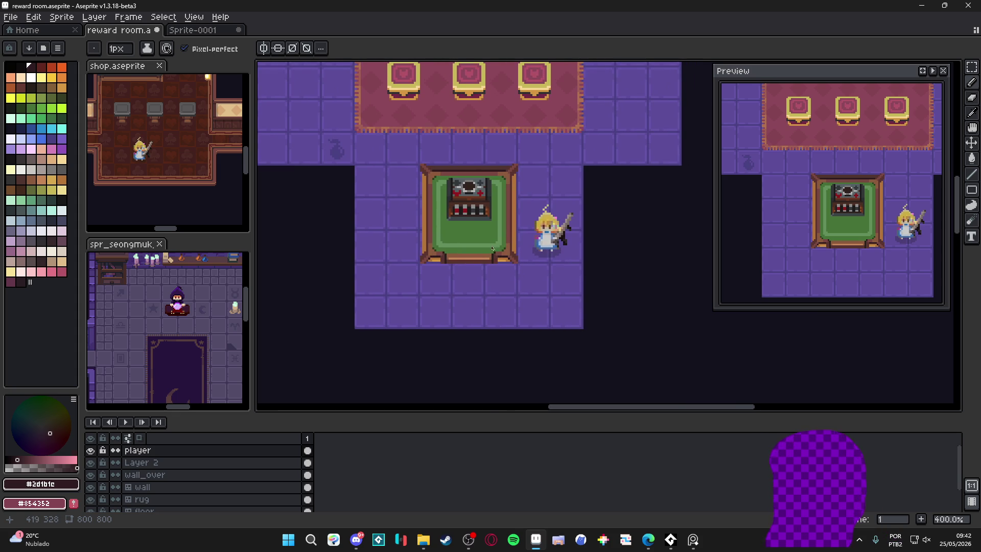
scroll(485, 225, down, 1)
Save reward room.aseprite and zoom between 300% and 400% to inspect the room.
key(ctrl+s)
scroll(547, 268, up, 1)
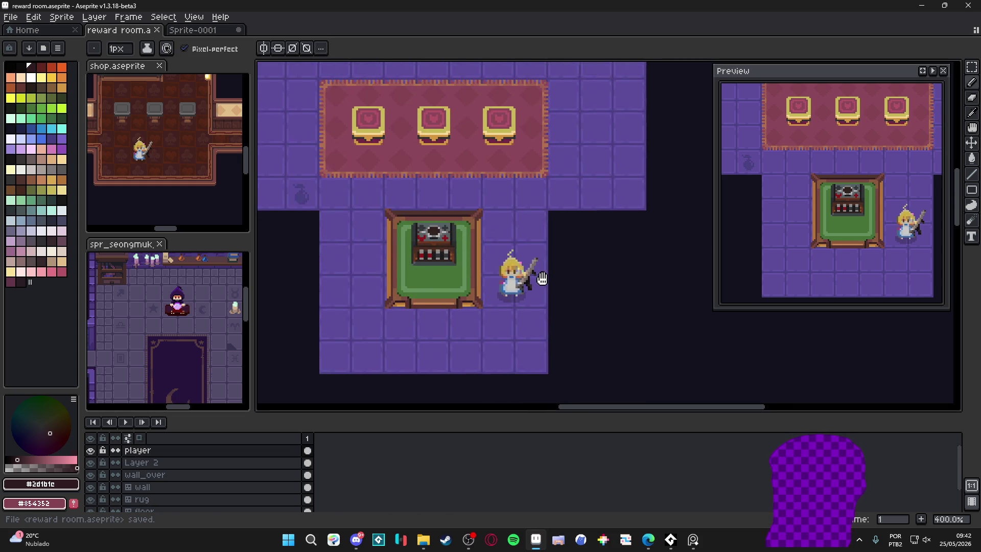
scroll(544, 269, down, 1)
scroll(542, 269, up, 1)
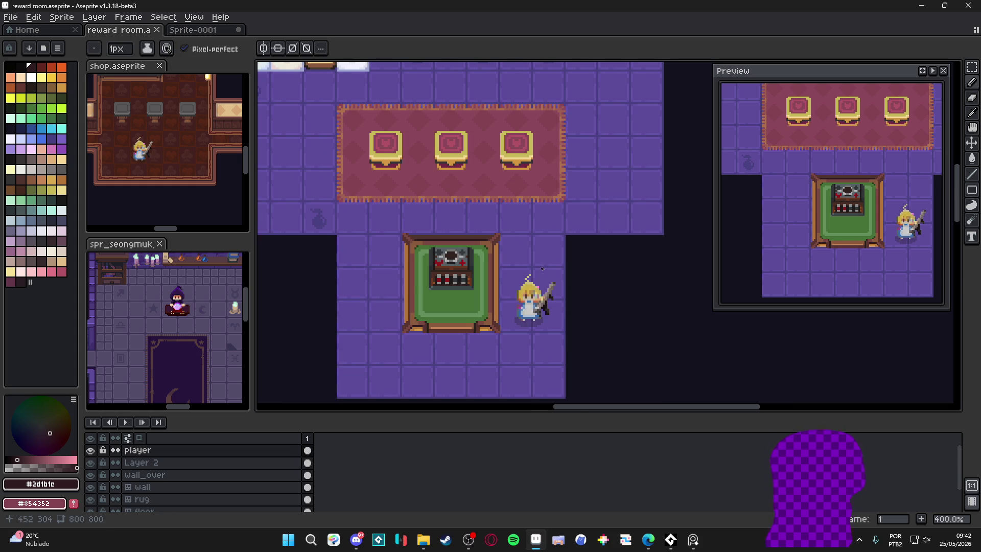
scroll(501, 238, down, 1)
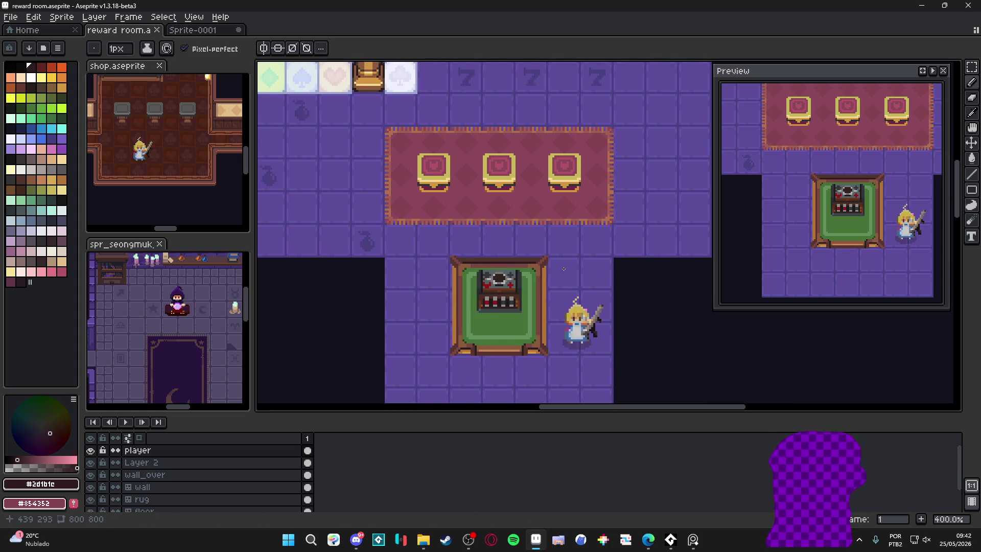
scroll(563, 264, up, 1)
scroll(564, 264, down, 1)
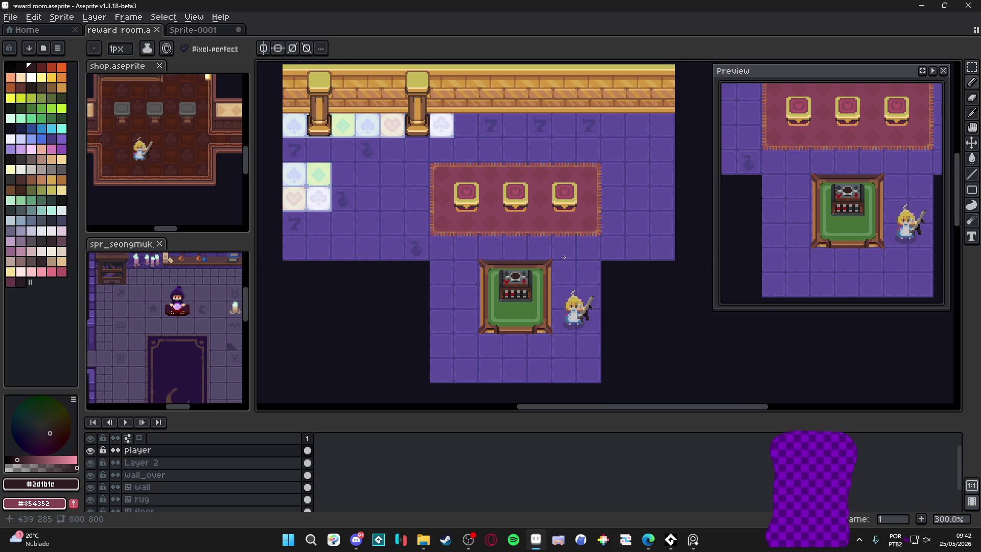
click(648, 540)
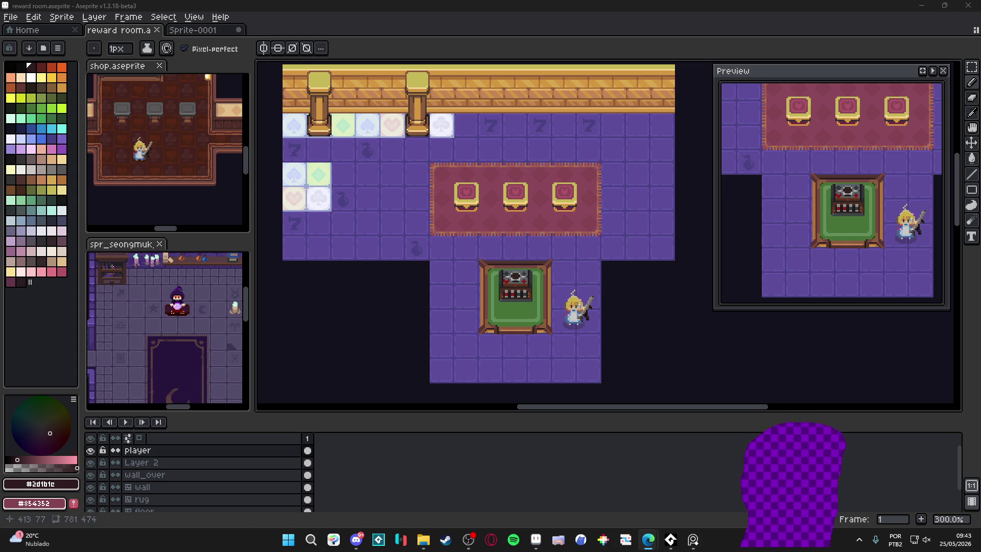
drag(485, 156, 456, 214)
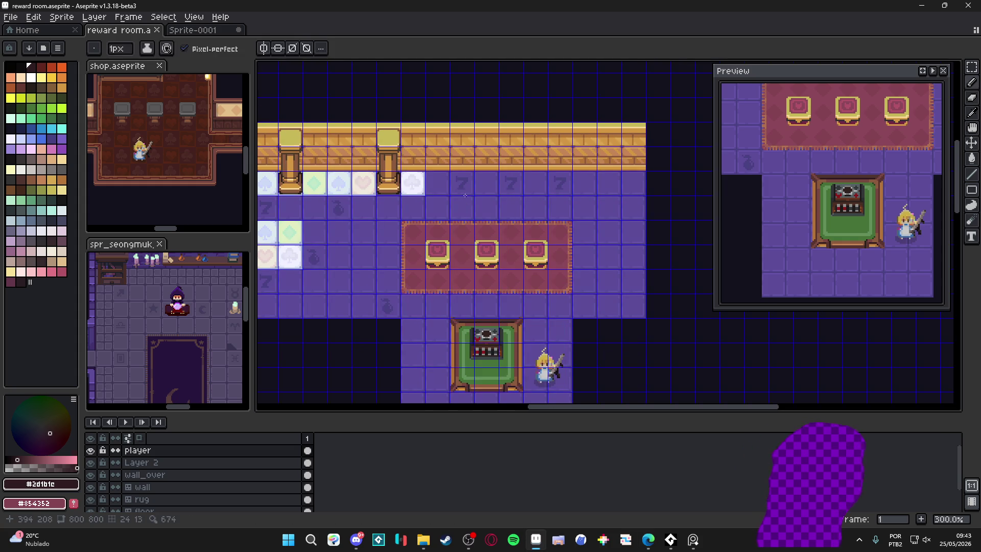
Make the wall layer active, choose wall tile 1 and the red colour with the pencil.
scroll(467, 133, up, 1)
scroll(467, 134, up, 2)
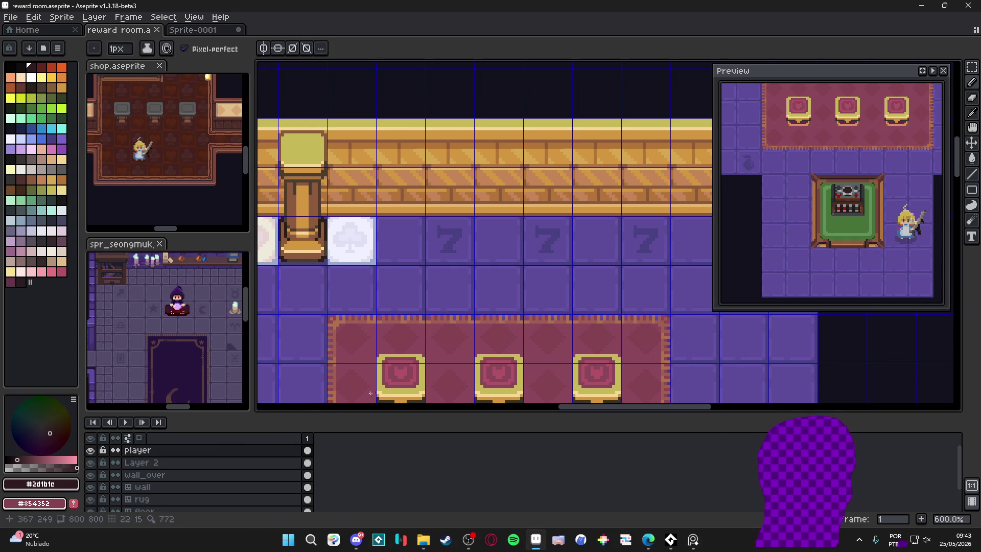
key(v)
click(458, 169)
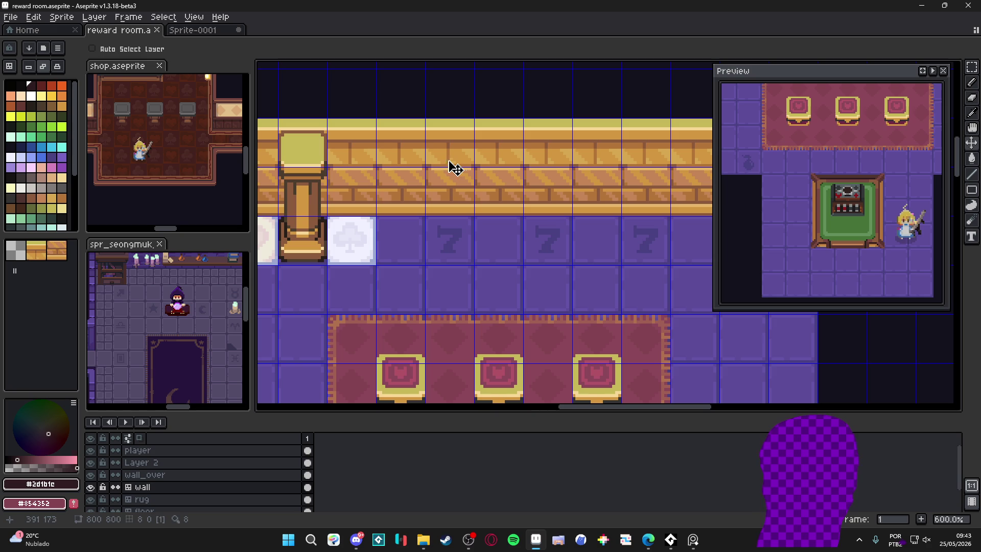
click(38, 255)
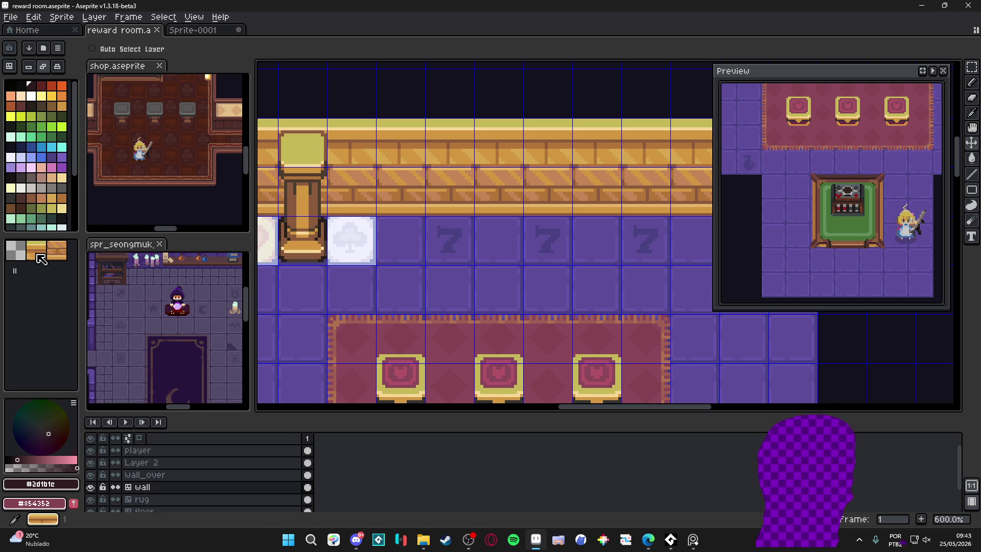
click(56, 87)
key(b)
Widen the canvas by shrinking the left side panel and toggle the tile grid back on.
scroll(364, 169, up, 3)
scroll(364, 169, down, 4)
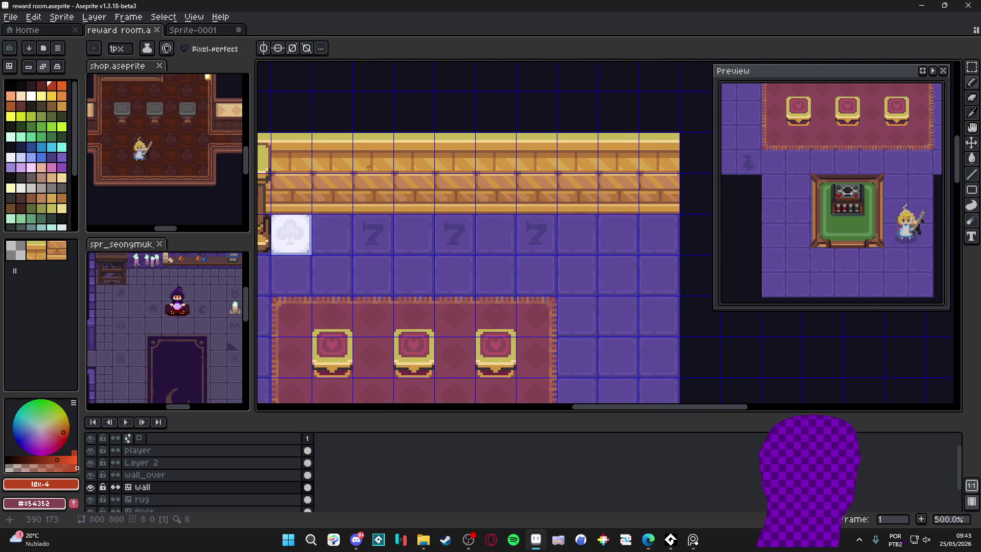
scroll(363, 169, down, 2)
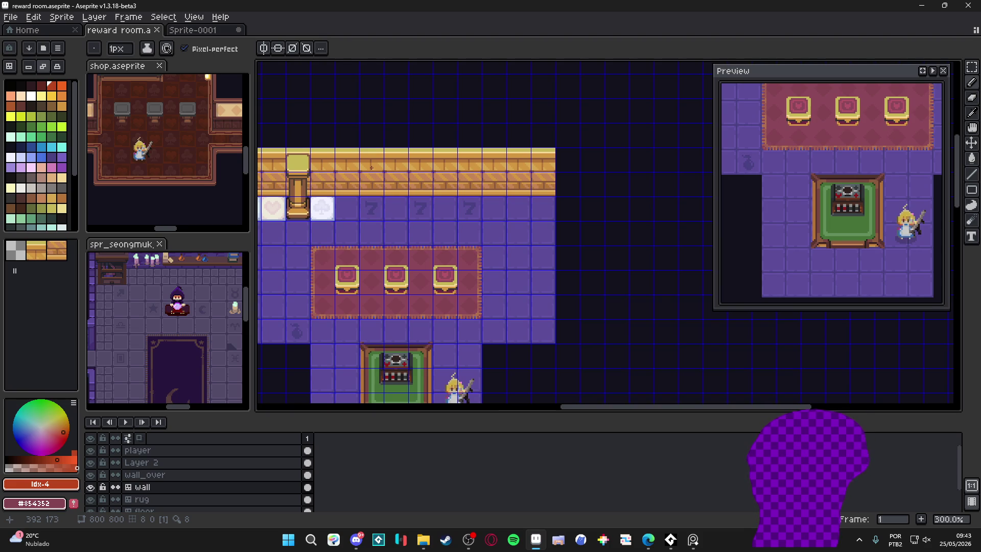
mouse_move(371, 167)
mouse_down()
mouse_move(469, 164)
mouse_move(389, 153)
mouse_up()
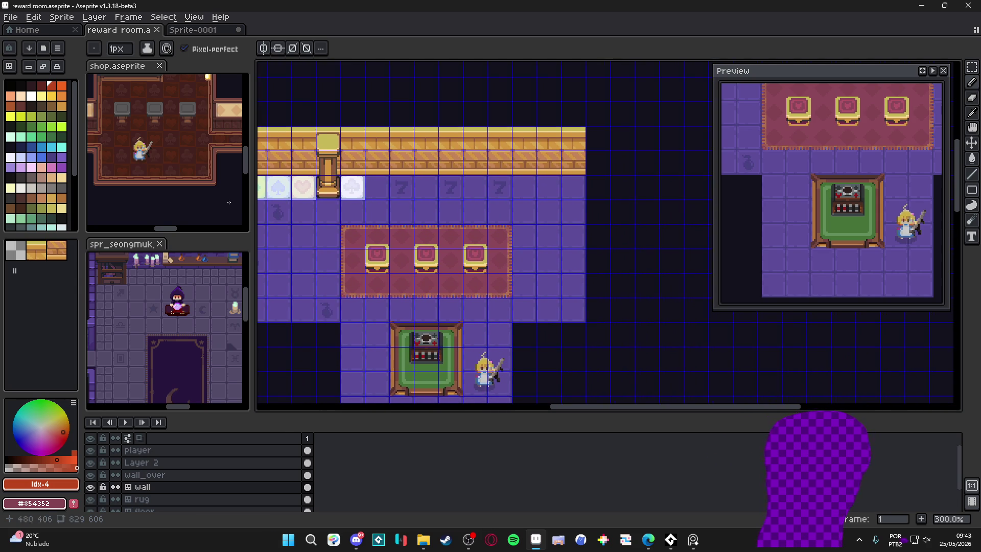
drag(253, 209, 194, 209)
mouse_move(418, 189)
mouse_down()
mouse_move(379, 184)
mouse_move(347, 197)
mouse_move(351, 175)
mouse_move(315, 173)
mouse_move(260, 188)
mouse_up()
key(ctrl+')
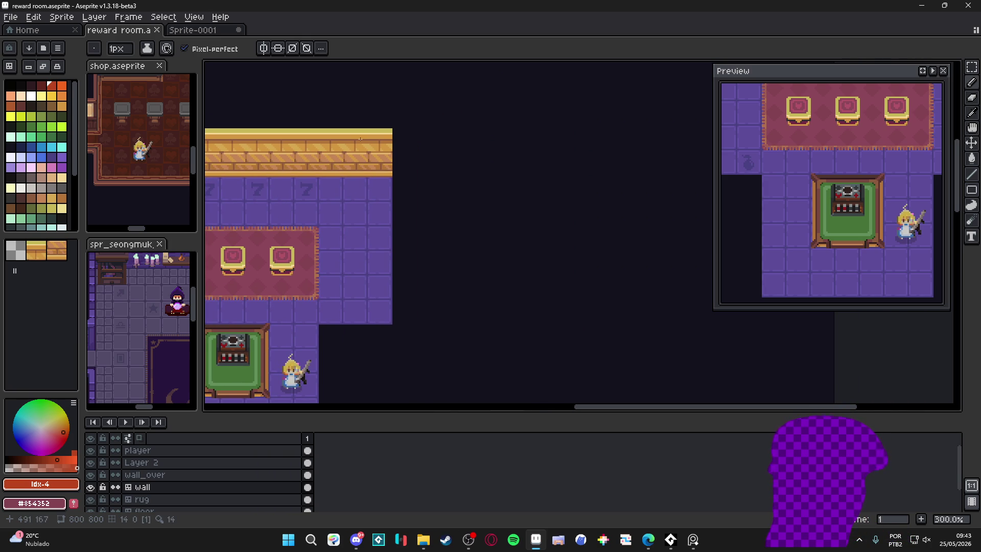
key(ctrl+')
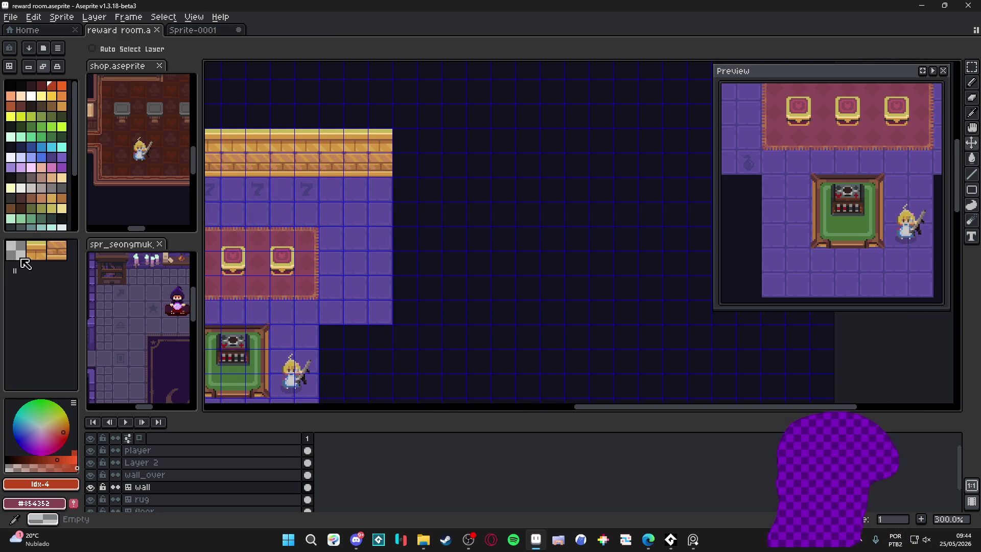
In tile mode, pencil two rows of wall tiles to the right of the room's top wall.
key(Tab)
key(b)
drag(476, 141, 576, 141)
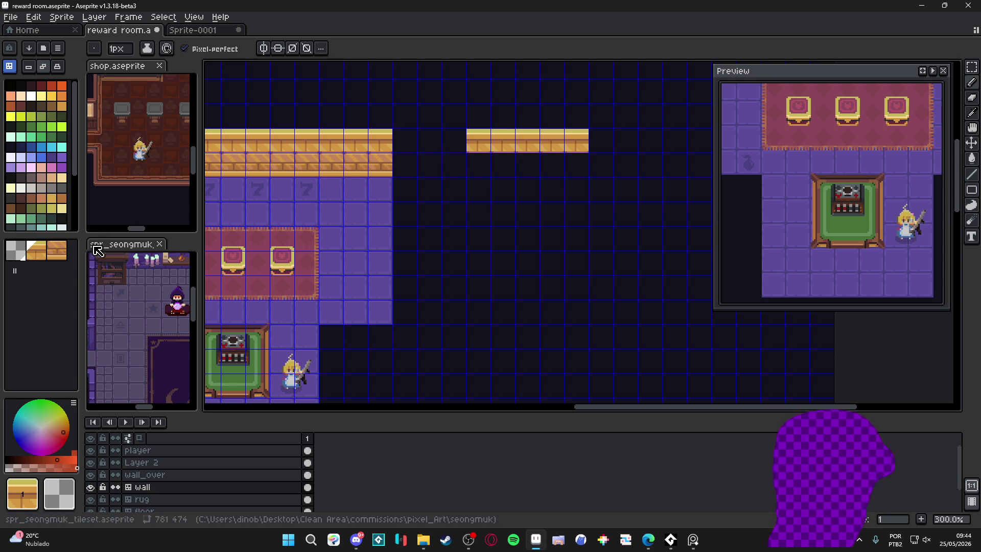
click(57, 250)
drag(478, 165, 570, 169)
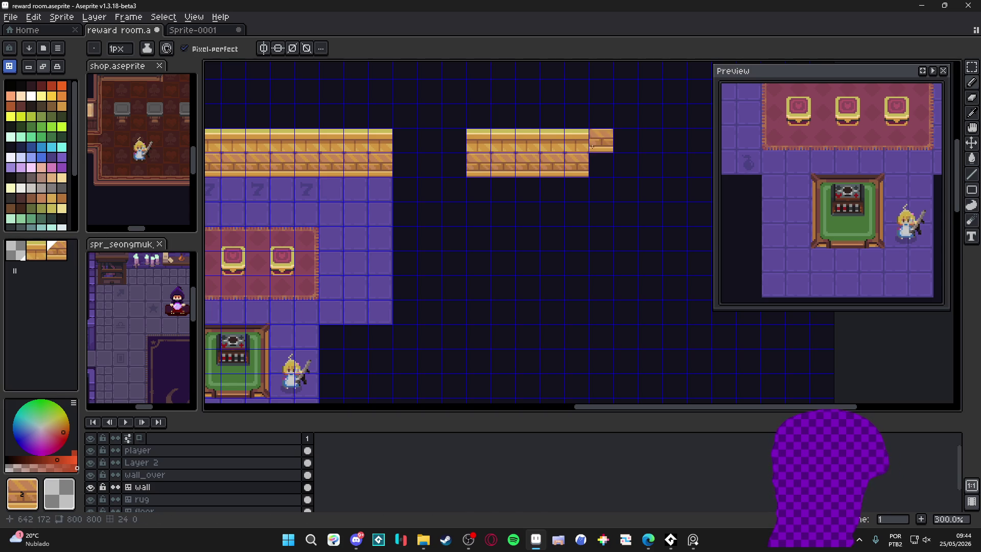
Make the wall_over layer active and zoom in on the table's corner with the Eraser.
key(v)
ctrl+click(266, 341)
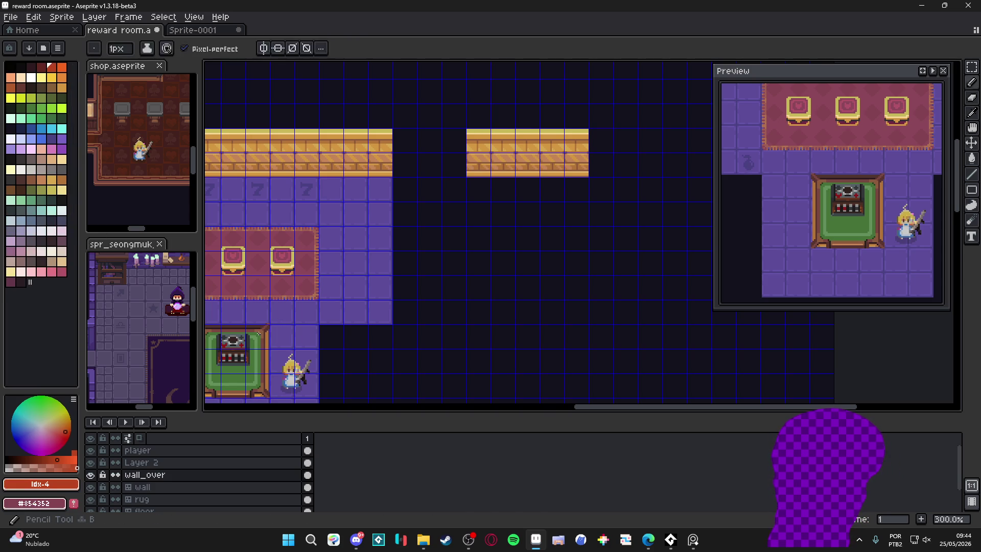
drag(264, 354, 313, 332)
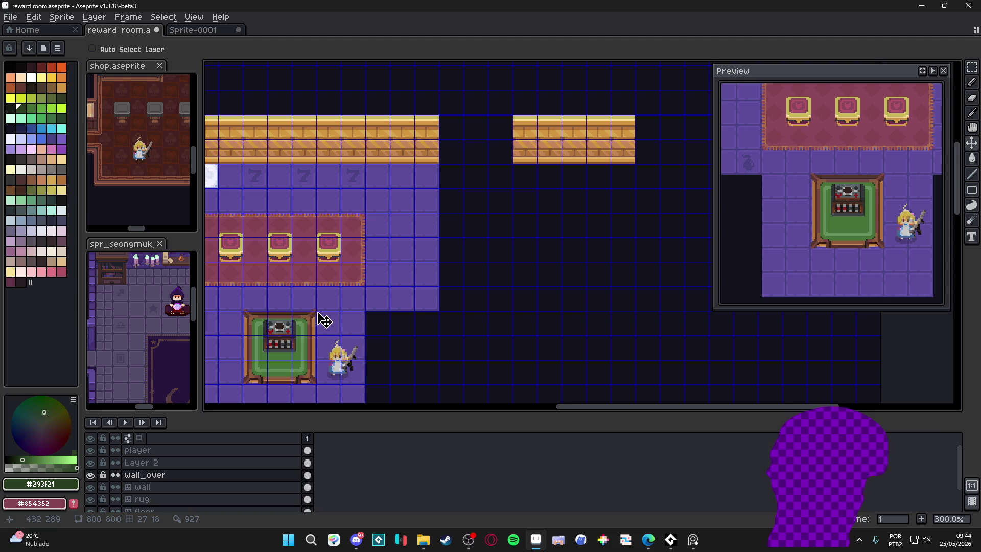
scroll(301, 326, up, 4)
scroll(313, 313, down, 2)
drag(328, 318, 380, 254)
scroll(380, 253, up, 7)
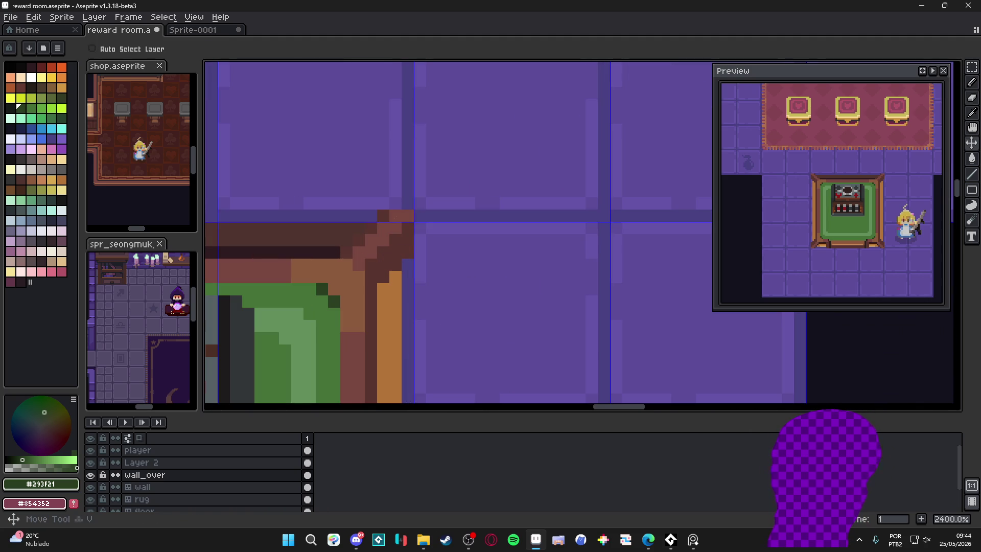
key(e)
scroll(383, 216, down, 5)
scroll(276, 216, up, 5)
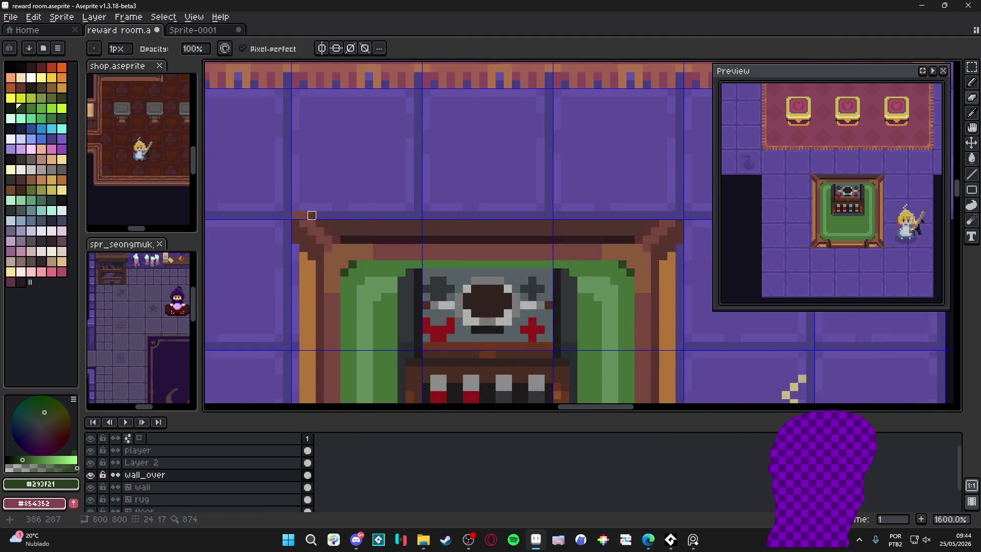
scroll(276, 216, down, 5)
scroll(321, 221, up, 5)
scroll(311, 222, down, 5)
scroll(449, 232, right, 2)
scroll(449, 232, up, 1)
scroll(458, 253, down, 3)
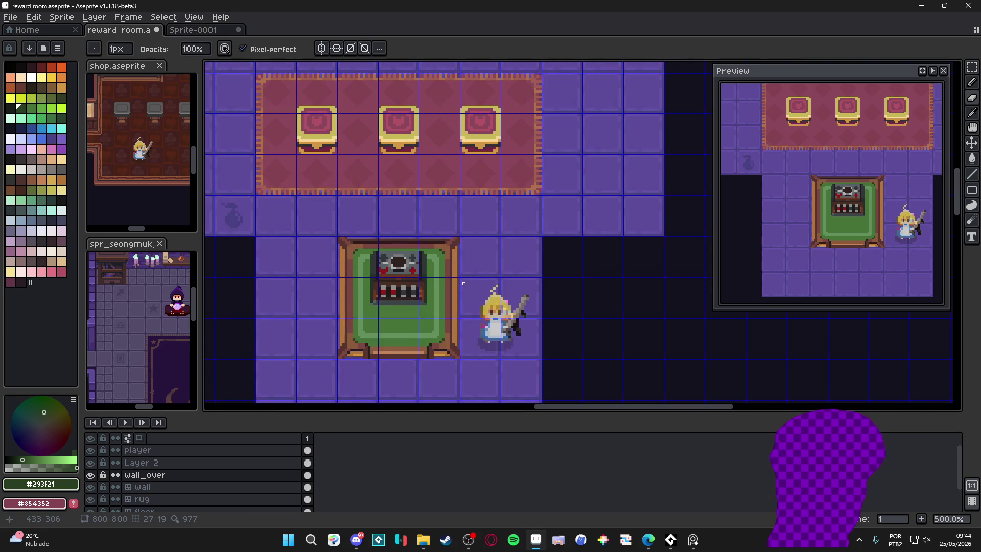
scroll(455, 281, down, 1)
Marquee-select the green table and drag a copy below the new wall, nudged down one tile.
key(v)
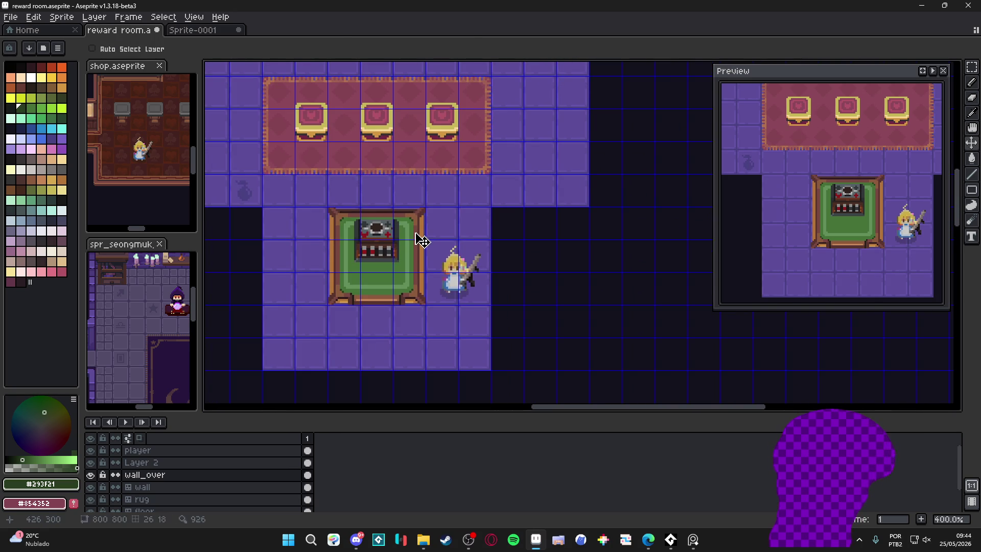
key(m)
drag(424, 208, 329, 305)
scroll(357, 307, right, 3)
scroll(358, 307, up, 2)
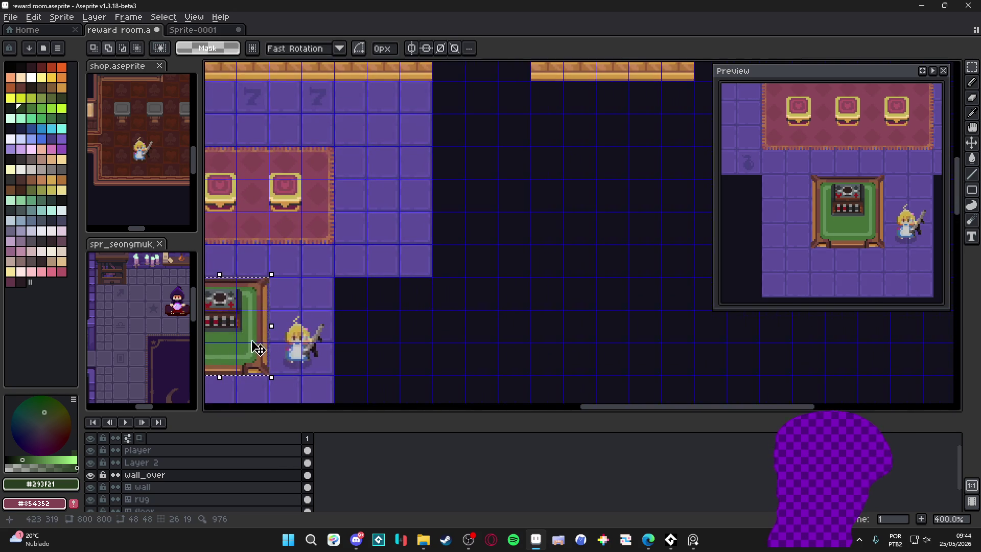
mouse_move(263, 340)
mouse_down()
mouse_move(396, 273)
mouse_move(492, 208)
mouse_move(590, 114)
mouse_move(656, 113)
mouse_move(688, 143)
mouse_move(655, 142)
mouse_up()
scroll(507, 332, up, 3)
scroll(508, 333, right, 2)
scroll(519, 326, down, 1)
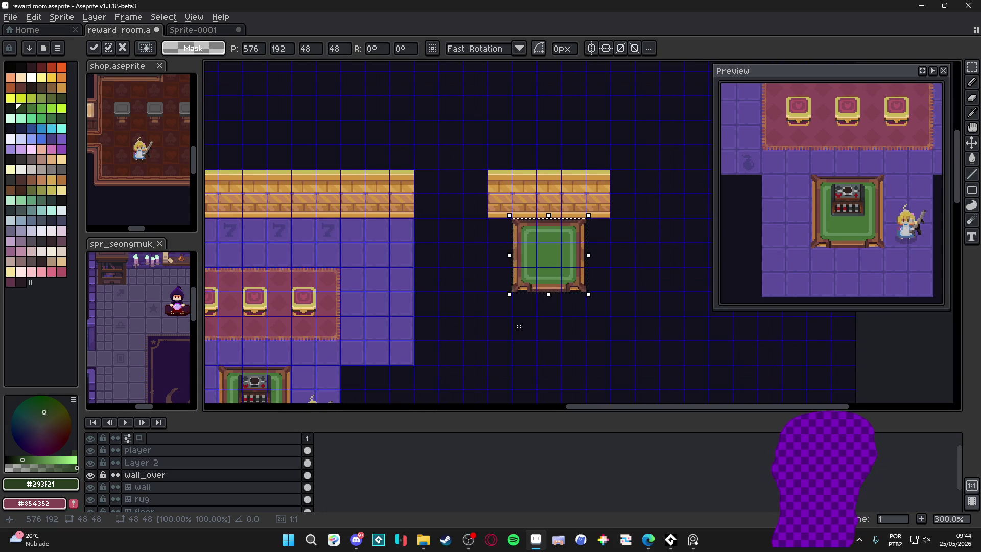
scroll(518, 326, down, 2)
drag(585, 228, 588, 232)
scroll(588, 232, down, 2)
Drop the table copy, clear the selection, and make the floor tile layer active.
key(ctrl+d)
key(ctrl+apostrophe)
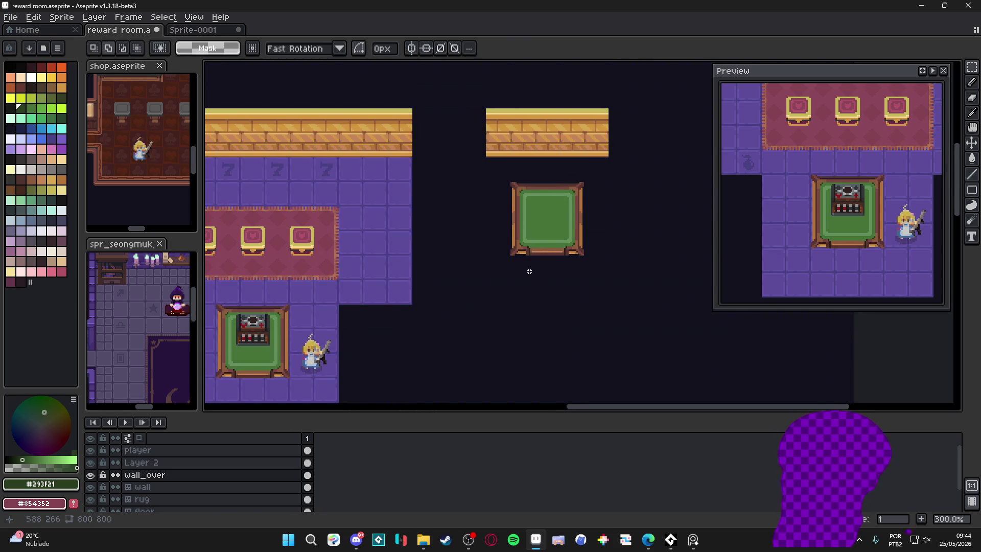
scroll(531, 272, down, 2)
scroll(531, 271, left, 1)
ctrl+click(340, 387)
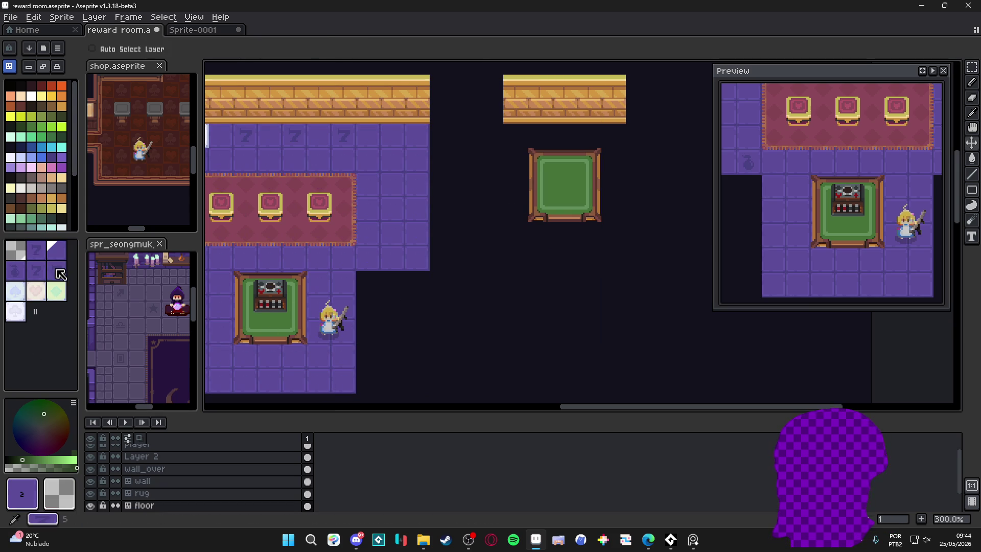
Pencil floor tiles along the small room's top and right and around the copied table.
key(b)
mouse_move(515, 136)
mouse_down()
mouse_move(613, 136)
mouse_move(613, 210)
mouse_up()
mouse_move(600, 174)
mouse_down()
mouse_move(600, 216)
mouse_move(515, 222)
mouse_move(613, 237)
mouse_up()
scroll(555, 238, right, 2)
scroll(556, 238, up, 1)
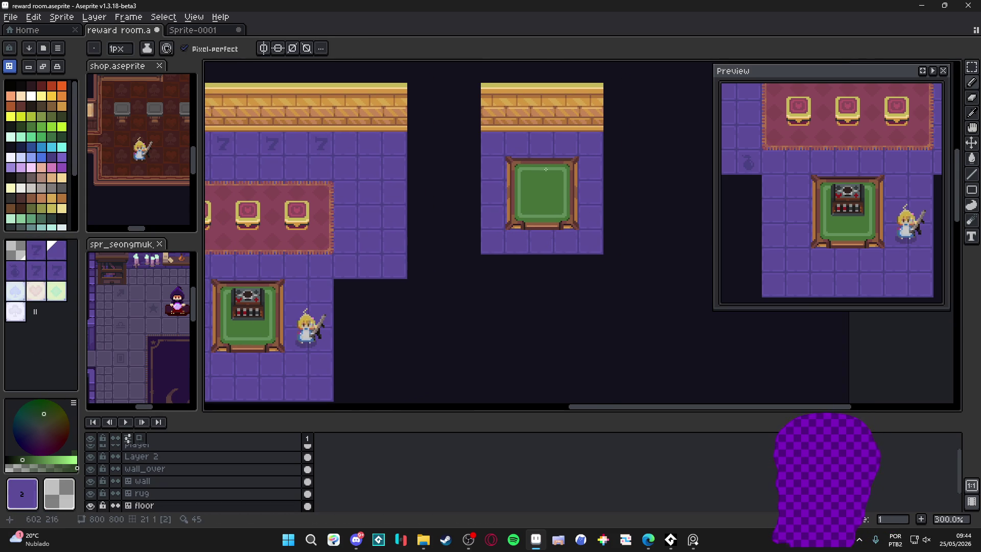
scroll(357, 168, left, 4)
scroll(298, 158, up, 1)
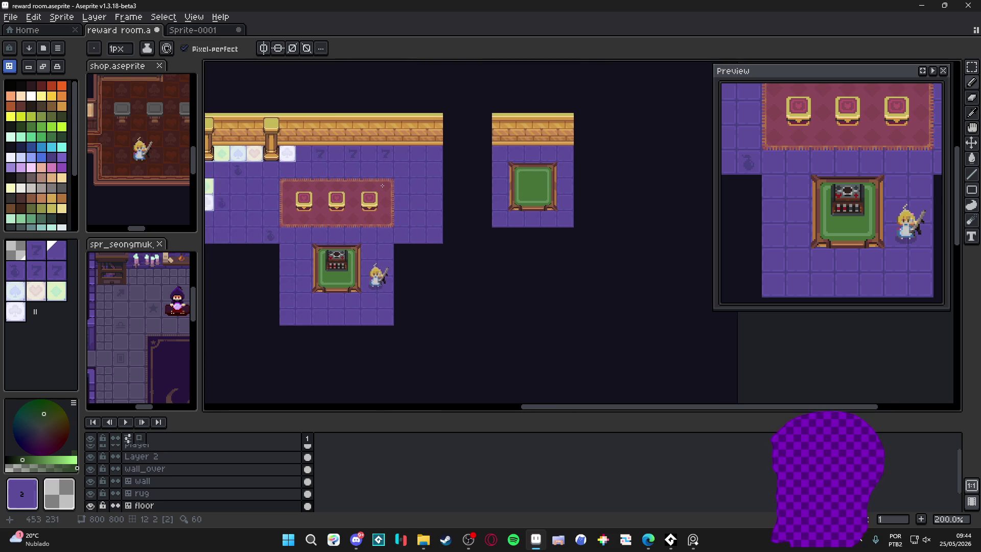
Try white club tiles along the small room's top row, then undo them.
alt+click(276, 155)
scroll(563, 168, right, 2)
scroll(563, 168, up, 1)
click(563, 169)
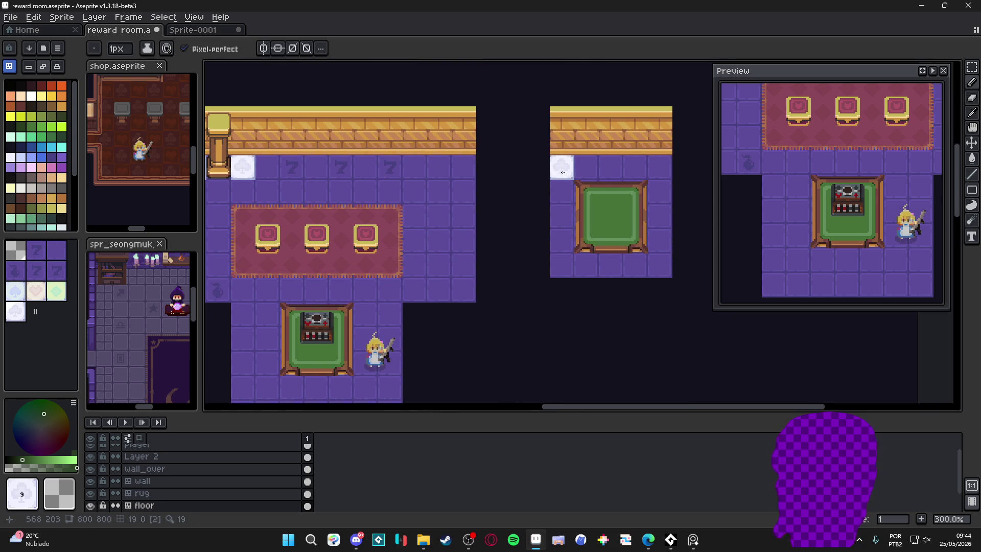
scroll(573, 176, right, 2)
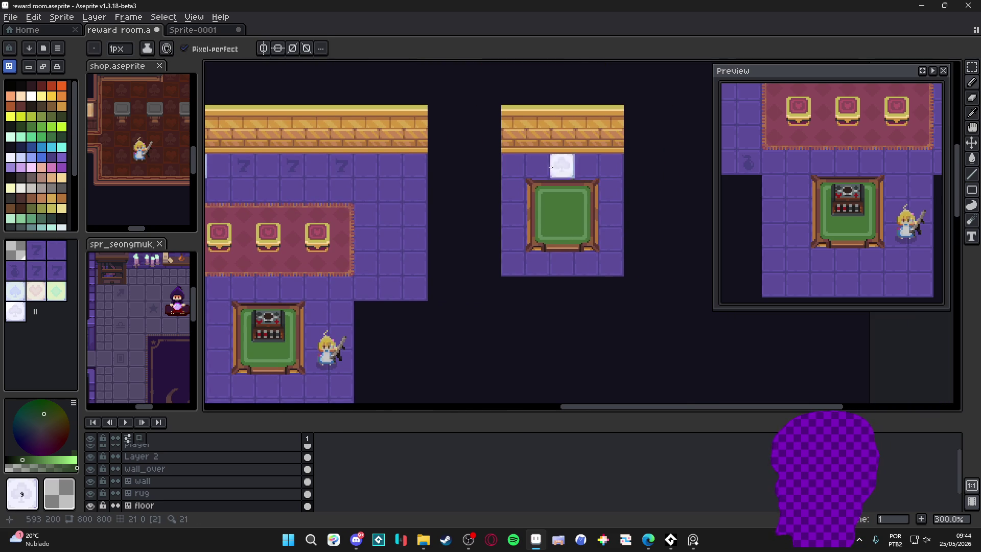
drag(513, 166, 595, 169)
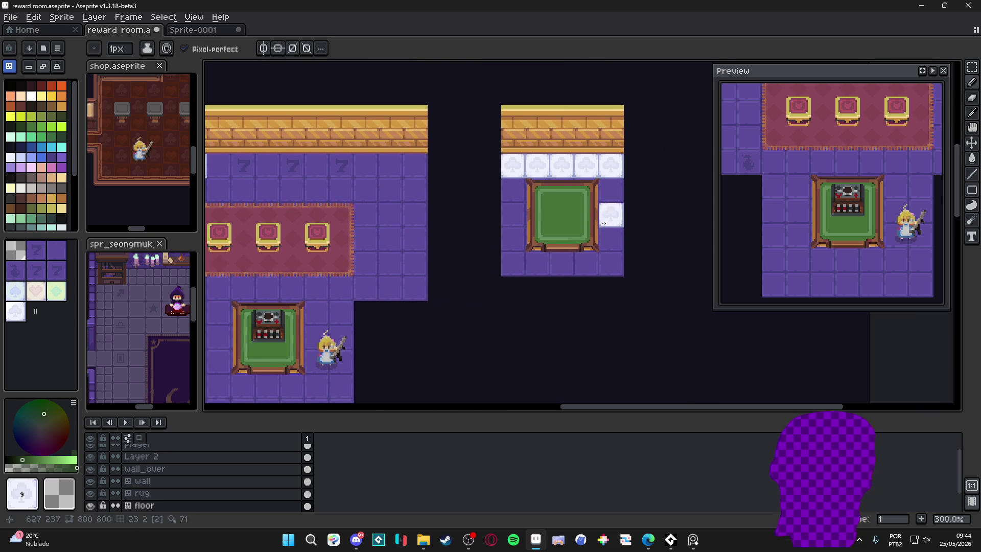
key(ctrl+z)
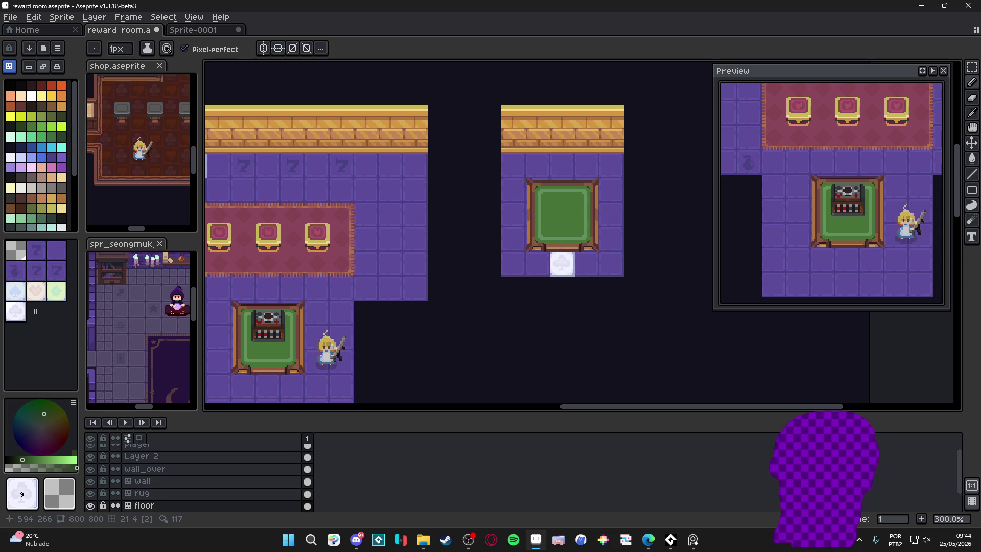
Place club tiles in the small room's four corners, then remove them again.
click(613, 265)
click(514, 266)
click(515, 166)
click(610, 167)
scroll(605, 190, down, 2)
scroll(567, 286, up, 2)
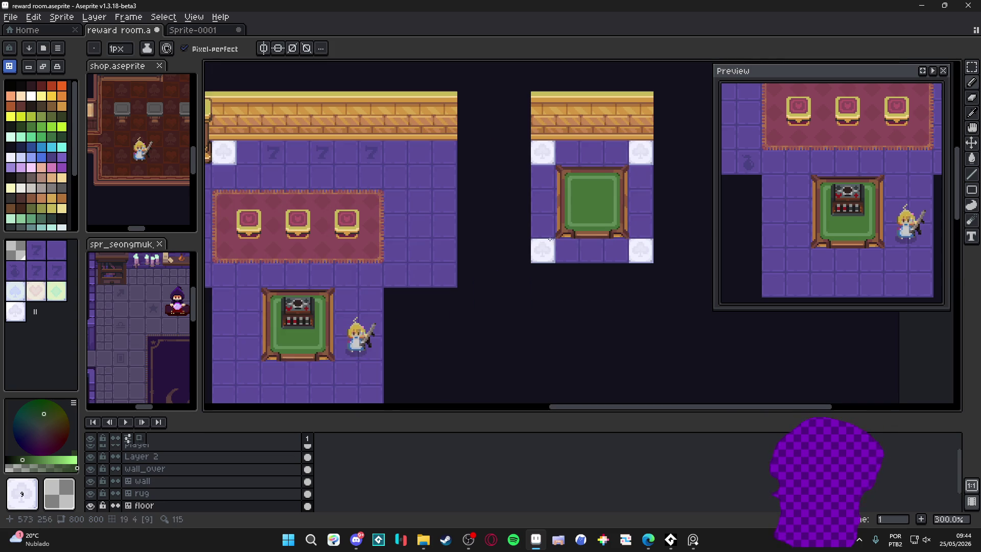
scroll(498, 265, down, 2)
scroll(358, 253, up, 2)
alt+click(378, 221)
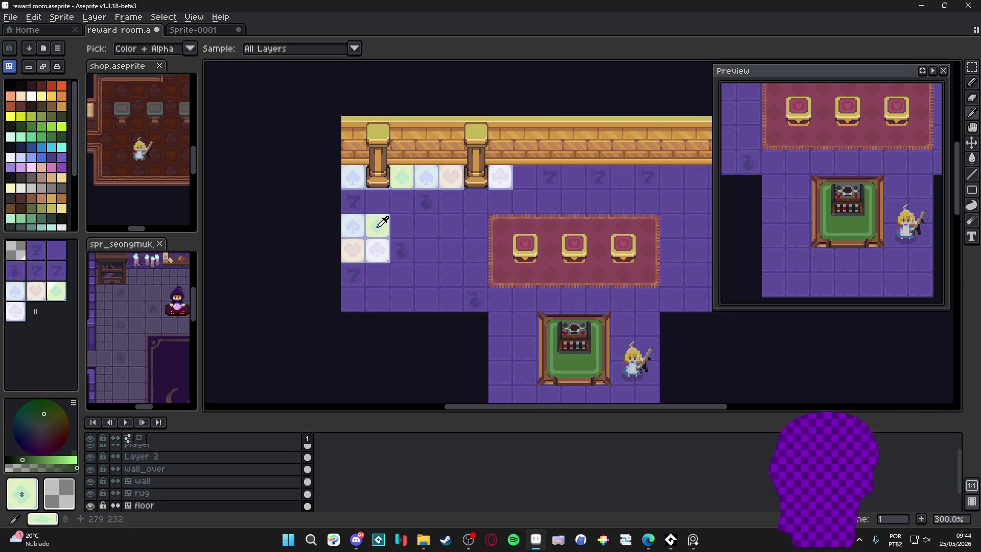
scroll(403, 256, down, 1)
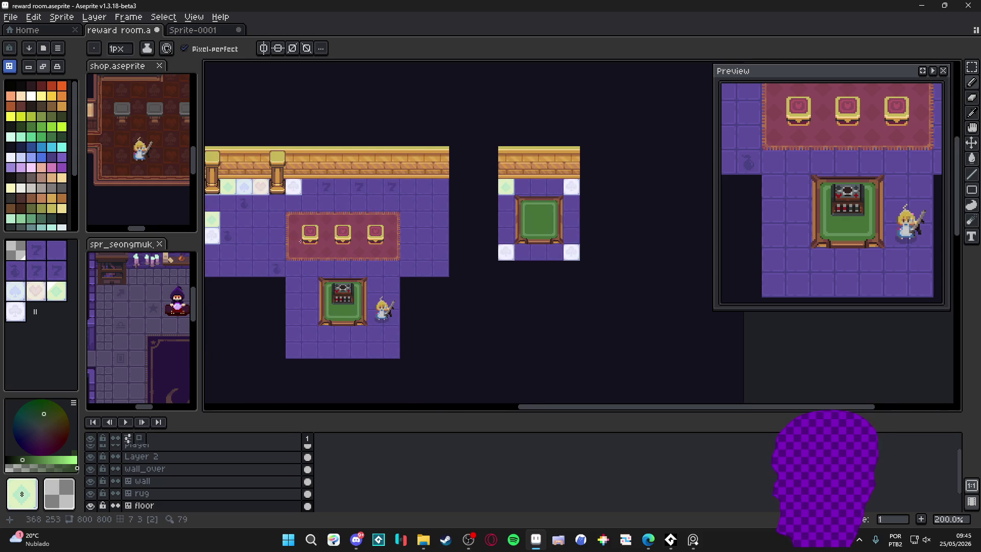
alt+click(218, 237)
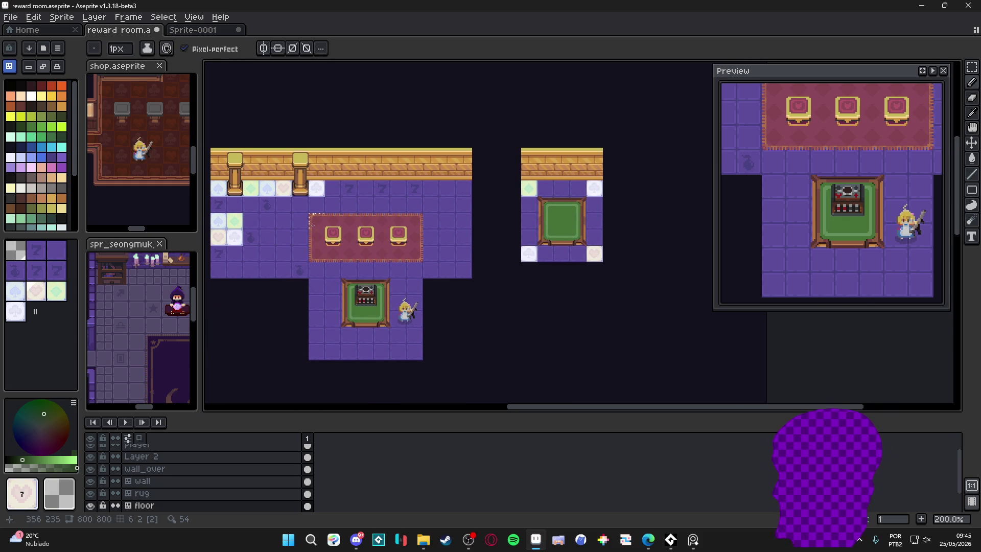
key(ctrl+z)
key(ctrl+z)
key(ctrl+z)
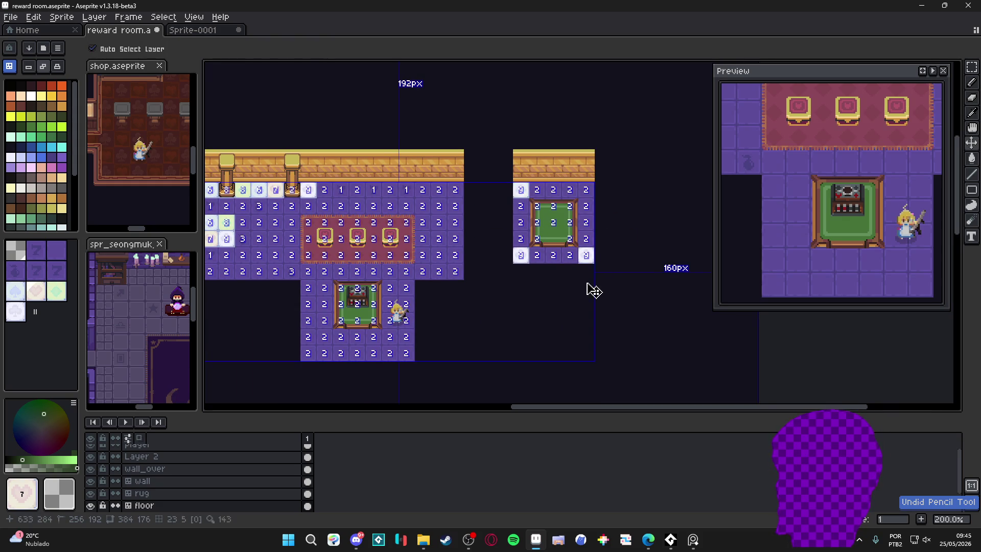
Place a plain purple floor tile, pick the spade-drop tile, and undo the misplaced tiles.
key(alt)
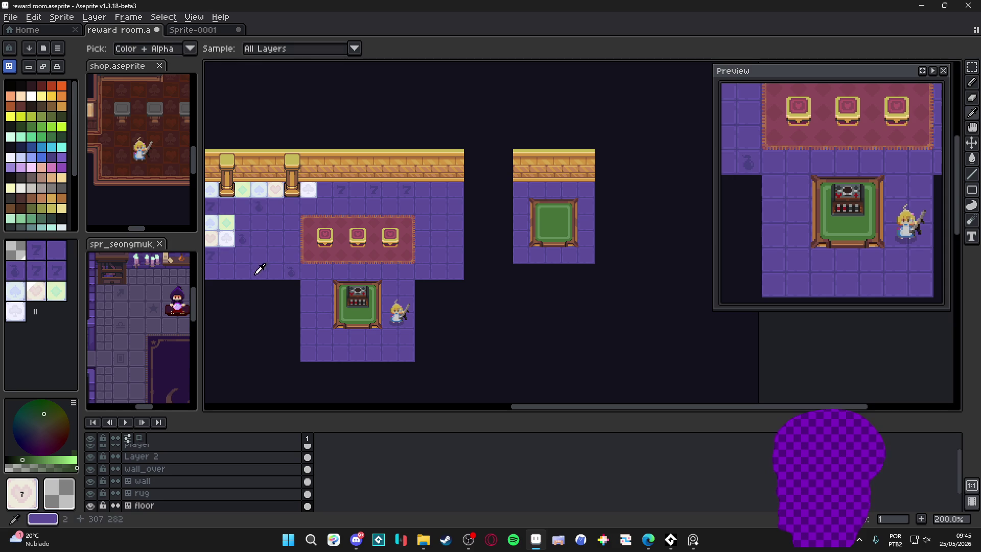
alt+click(211, 252)
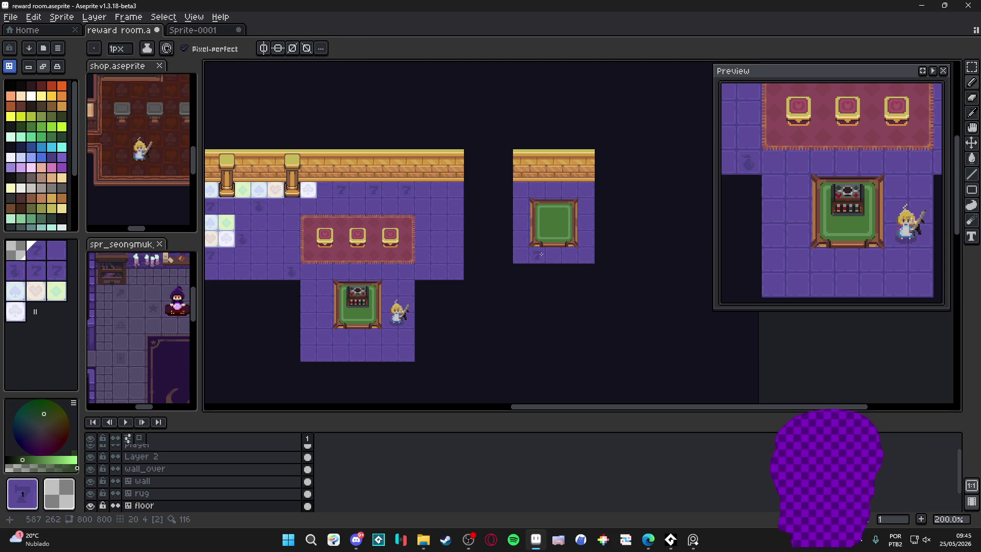
click(524, 314)
alt+click(250, 237)
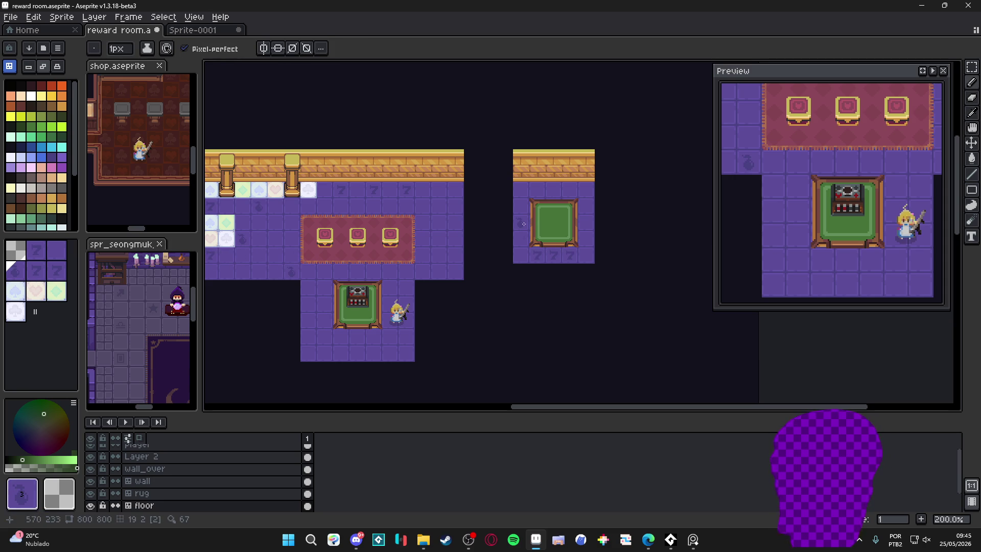
key(ctrl+z)
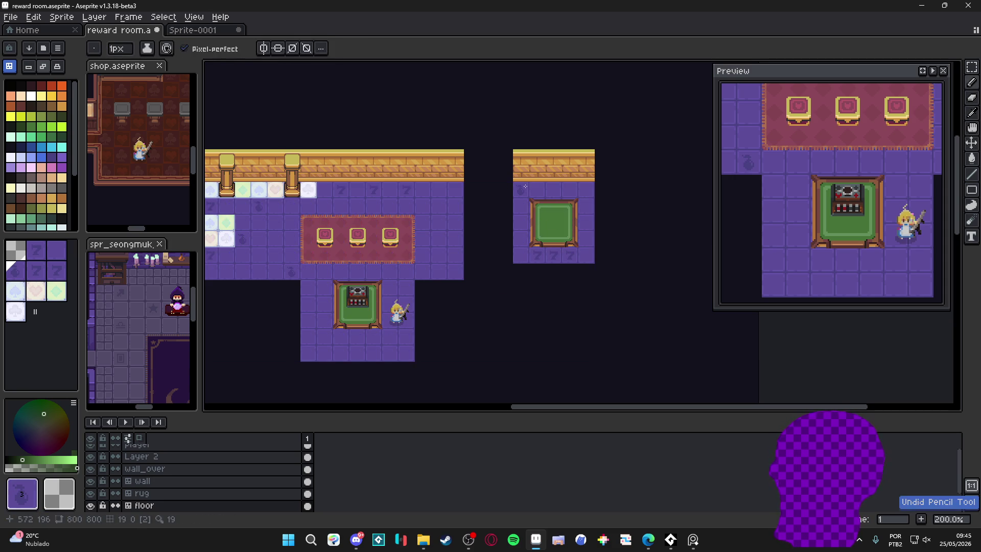
key(ctrl+z)
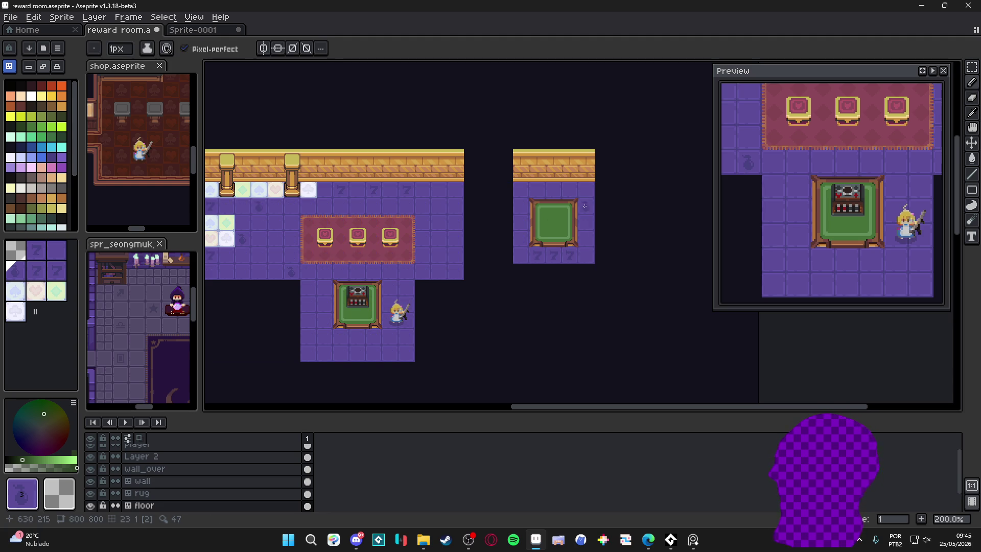
Border the small room with spade-drop tiles on its right side and top row, plus 7 tiles.
click(586, 256)
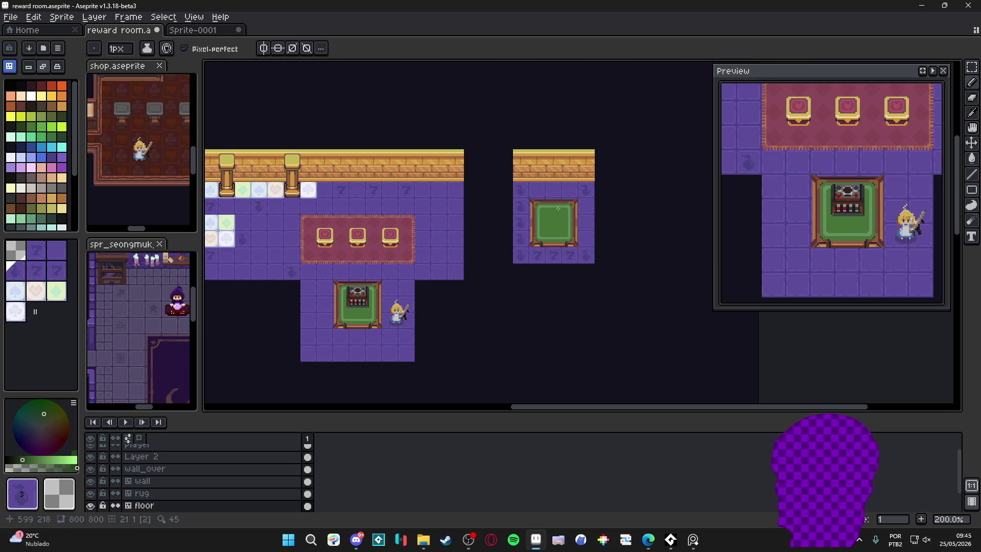
drag(589, 209, 588, 235)
click(537, 190)
alt+click(543, 237)
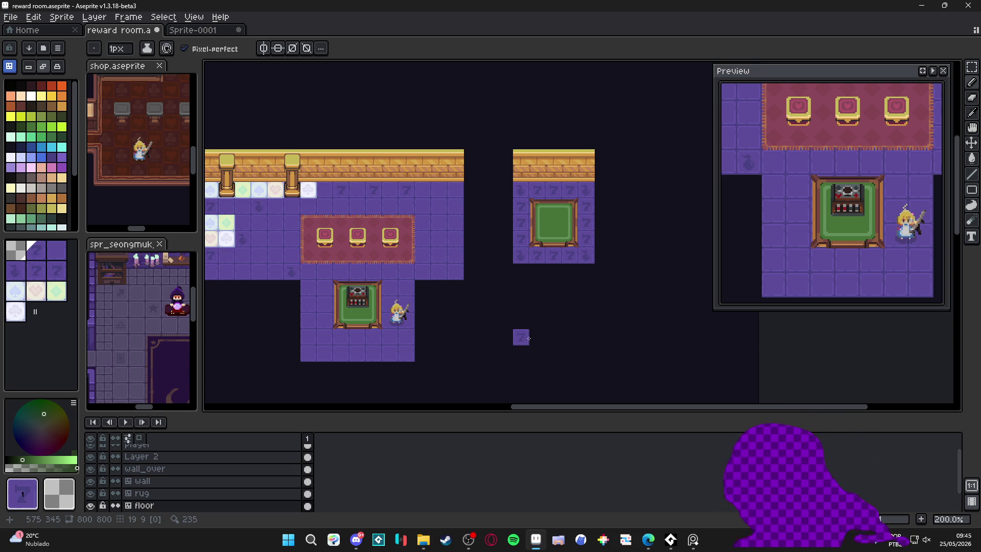
click(258, 188)
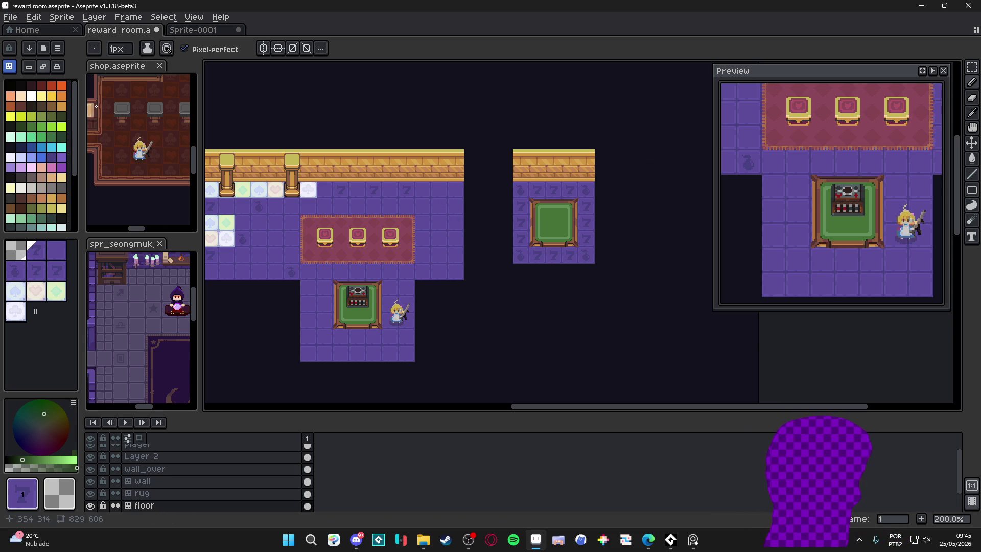
On the wall layer, mark a 2px dark-red pixel block on a wall tile with the tile grid shown.
key(v)
ctrl+click(517, 161)
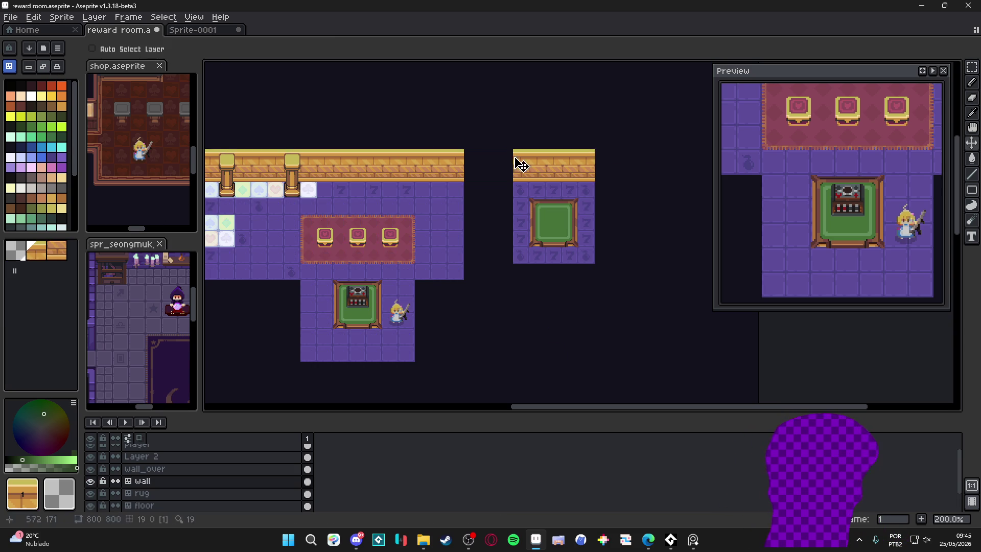
click(51, 86)
key(b)
scroll(366, 205, up, 3)
drag(683, 177, 258, 274)
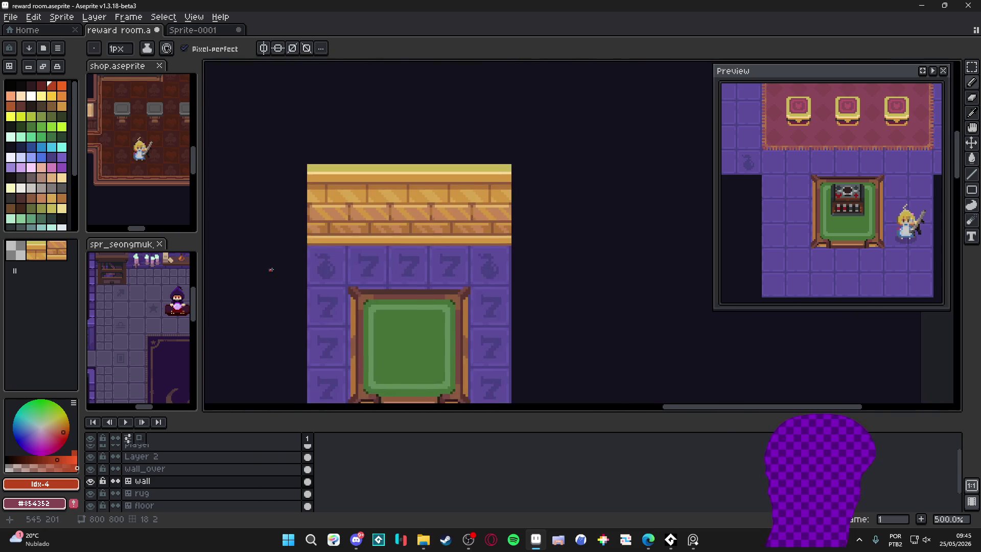
scroll(419, 195, up, 1)
key(ctrl+apostrophe)
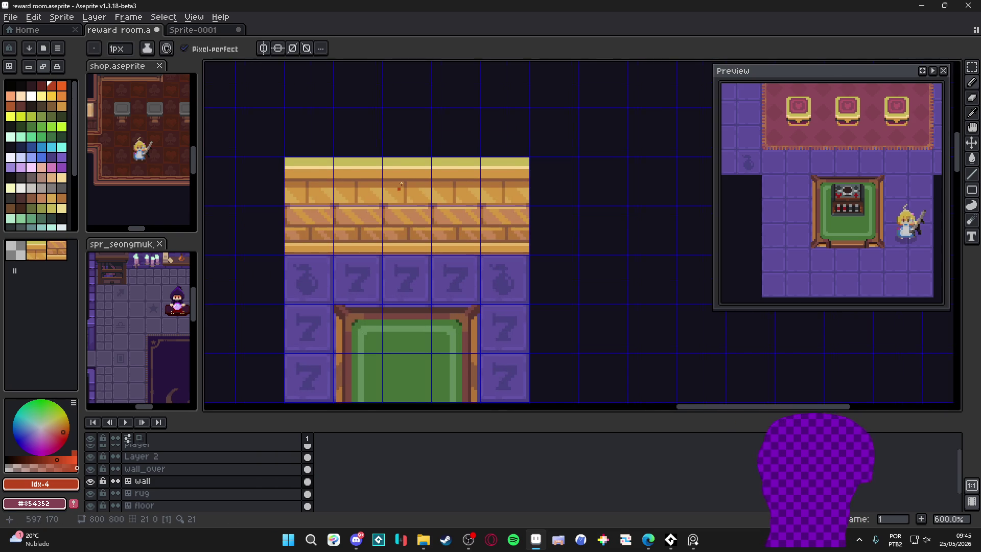
scroll(399, 188, up, 2)
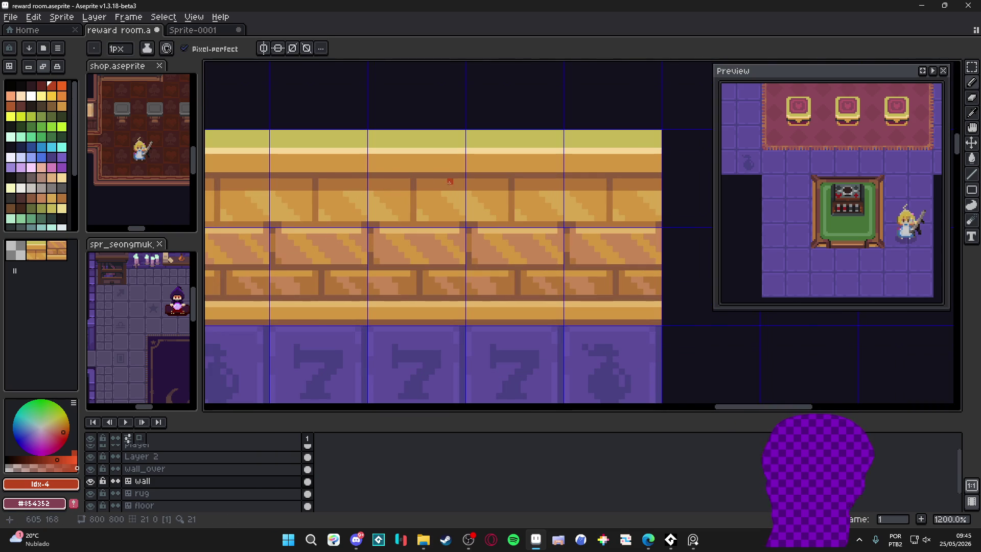
key(plus)
click(374, 181)
Stamp the marked wall tile along the whole wall in tile mode.
key(Tab)
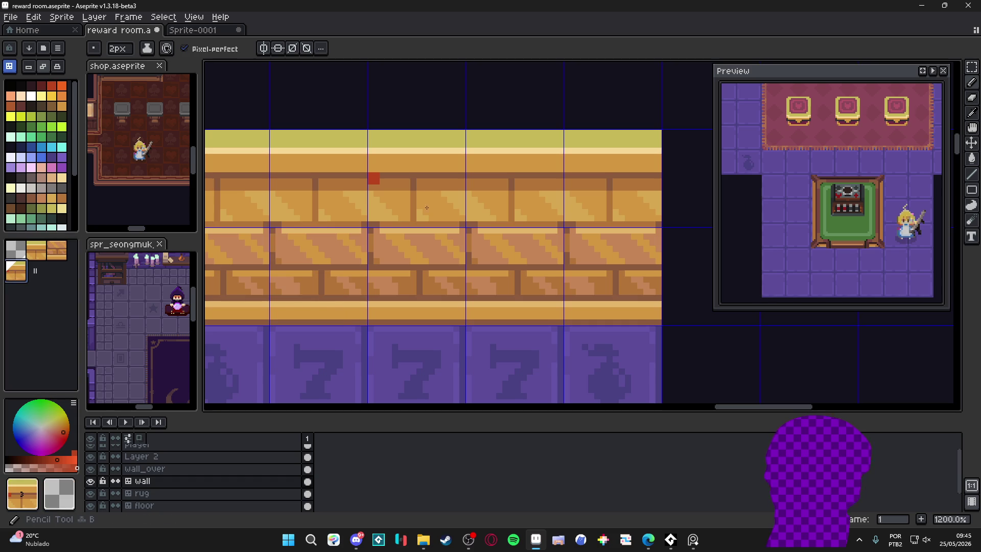
drag(259, 190, 572, 190)
scroll(536, 230, down, 2)
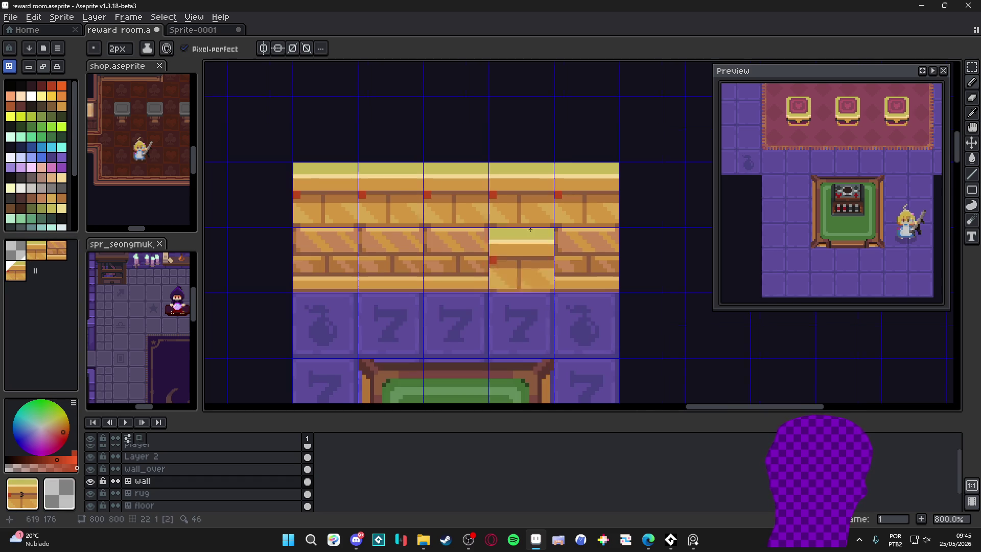
key(Tab)
Draw a red wavy drape edge across the wall tile and flood-fill above it with red.
scroll(412, 164, up, 3)
alt+click(442, 217)
drag(445, 224, 493, 263)
key(ctrl+z)
mouse_move(565, 231)
mouse_down()
mouse_move(505, 258)
mouse_move(514, 263)
mouse_move(508, 237)
mouse_move(457, 222)
mouse_move(503, 234)
mouse_up()
key(g)
click(507, 239)
key(b)
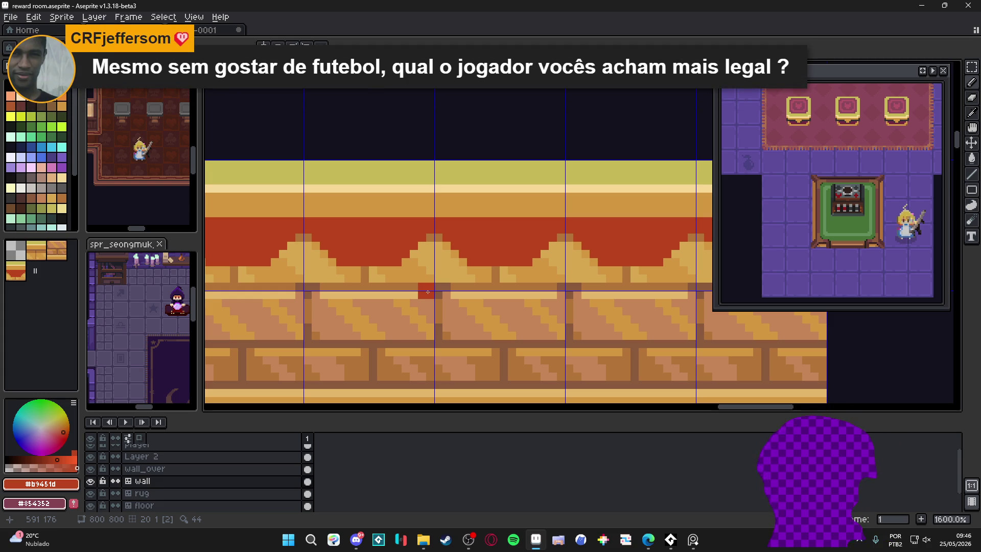
Sample the light brick colour, then paint dark-red scalloped drape shapes into the wall's red band.
key(e)
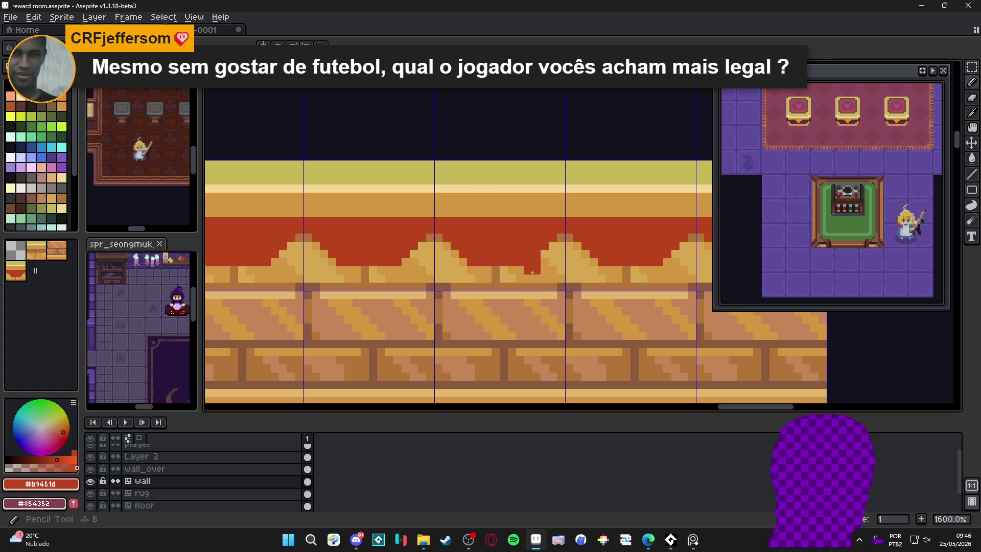
scroll(532, 291, down, 4)
scroll(531, 291, up, 3)
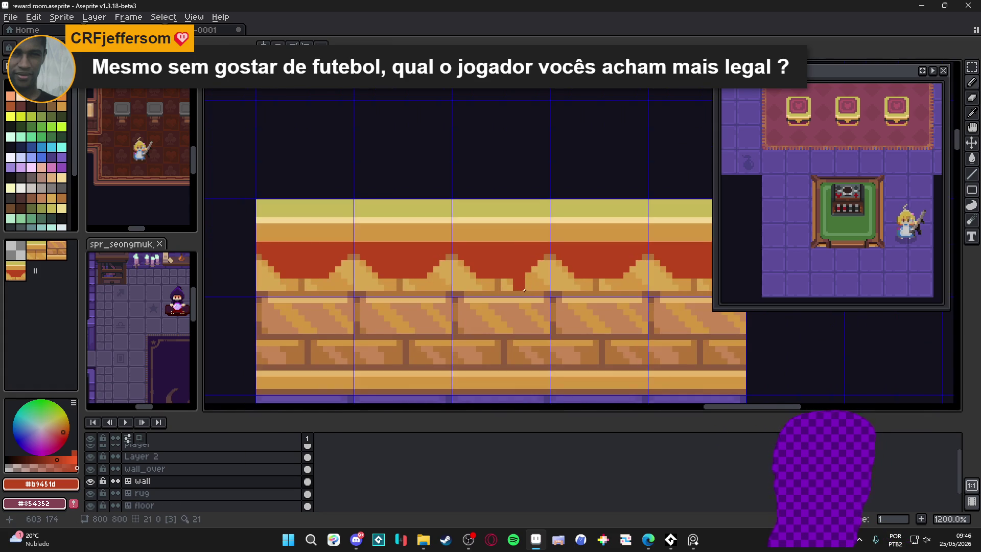
scroll(525, 285, down, 2)
scroll(521, 278, up, 3)
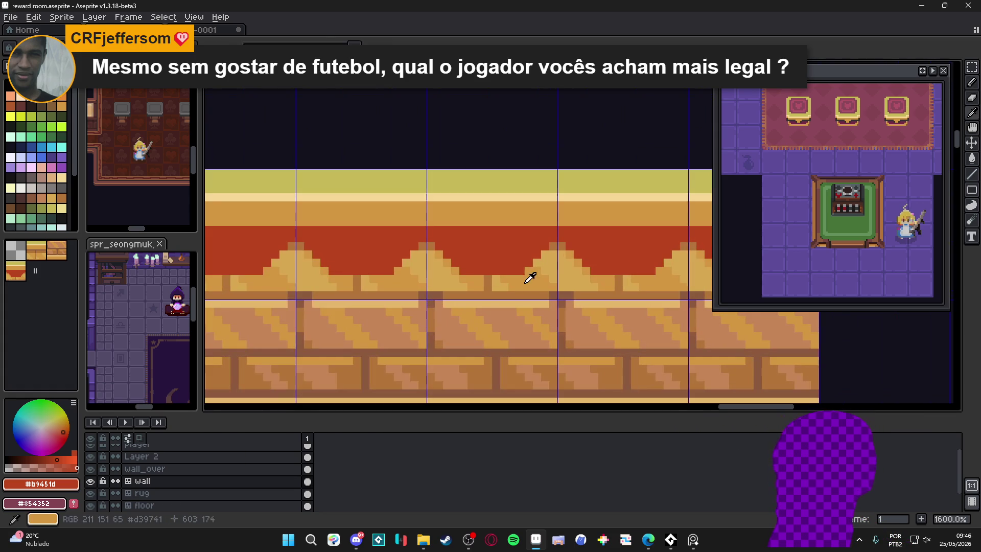
alt+click(518, 272)
key(b)
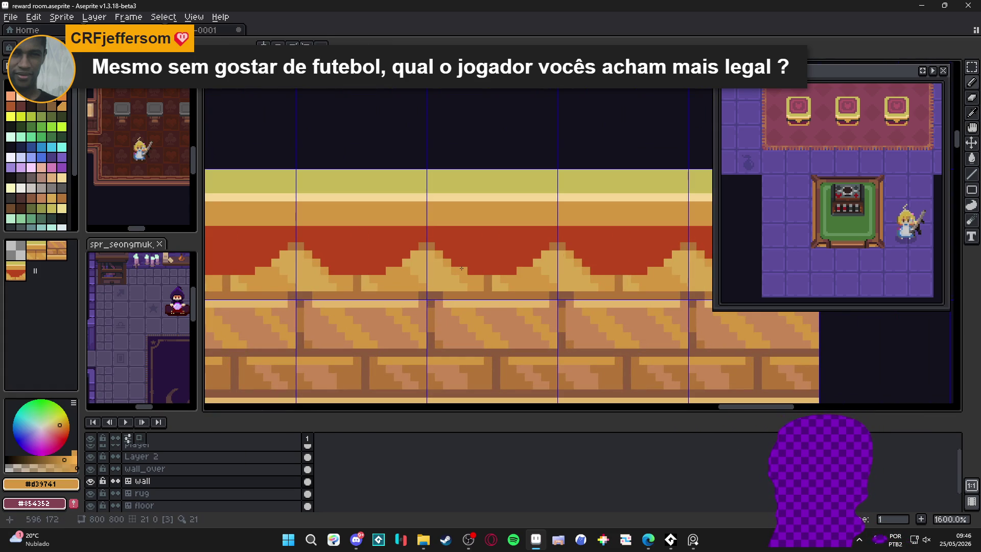
key(bracketleft)
mouse_move(423, 238)
mouse_down()
mouse_move(546, 231)
mouse_move(481, 238)
mouse_move(508, 238)
mouse_up()
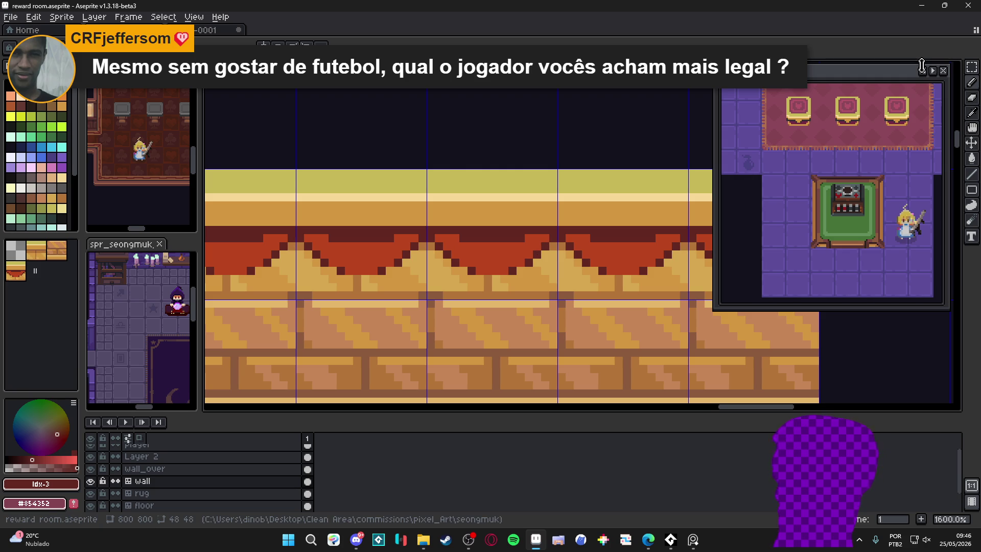
Centre the preview on the wall tile, zoom in, and paint dark-red drape bars and ends.
click(926, 72)
scroll(460, 260, up, 2)
mouse_move(459, 255)
mouse_down()
mouse_move(491, 256)
mouse_move(487, 268)
mouse_up()
click(460, 266)
click(500, 257)
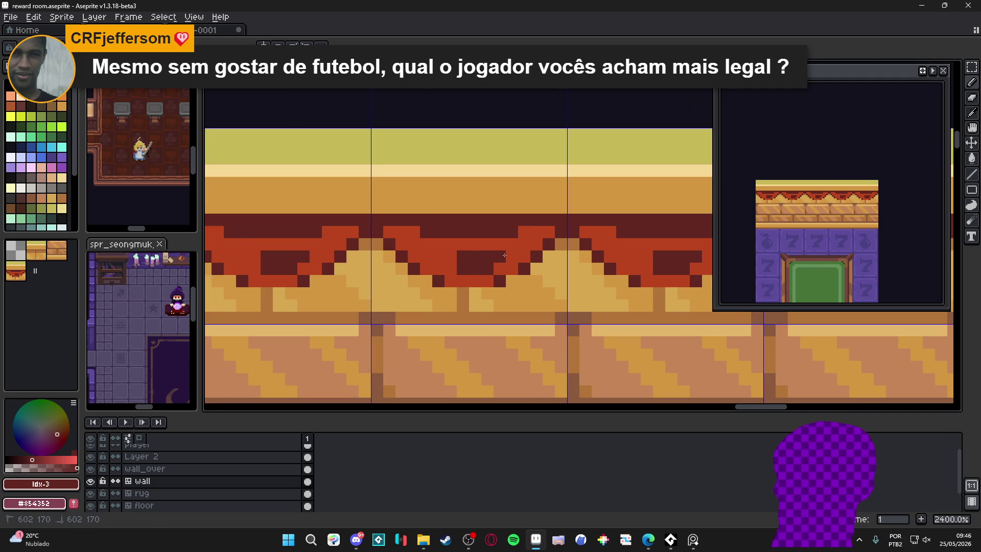
click(451, 259)
click(439, 257)
click(512, 257)
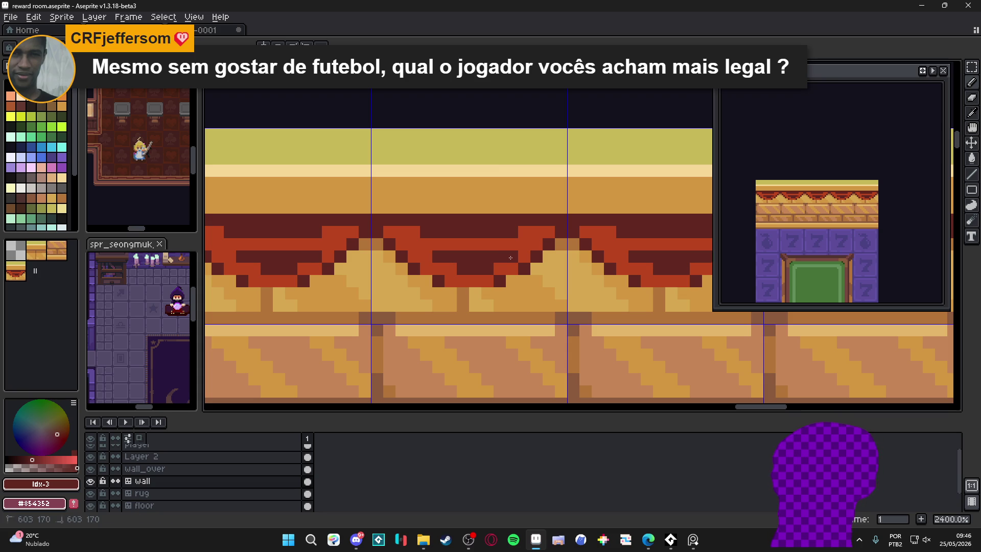
Shade drape pixels in mid red #b9451d and darken the drape edges with #612721.
alt+click(493, 270)
click(476, 269)
alt+click(470, 258)
click(451, 268)
click(487, 269)
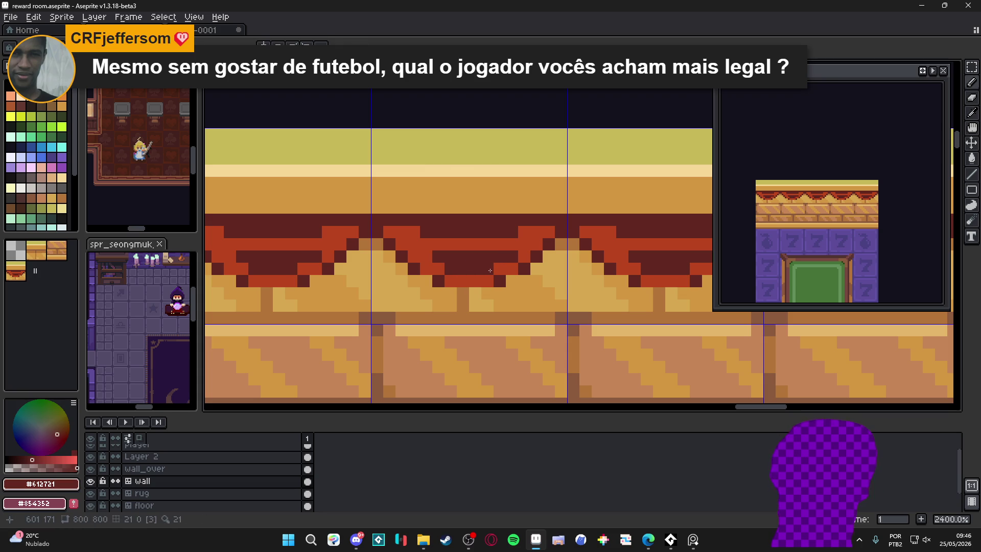
click(426, 256)
click(413, 244)
click(401, 232)
click(524, 243)
click(535, 230)
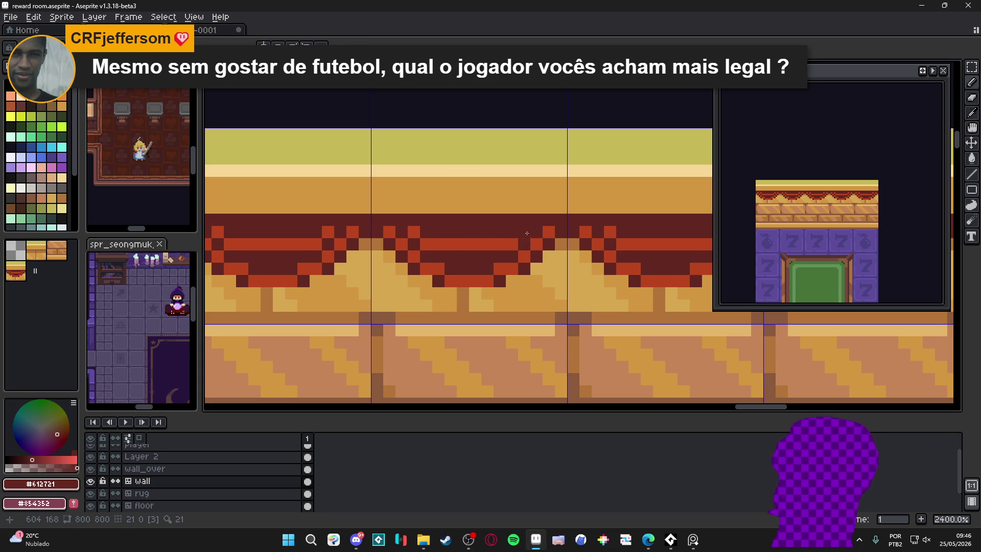
Lighten the drape's zigzag and dark areas with mid red #b9451d.
click(500, 244)
alt+click(500, 232)
click(512, 232)
click(426, 232)
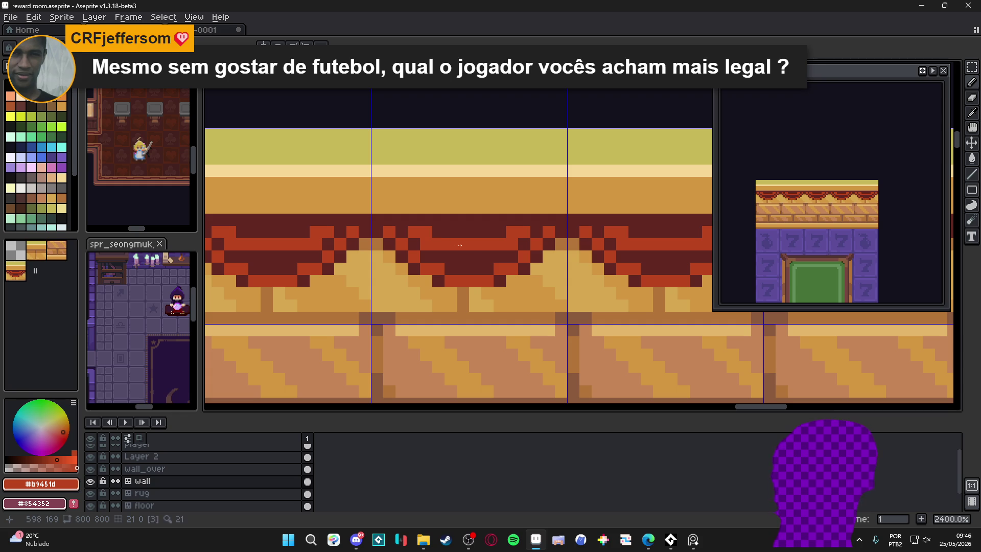
alt+click(438, 281)
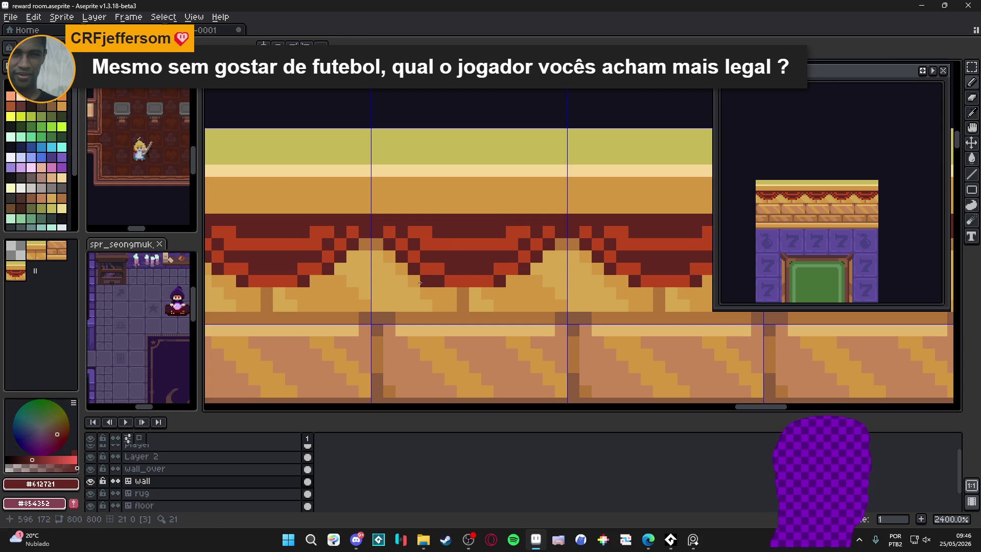
alt+click(466, 278)
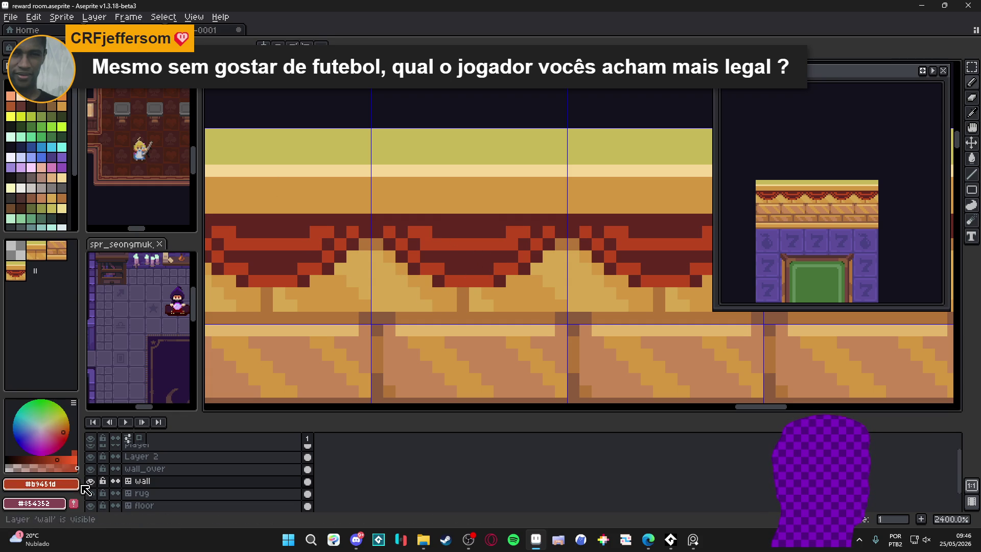
click(493, 272)
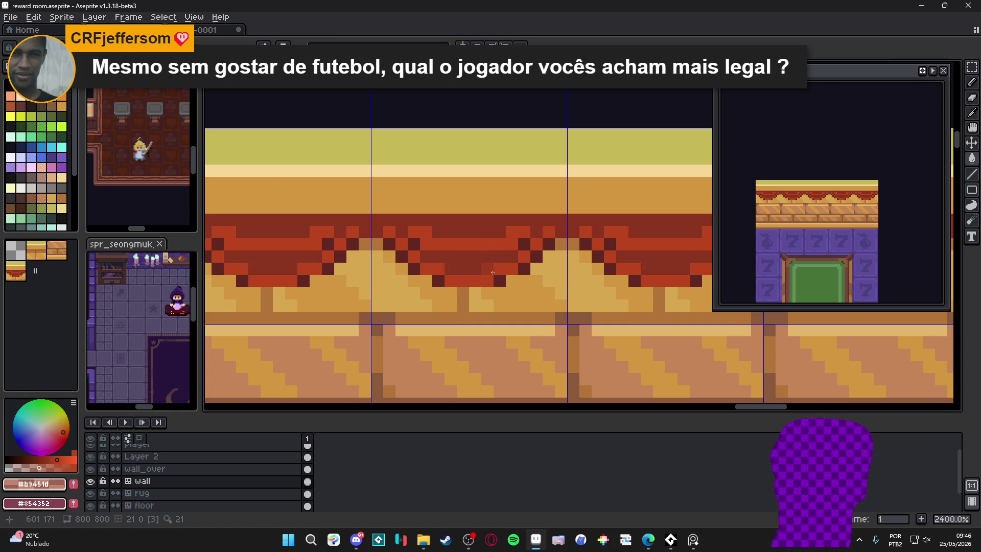
click(524, 244)
click(549, 244)
click(524, 268)
click(504, 283)
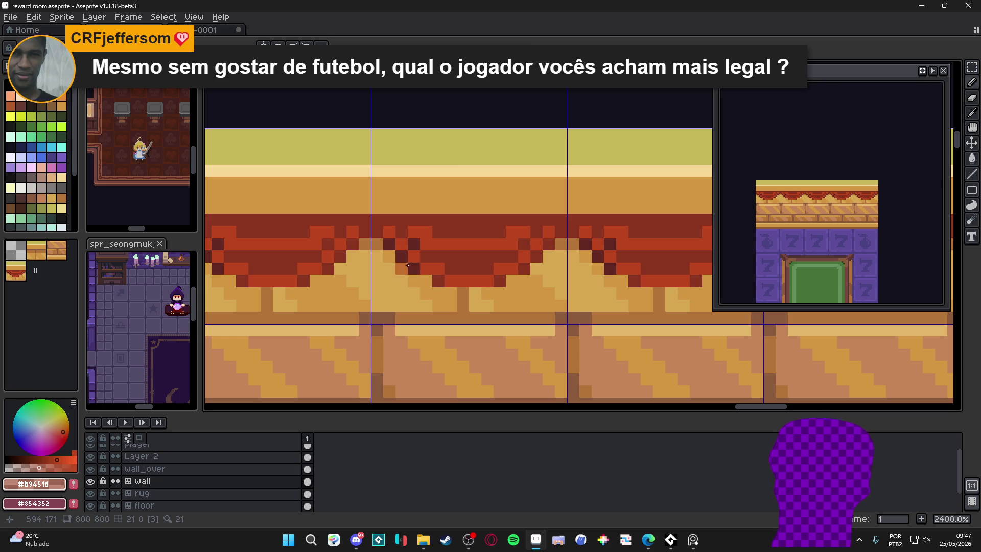
Brighten two more dark drape pixels with a red sampled from the wall band.
click(391, 244)
drag(391, 243, 414, 243)
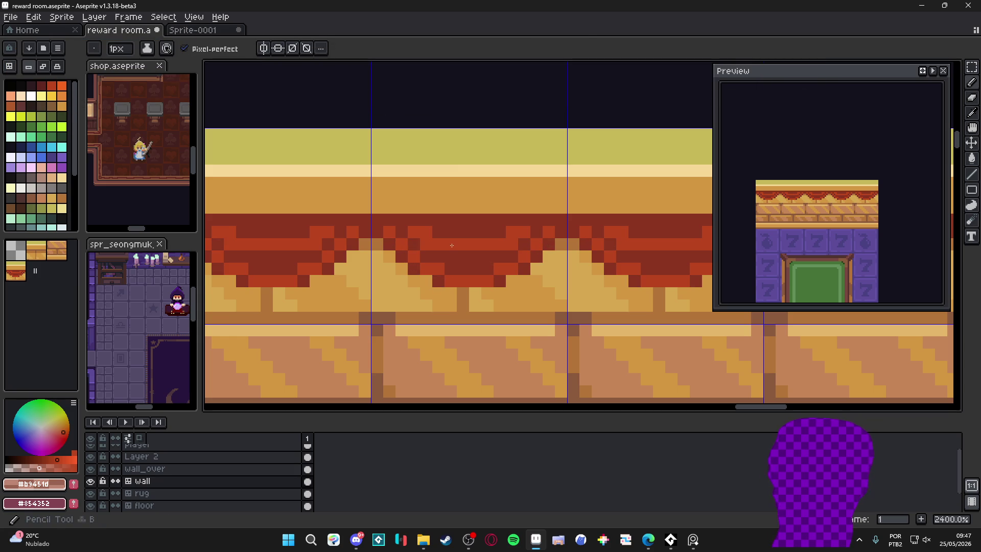
alt+click(458, 237)
click(498, 235)
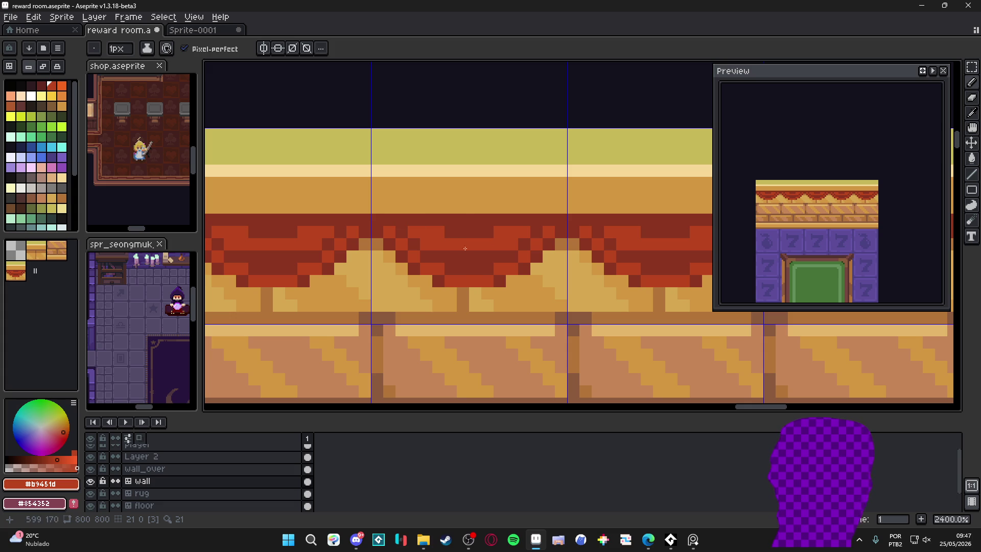
key(alt)
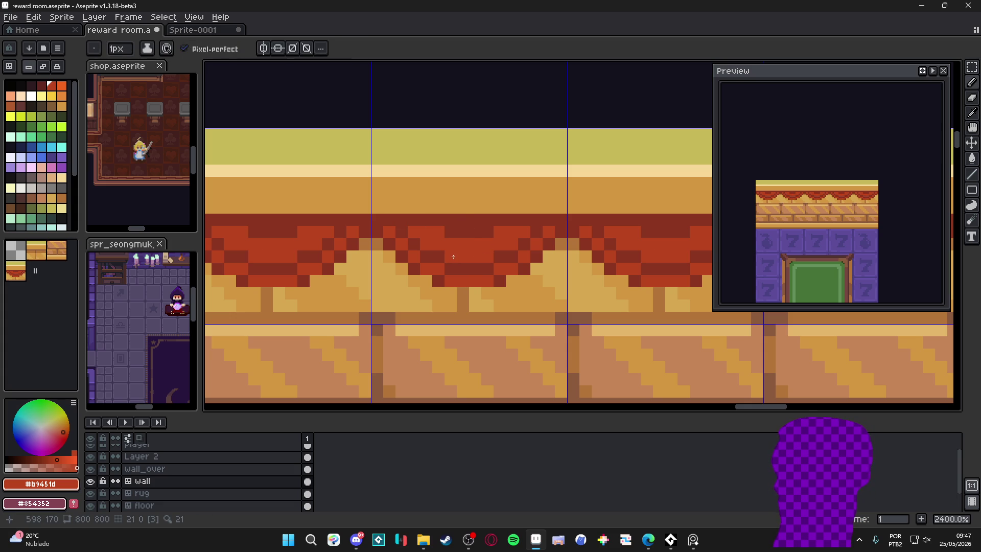
Paint the drape's top row and upper folds in darkest red #612721.
alt+click(515, 250)
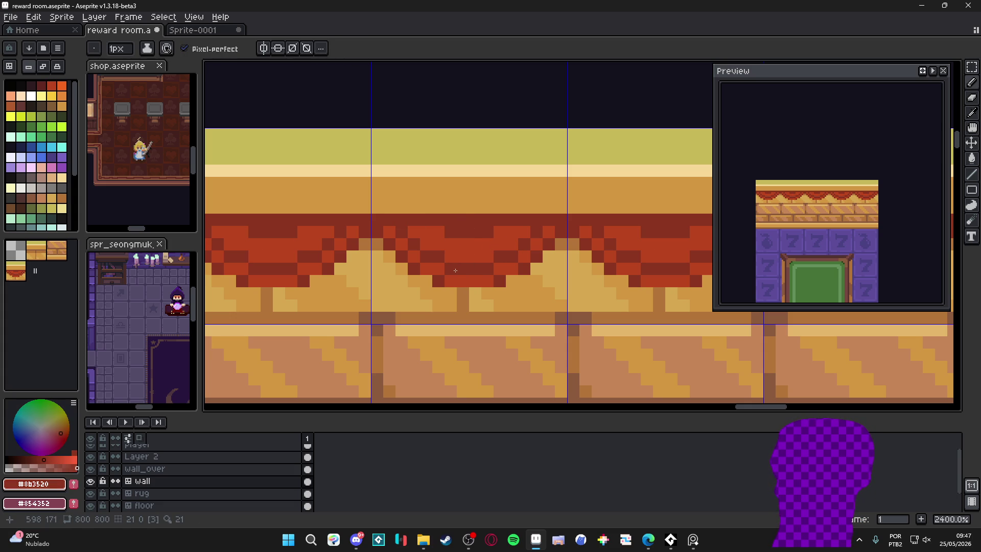
alt+click(448, 216)
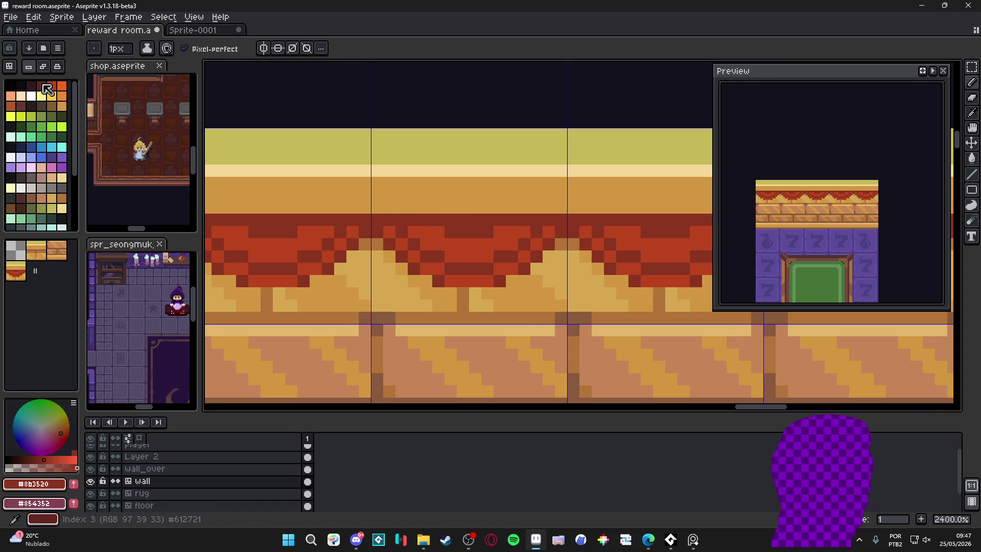
click(365, 219)
drag(376, 231, 365, 231)
click(352, 219)
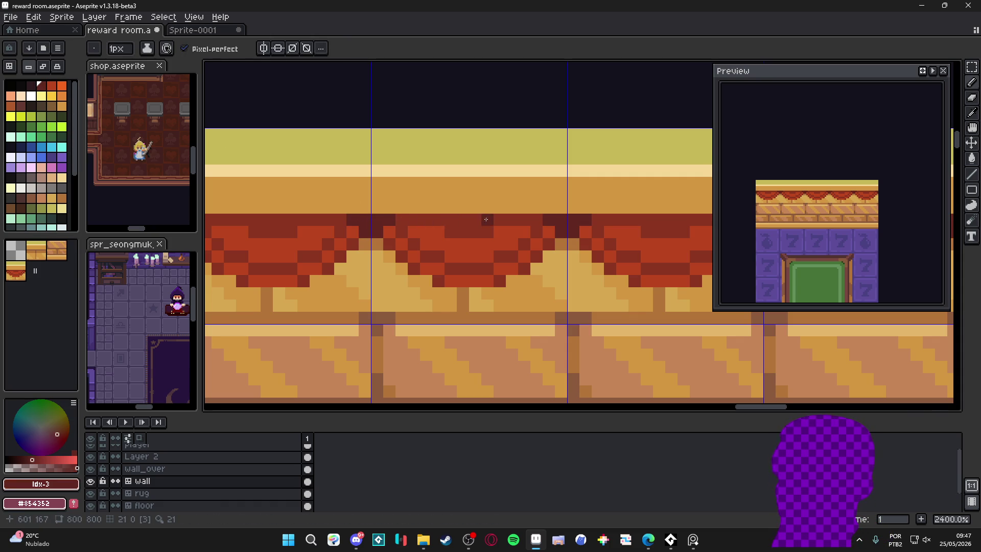
drag(452, 218, 473, 222)
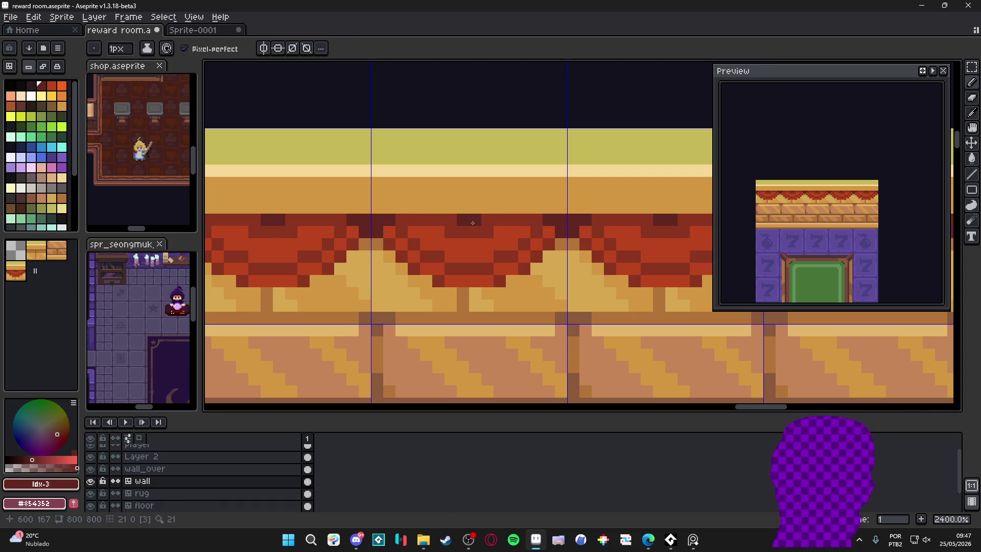
click(463, 231)
click(487, 219)
click(451, 219)
click(438, 219)
click(501, 220)
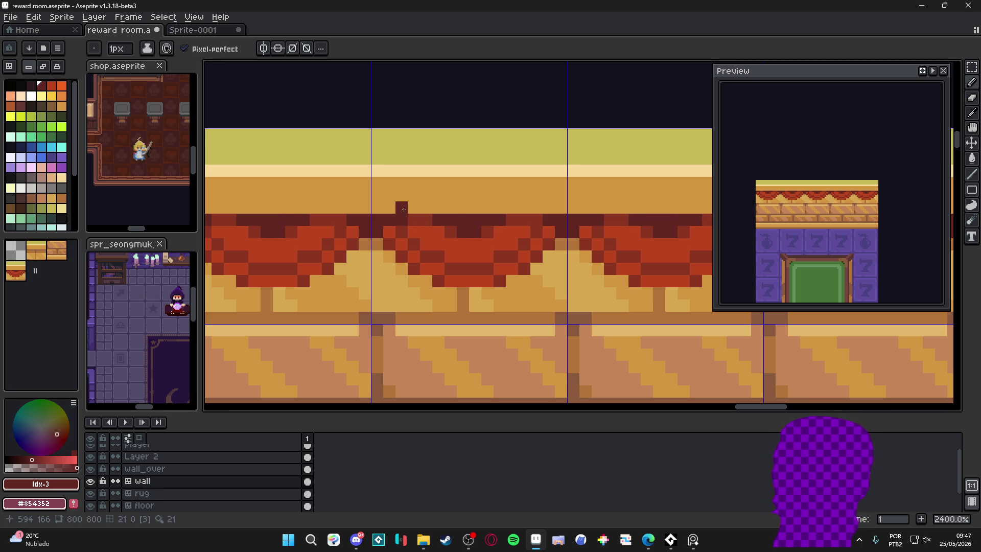
Touch up drape pixels in #8b3520 and #612721, then zoom out to 300%.
alt+click(404, 234)
click(365, 231)
alt+click(390, 226)
drag(389, 243, 396, 250)
alt+click(455, 230)
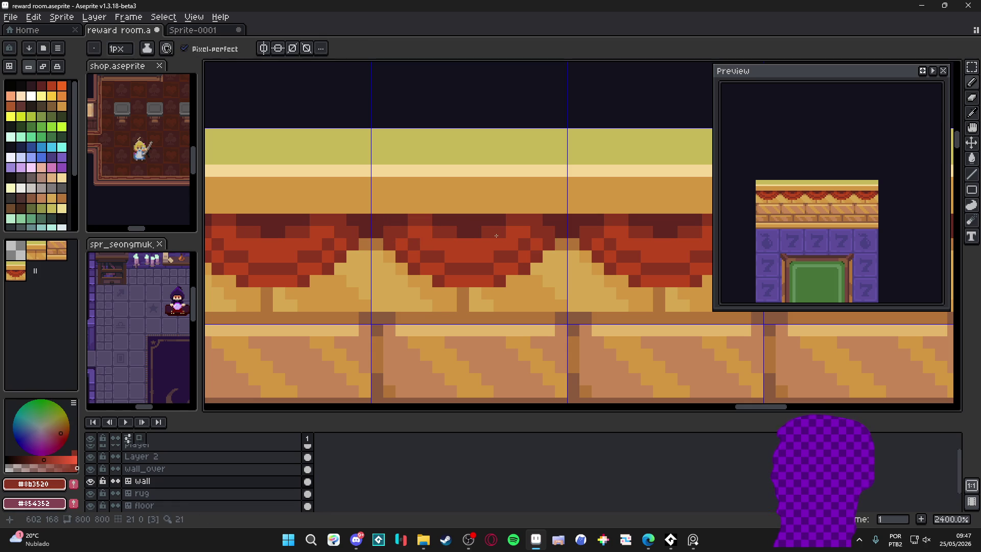
alt+click(493, 235)
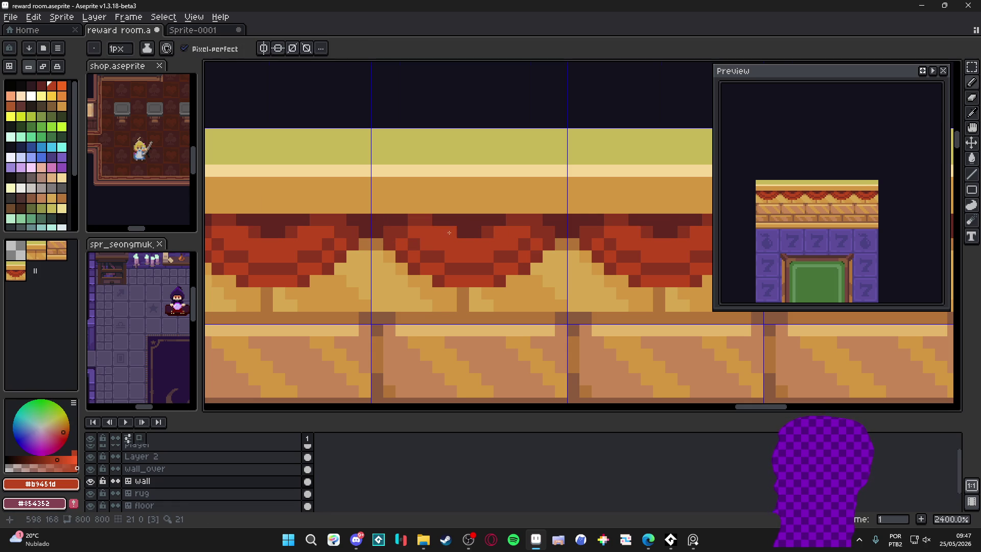
scroll(489, 256, down, 4)
scroll(489, 259, down, 3)
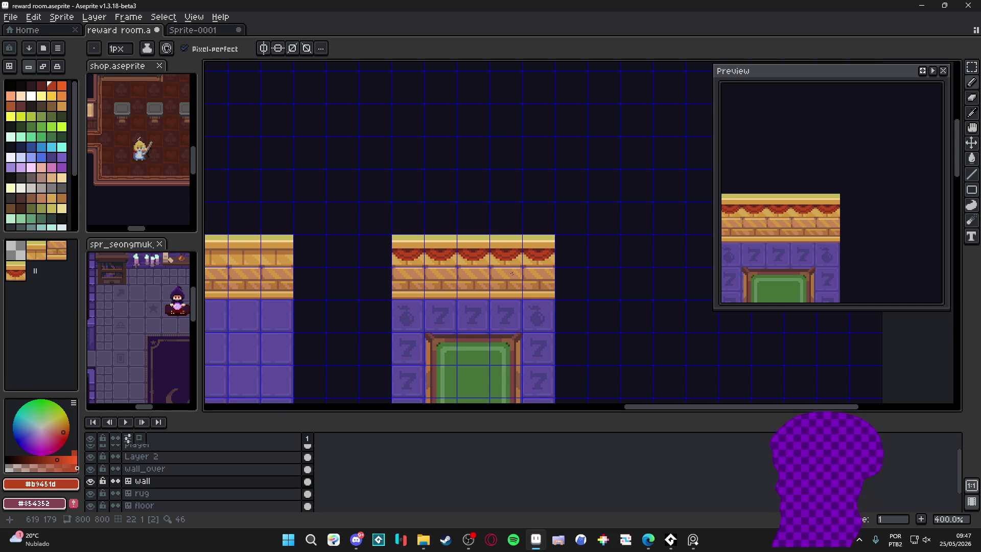
scroll(512, 273, down, 1)
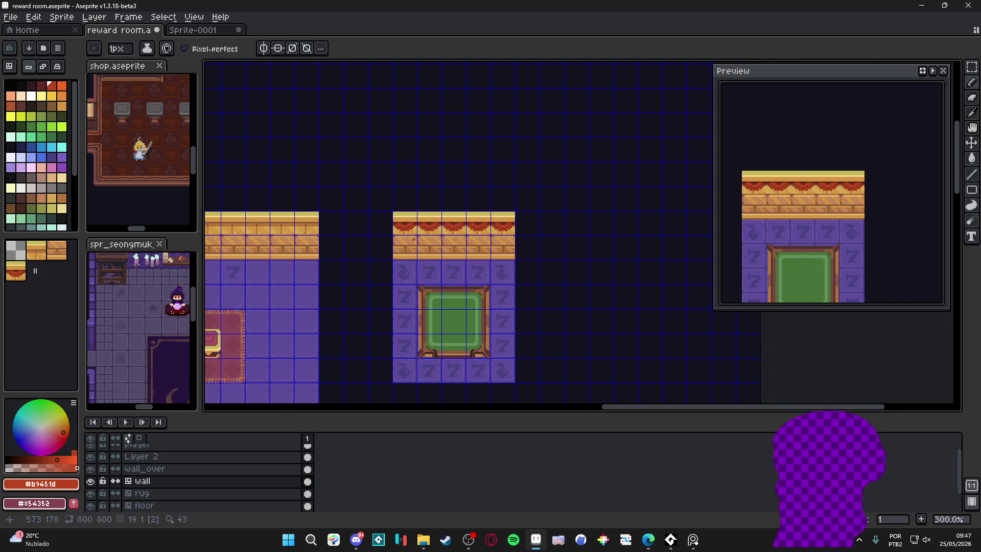
Copy a 16x48 pillar on the wall_over layer to both ends of the small room's wall.
scroll(416, 232, down, 1)
key(v)
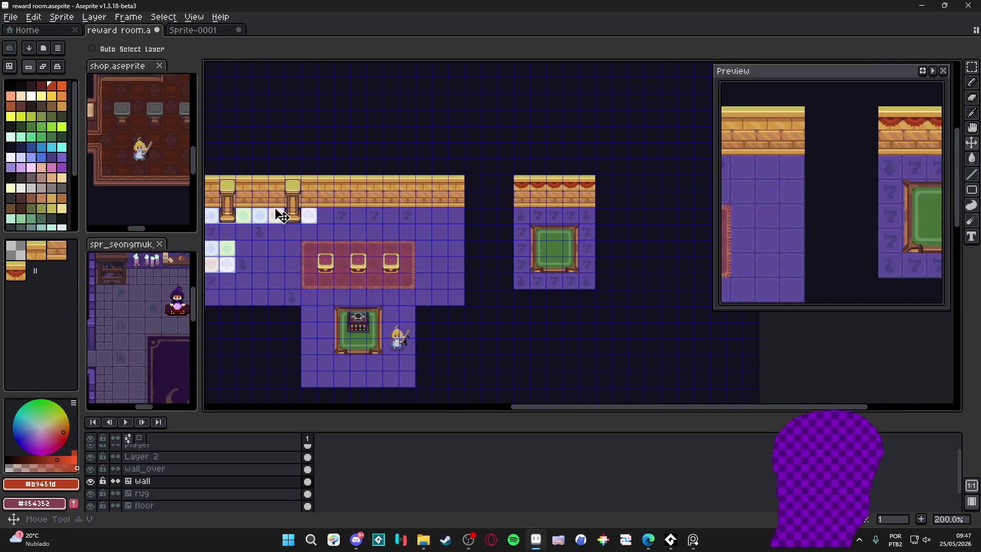
ctrl+click(292, 213)
key(m)
mouse_move(285, 176)
mouse_down()
mouse_move(301, 223)
mouse_move(527, 224)
mouse_up()
key(Return)
key(ctrl+v)
drag(295, 204, 588, 204)
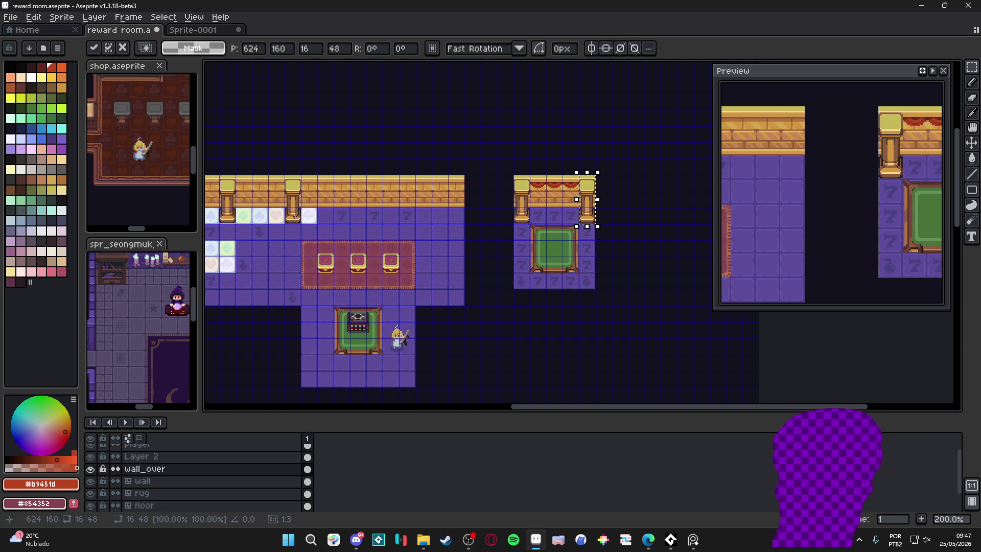
click(297, 218)
scroll(526, 215, up, 2)
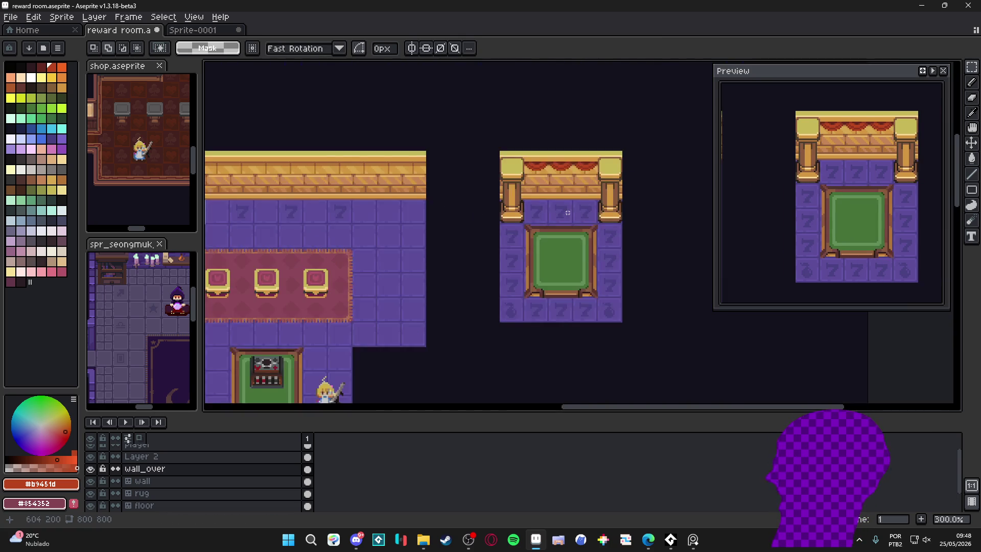
scroll(520, 205, down, 1)
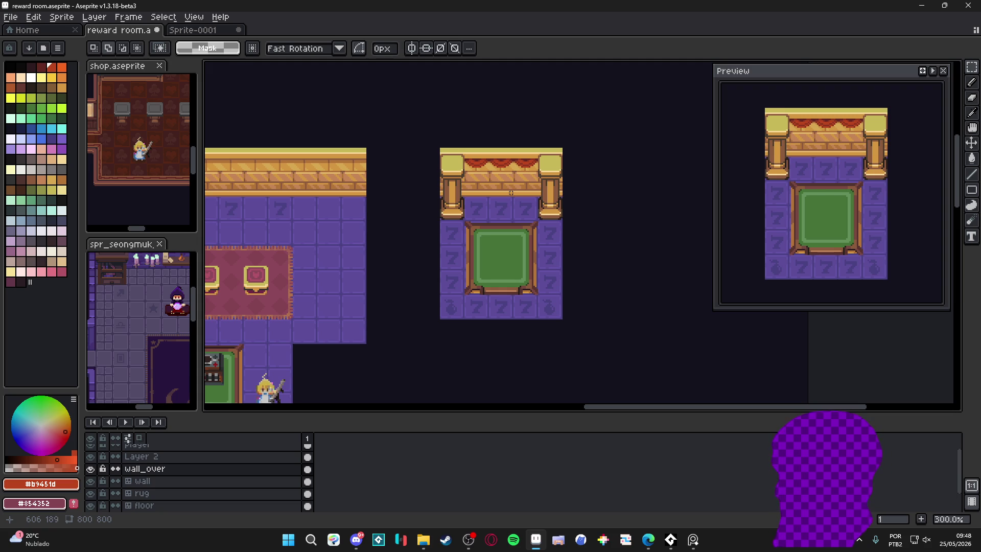
scroll(511, 193, down, 1)
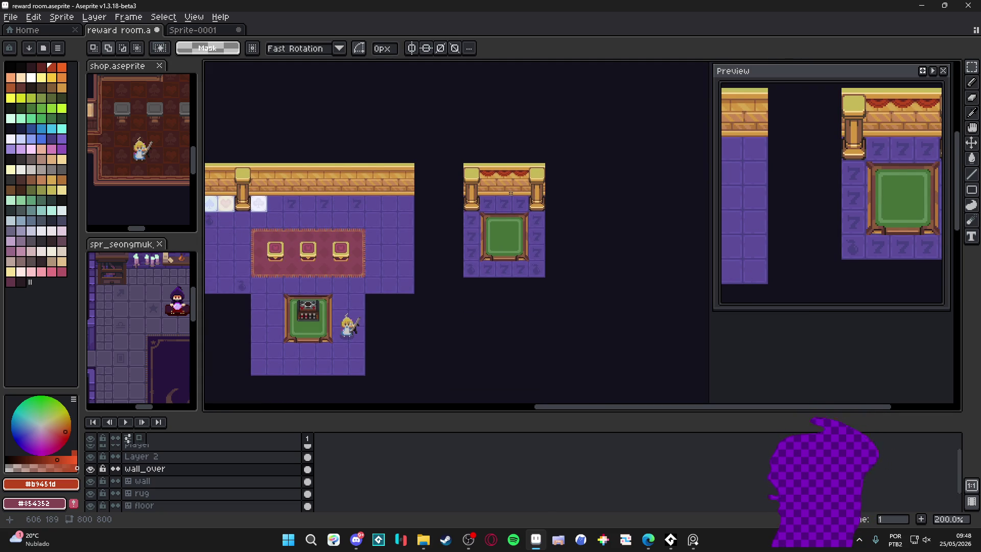
scroll(511, 192, up, 1)
Marquee-select the green rug and table in the small room.
key(v)
key(m)
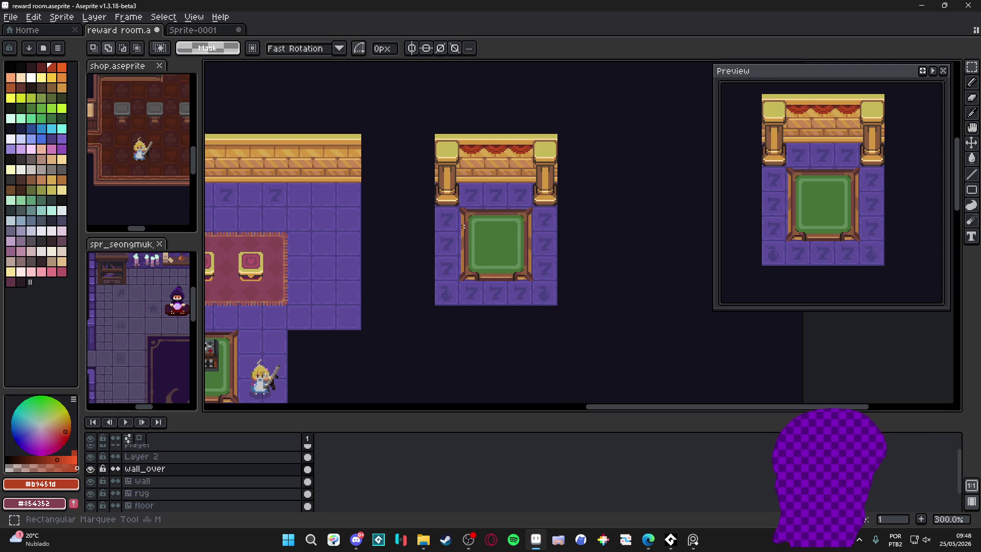
drag(458, 206, 533, 282)
Shift the green table up one tile and fill the gap with a plain purple floor tile.
key(Up)
key(ctrl+d)
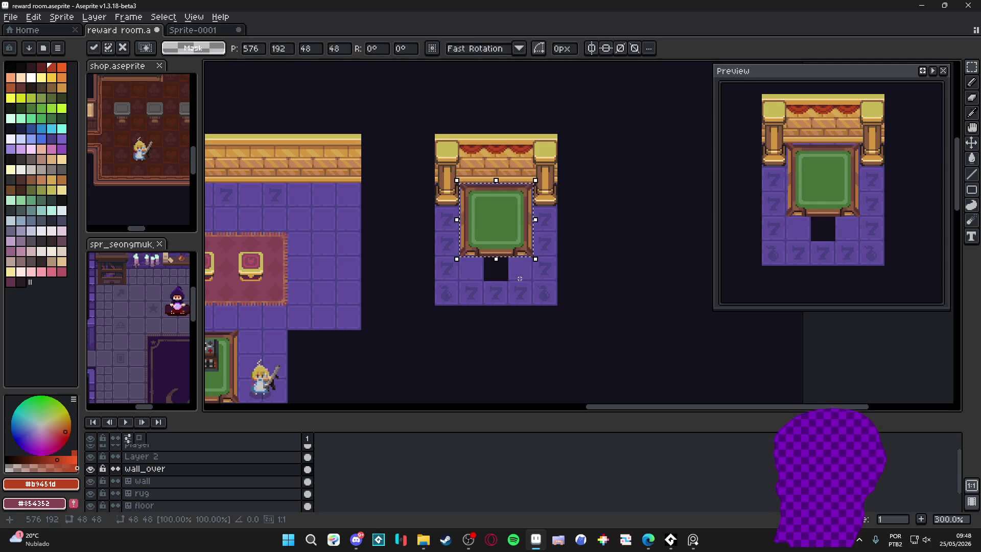
key(v)
ctrl+click(526, 284)
key(b)
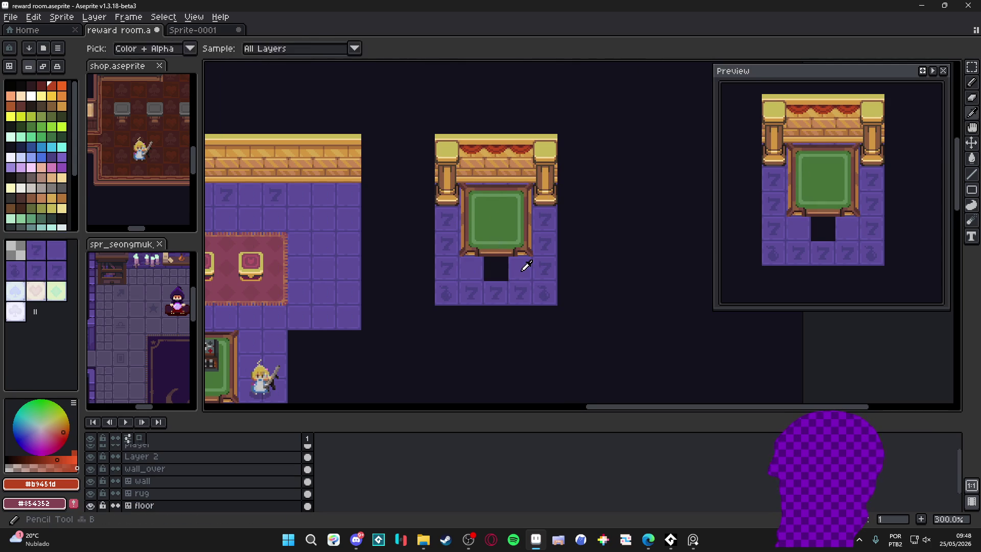
alt+click(521, 262)
click(503, 264)
Make the bottom row plain purple and place club tiles at the row's ends.
click(45, 259)
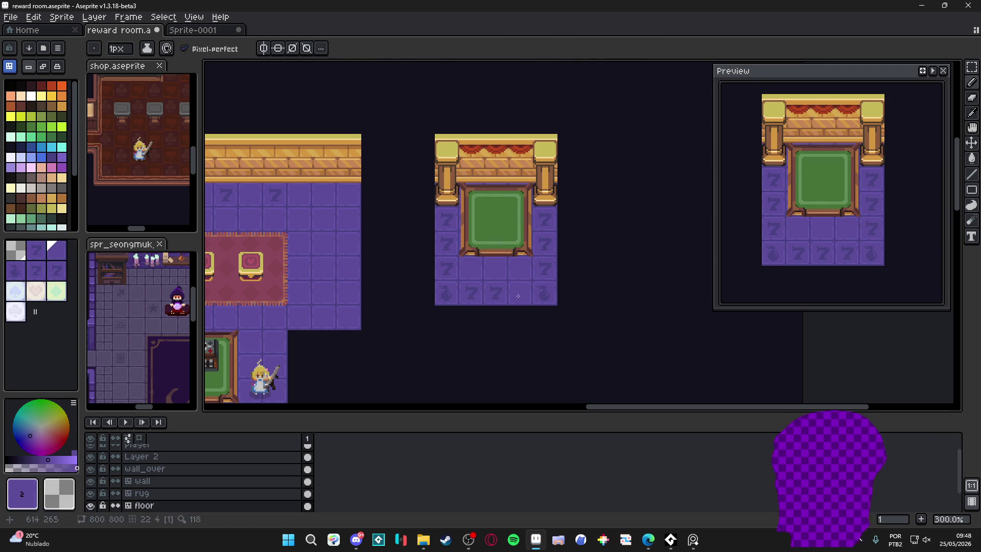
click(56, 250)
drag(471, 293, 520, 293)
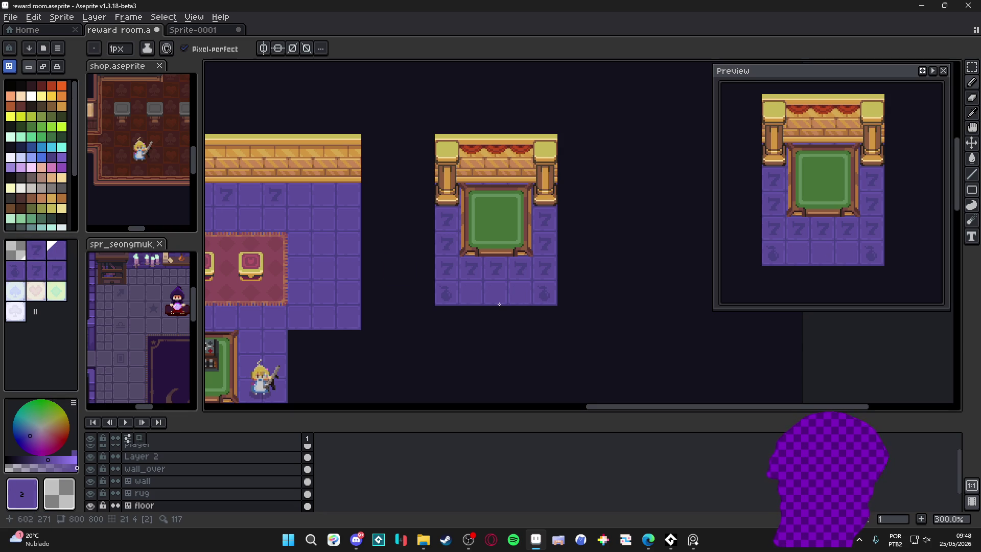
alt+click(544, 291)
click(544, 269)
click(446, 268)
click(446, 294)
click(544, 294)
Line the right room's edge row with white club tiles.
alt+click(545, 267)
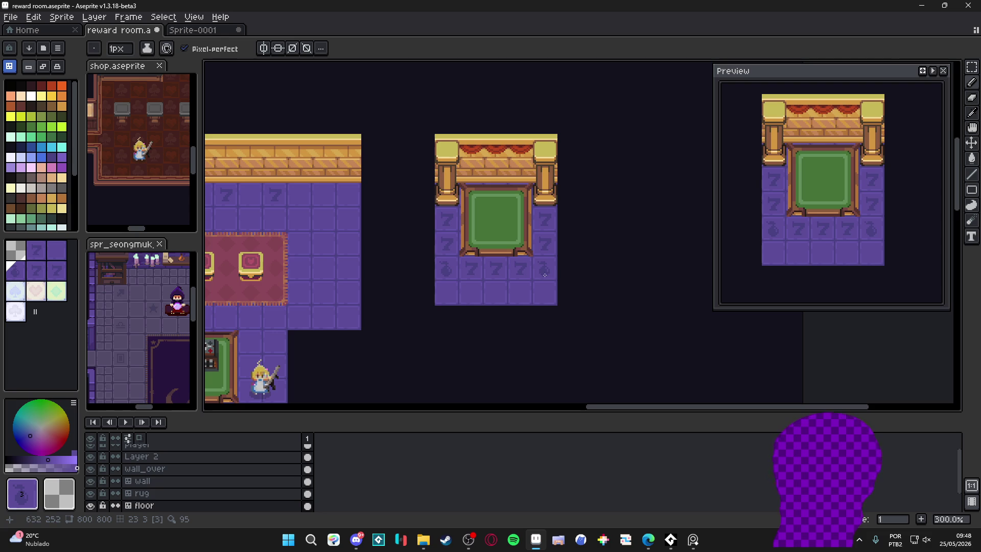
scroll(523, 276, down, 1)
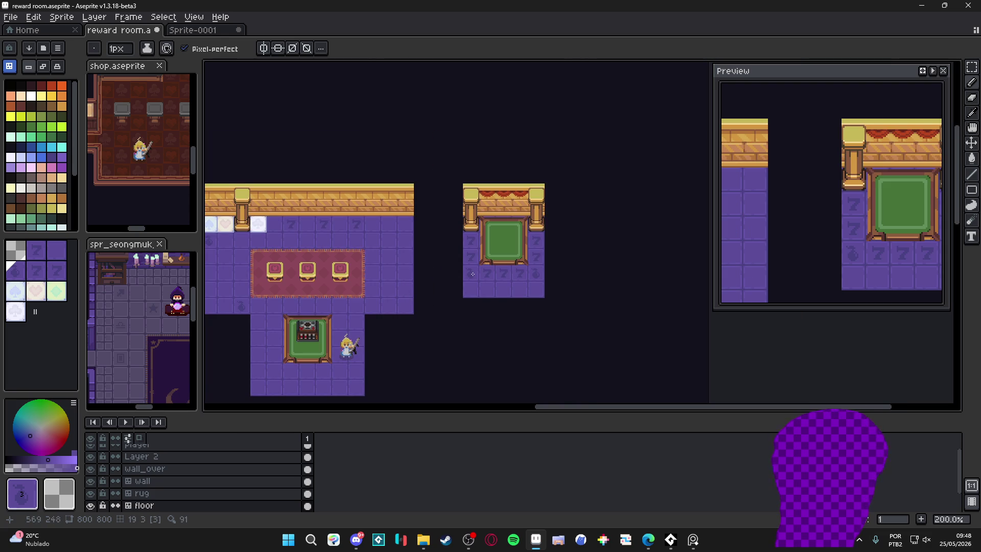
alt+click(258, 223)
mouse_move(471, 240)
mouse_down()
mouse_move(471, 273)
mouse_move(535, 273)
mouse_move(533, 240)
mouse_up()
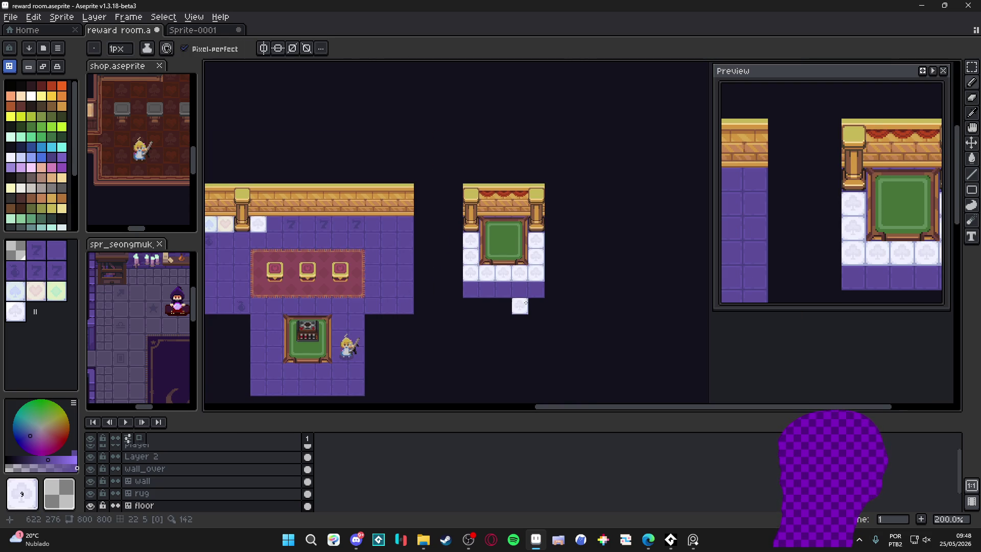
Undo the three white club tile strokes in the right room.
key(ctrl+z)
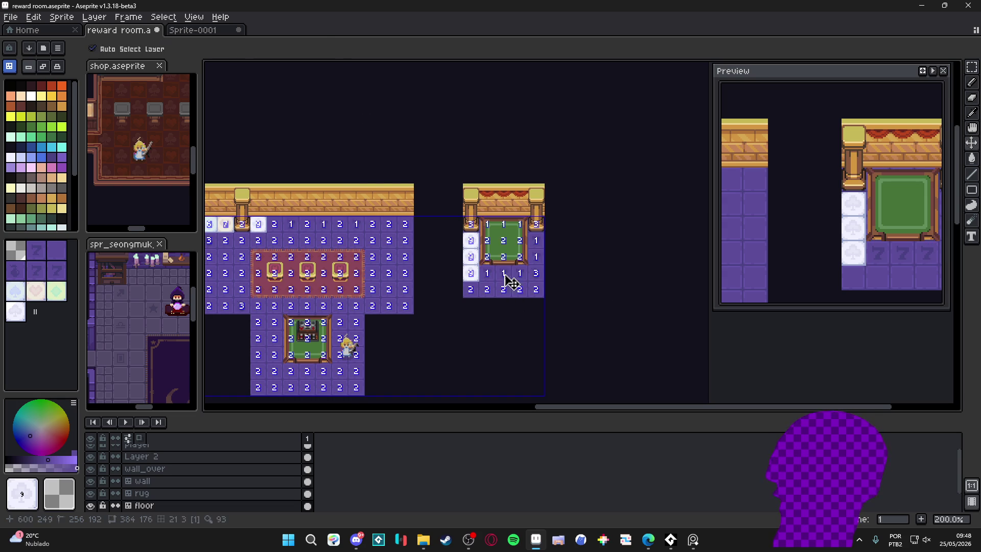
key(ctrl+z)
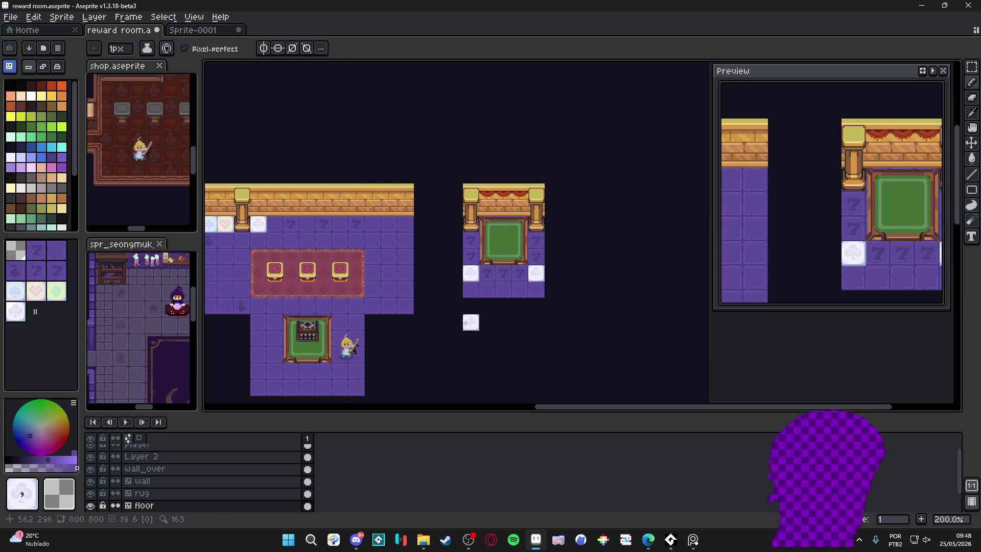
key(ctrl+z)
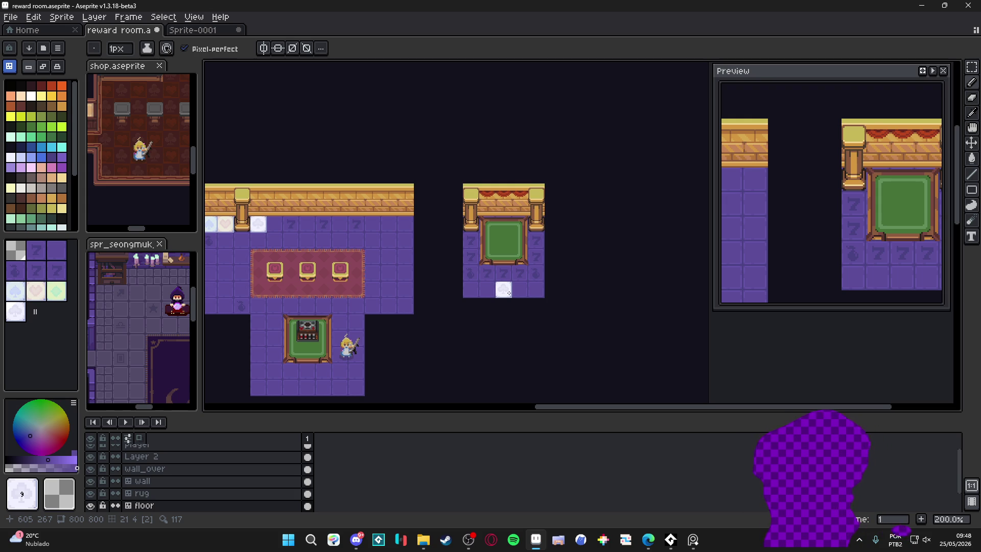
Place a white club tile in the left room's top row beside the pillar.
scroll(503, 307, up, 1)
scroll(498, 294, down, 1)
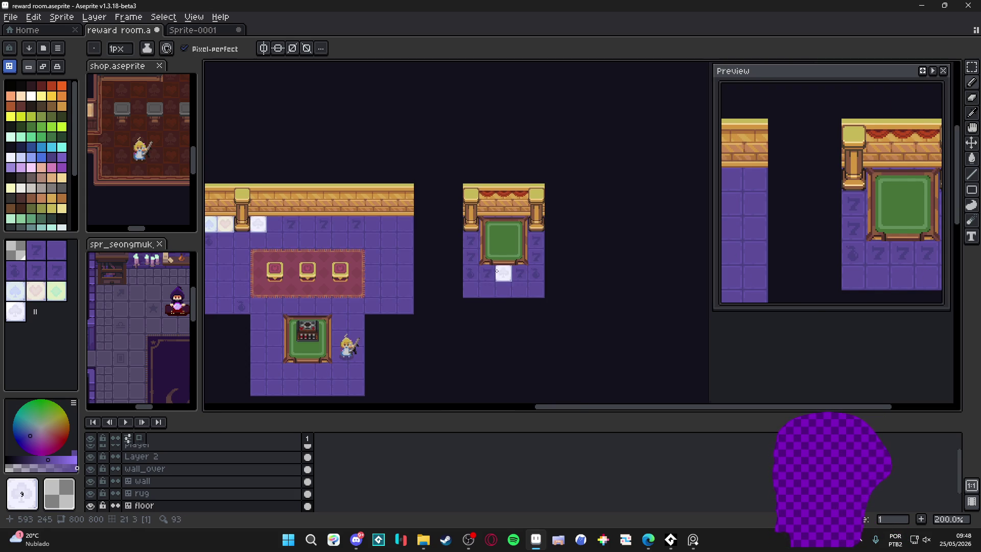
scroll(497, 272, up, 1)
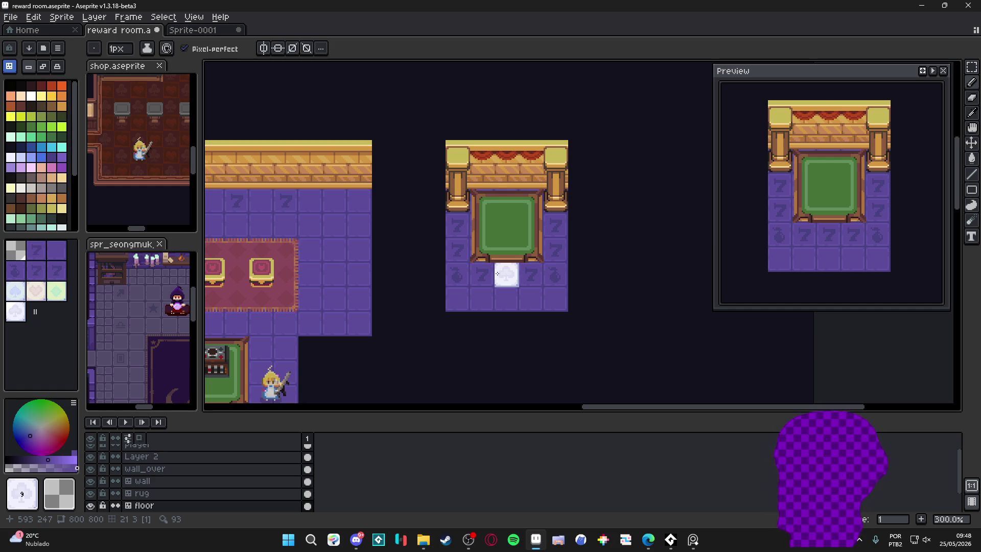
scroll(497, 274, down, 1)
click(251, 225)
scroll(306, 322, up, 1)
With the grid shown, select the machine and its table tile and move it onto the right room's green table.
key(v)
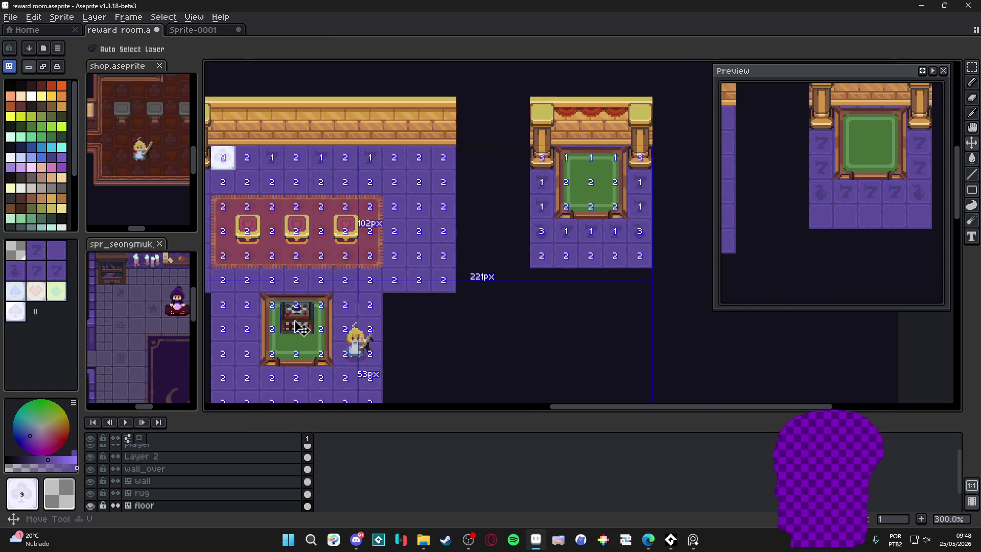
ctrl+click(301, 327)
key(m)
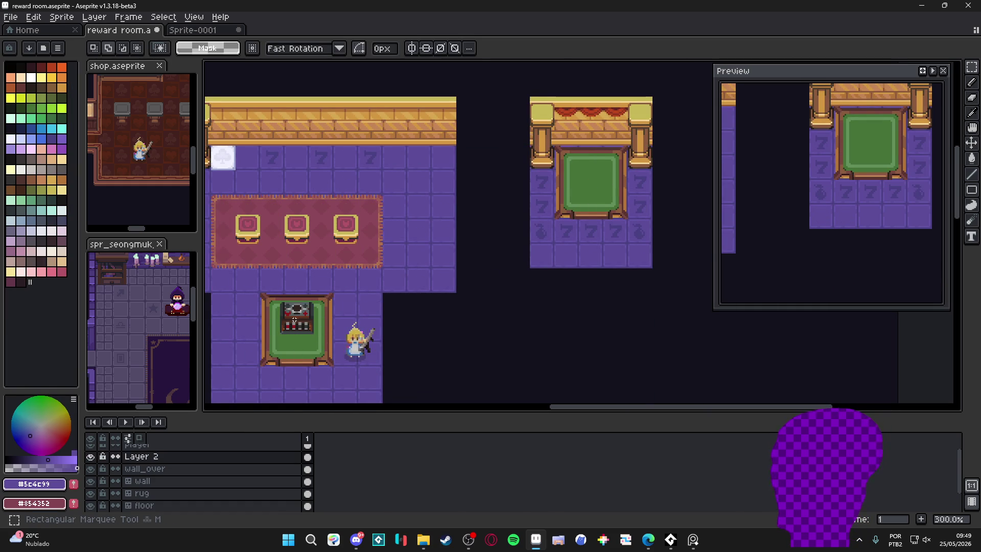
key(ctrl+apostrophe)
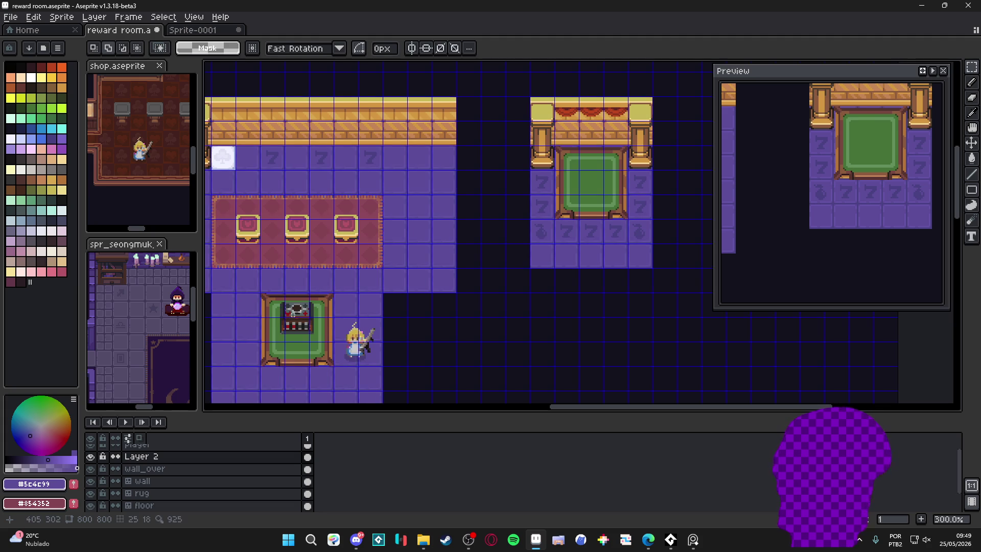
drag(282, 306, 320, 335)
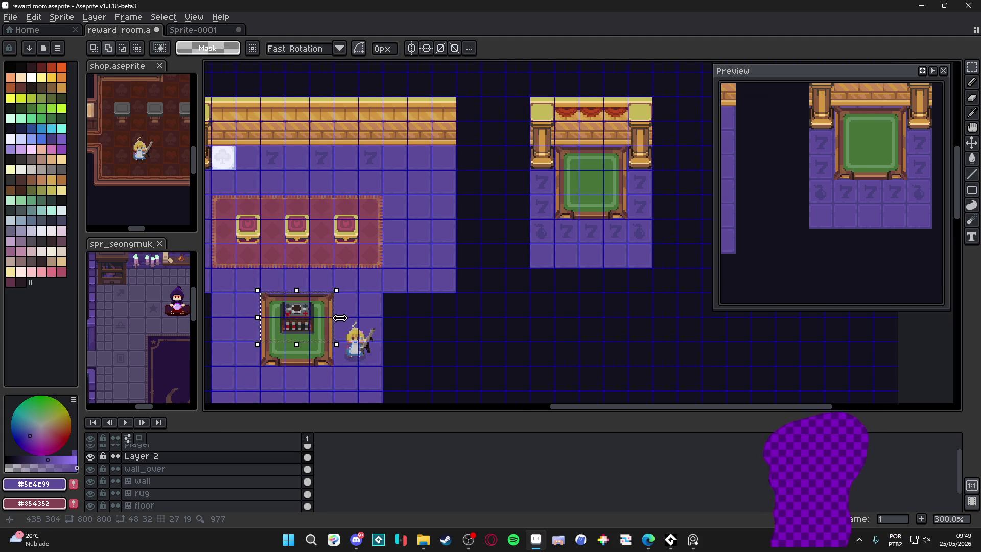
scroll(321, 335, down, 1)
mouse_move(302, 327)
mouse_down()
mouse_move(399, 241)
mouse_move(497, 228)
mouse_up()
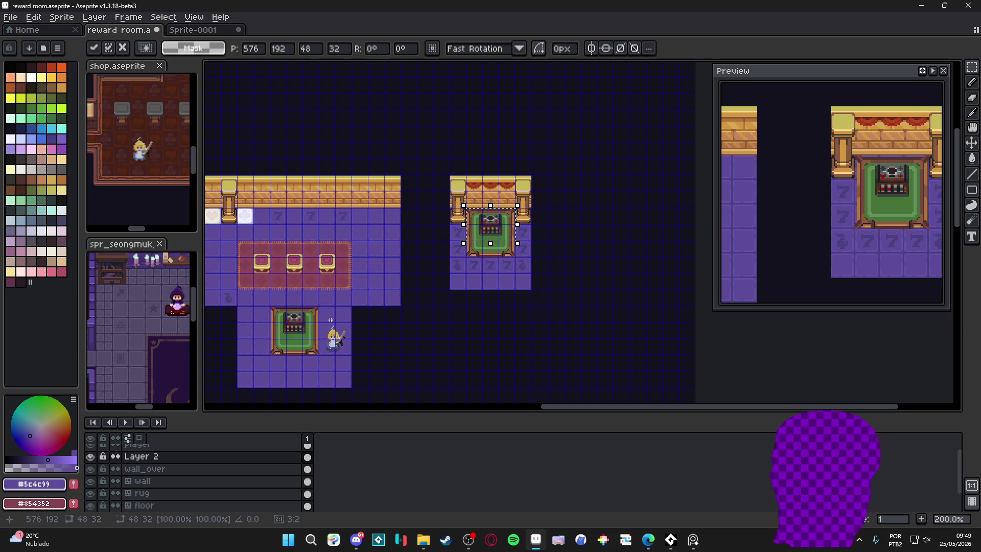
click(465, 282)
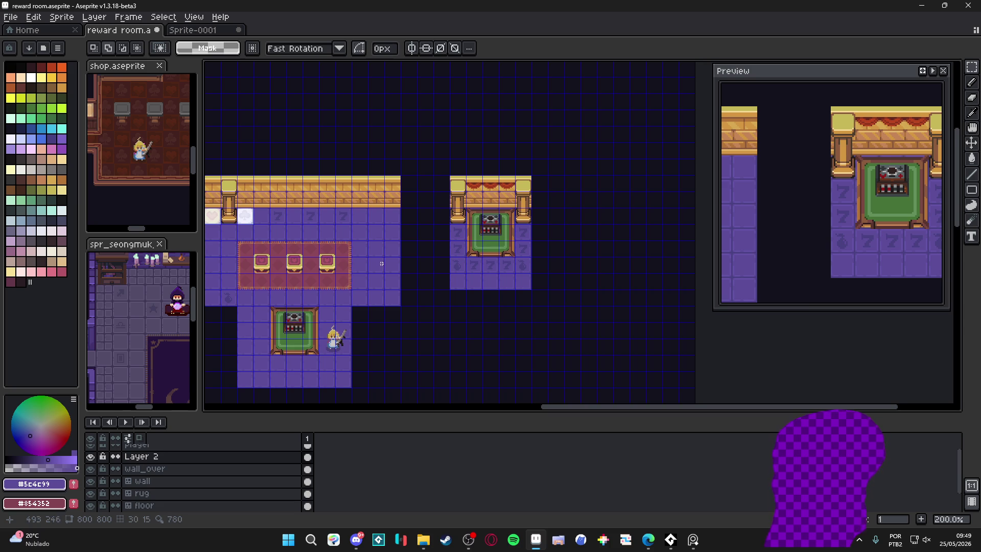
Zoom into the chests and paint mirrored maroon pixels on the middle chest's front.
scroll(306, 258, up, 1)
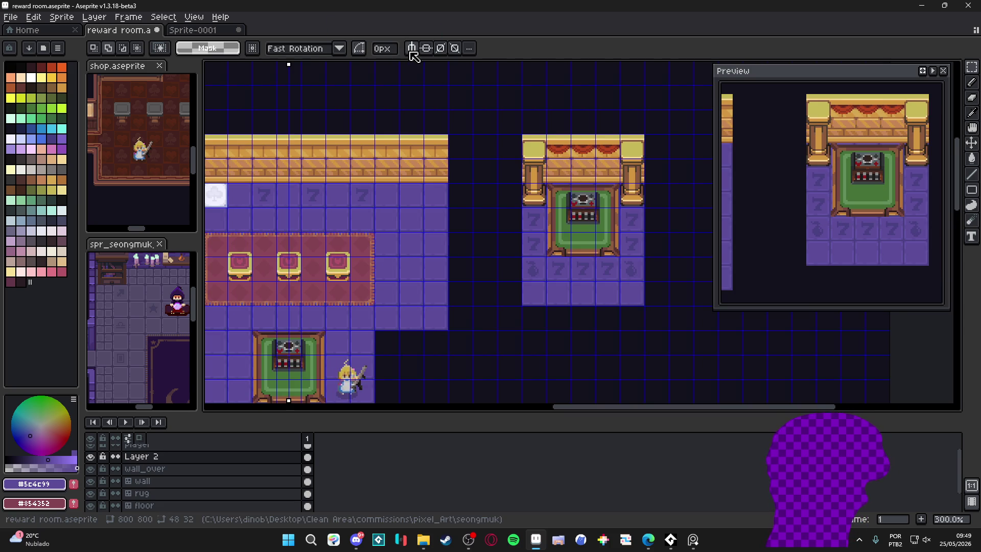
scroll(310, 263, up, 6)
key(b)
alt+click(309, 263)
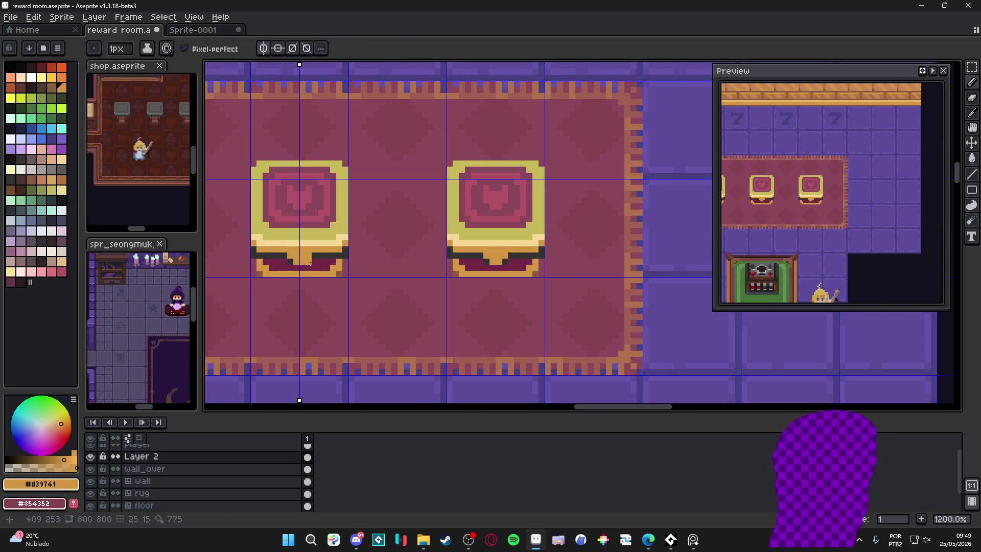
alt+click(302, 264)
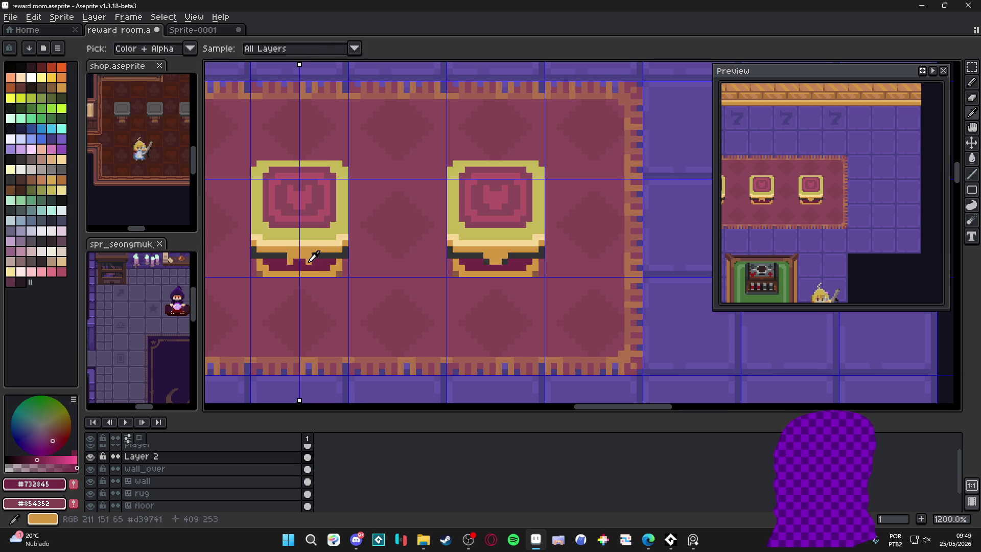
alt+click(312, 258)
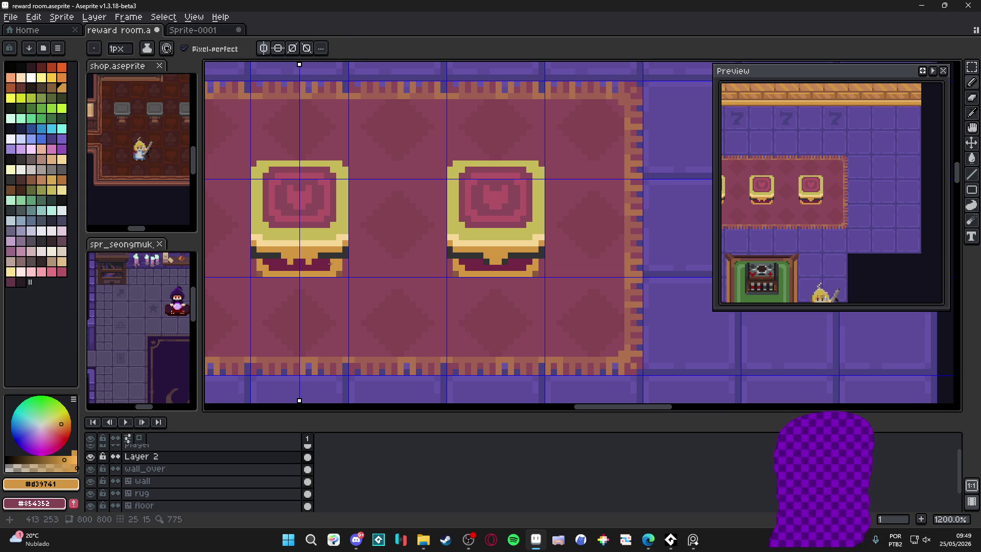
alt+click(330, 263)
click(309, 239)
click(308, 239)
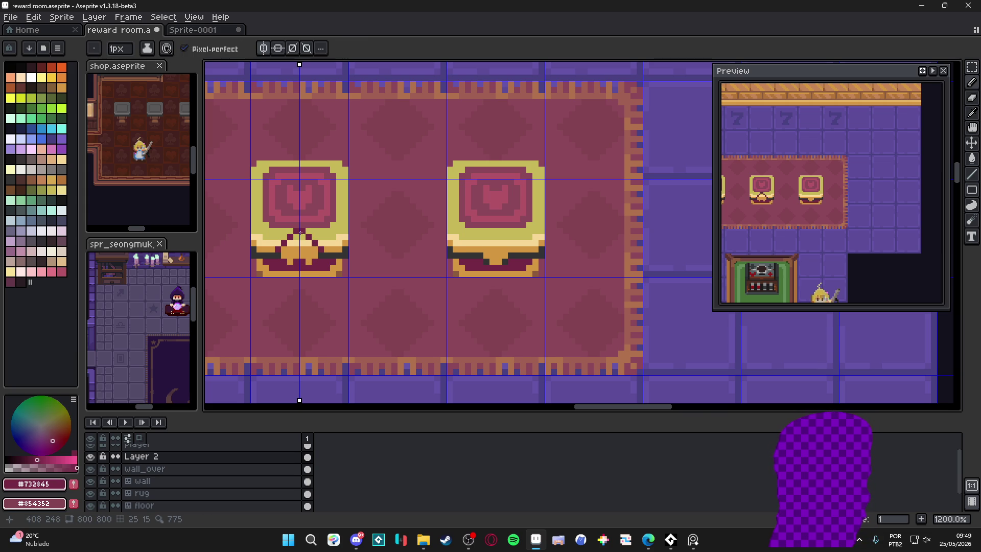
Hide the grid and recolour four chest pixels orange above the cushion.
scroll(300, 233, down, 3)
scroll(343, 282, down, 2)
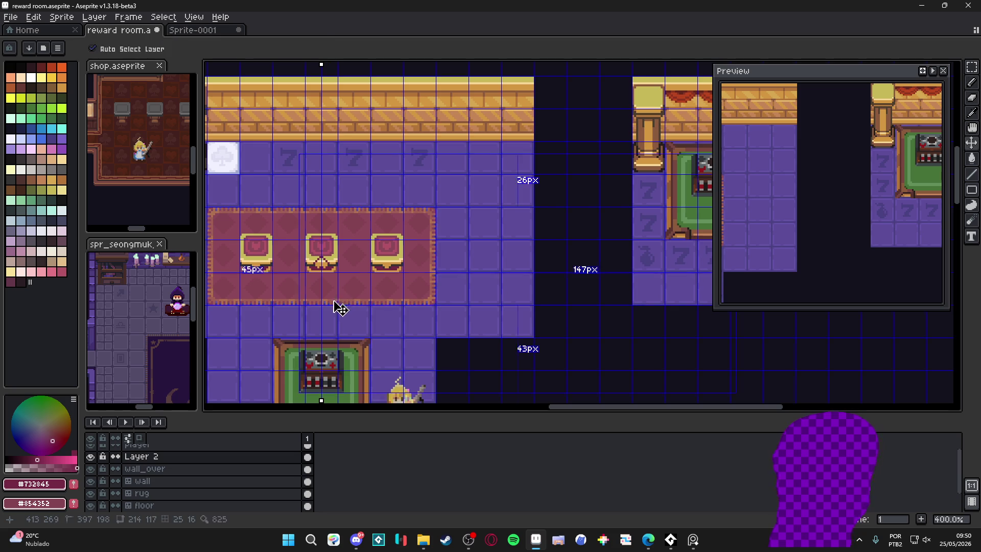
key(ctrl+apostrophe)
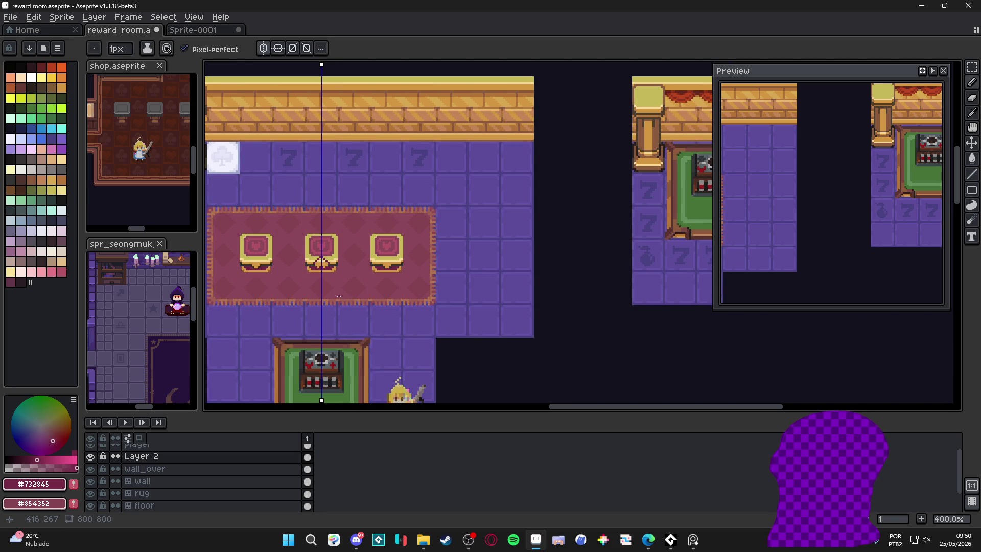
scroll(326, 266, up, 8)
alt+click(323, 256)
click(308, 253)
click(271, 253)
click(295, 241)
click(283, 241)
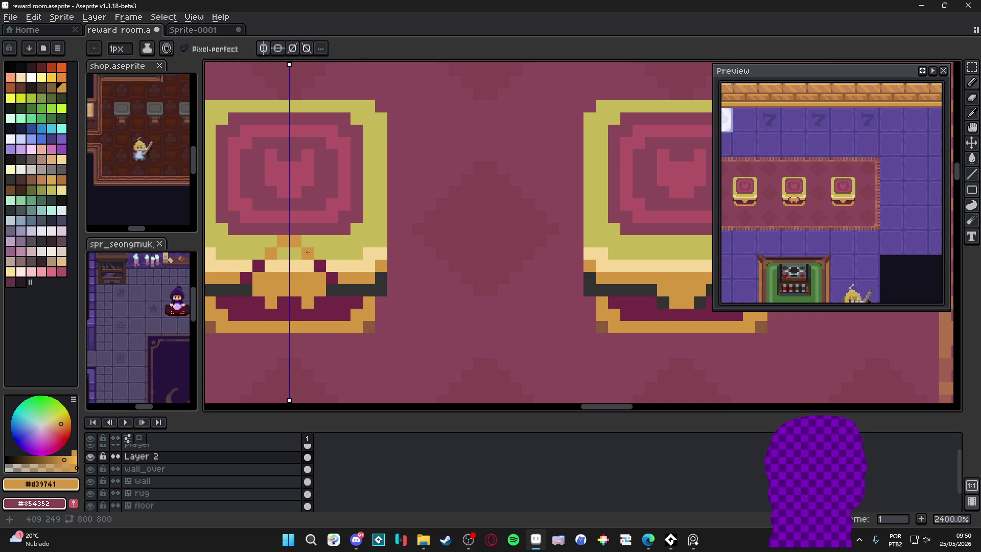
Turn off mirrored drawing and return to the rectangular marquee.
scroll(325, 291, down, 2)
scroll(337, 281, down, 4)
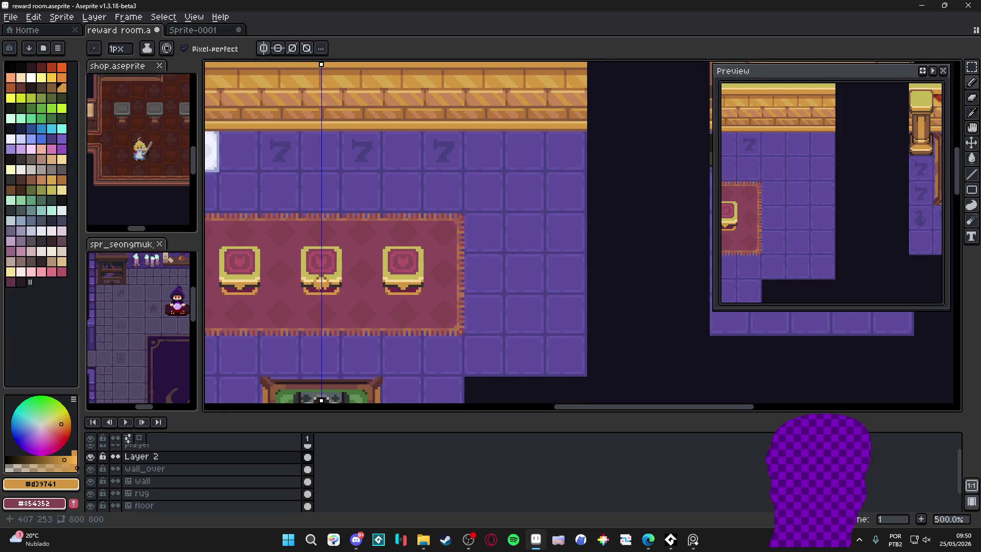
click(263, 48)
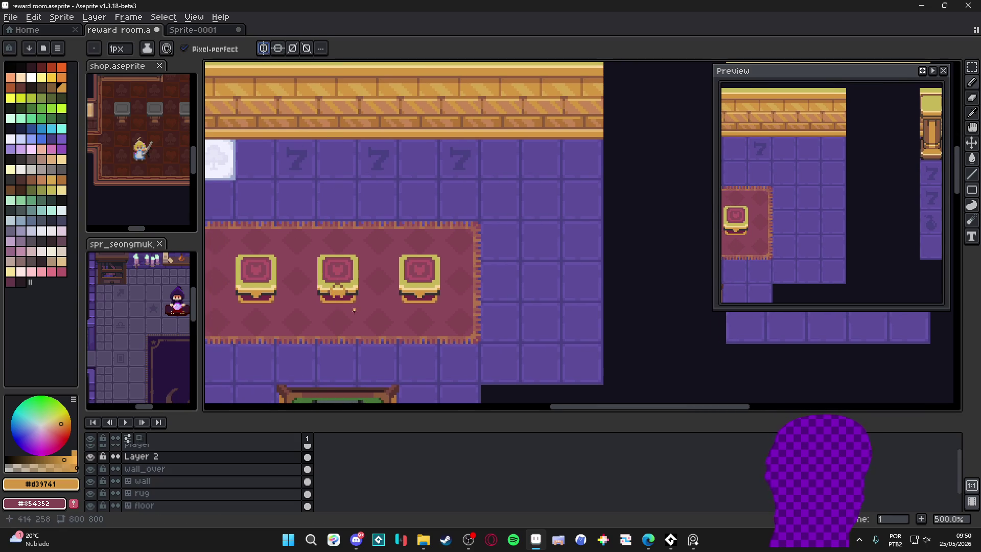
scroll(347, 322, down, 2)
scroll(347, 322, up, 4)
key(m)
scroll(350, 278, down, 1)
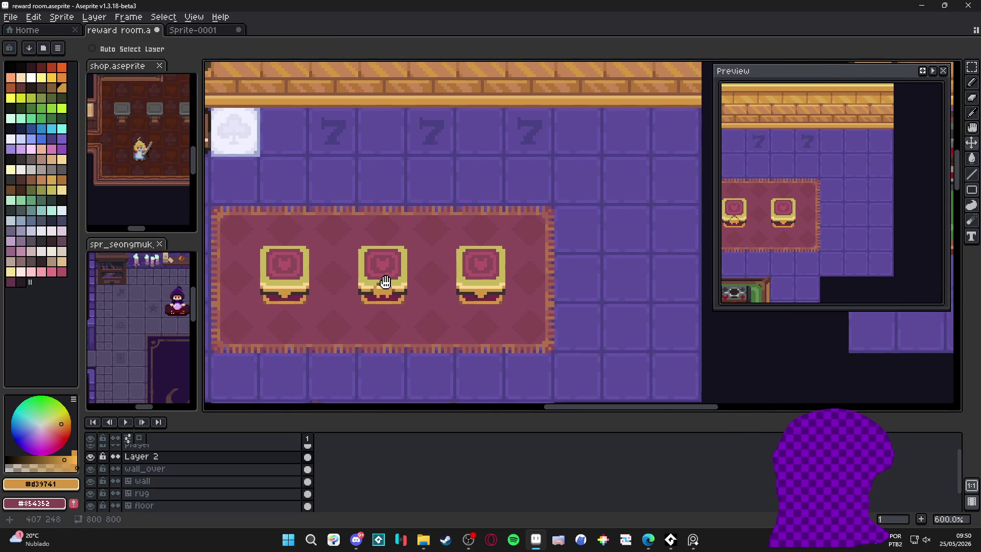
Paint the middle chest's heart interior solid dark pink with the pencil.
drag(376, 256, 377, 257)
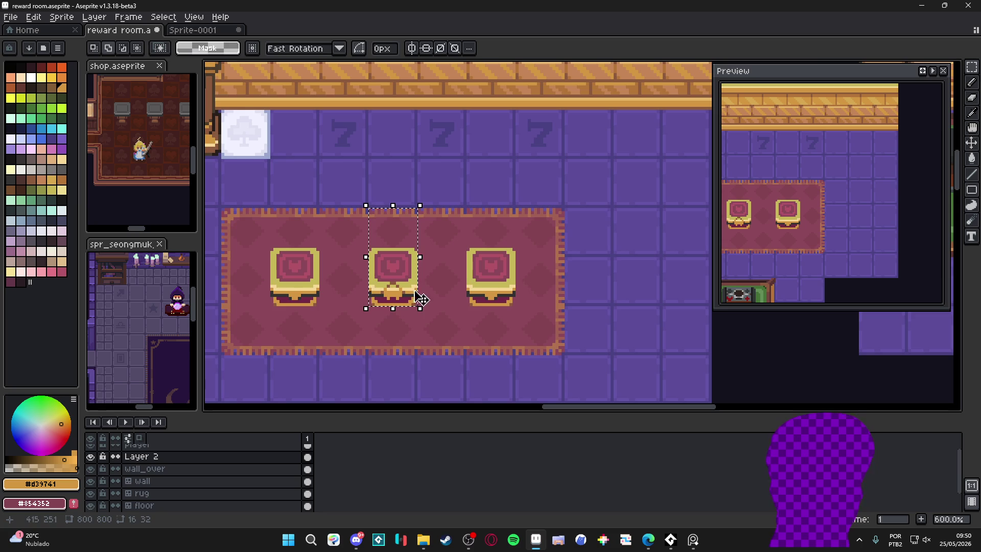
key(ctrl+d)
scroll(393, 267, up, 4)
key(b)
click(394, 268)
mouse_move(378, 258)
mouse_down()
mouse_move(385, 254)
mouse_move(394, 285)
mouse_move(412, 278)
mouse_up()
Undo the accidental move of the middle chest and clear its selection.
scroll(384, 252, down, 3)
key(v)
key(ctrl+z)
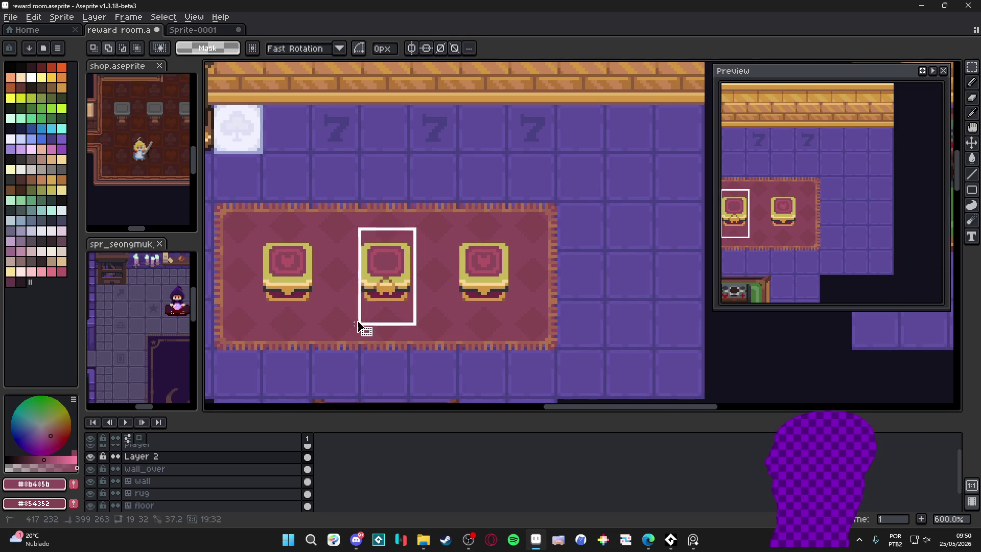
ctrl+click(415, 297)
key(ctrl+d)
scroll(423, 299, down, 2)
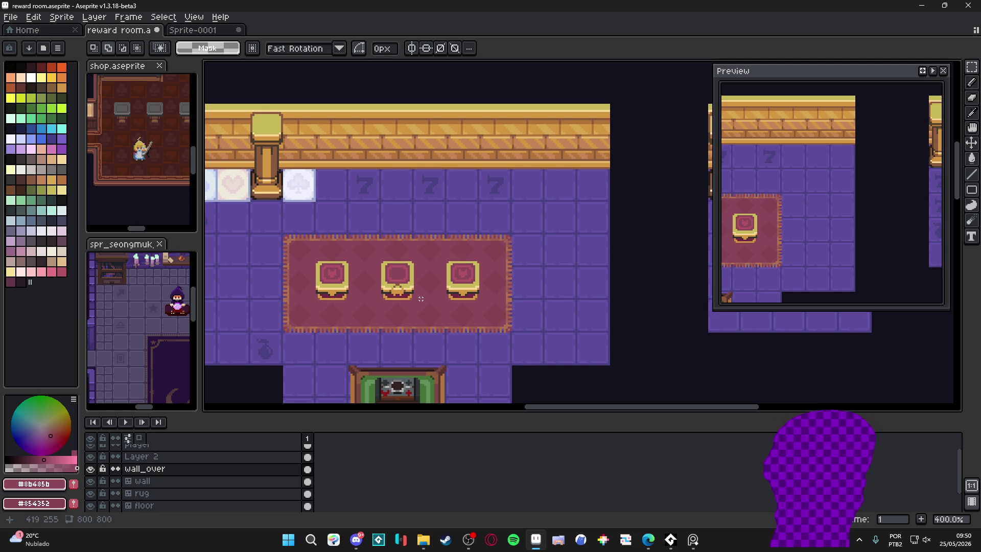
scroll(416, 298, up, 2)
Sample the chest's gold and try gold pixels below the clasp, then undo them.
key(b)
alt+click(397, 287)
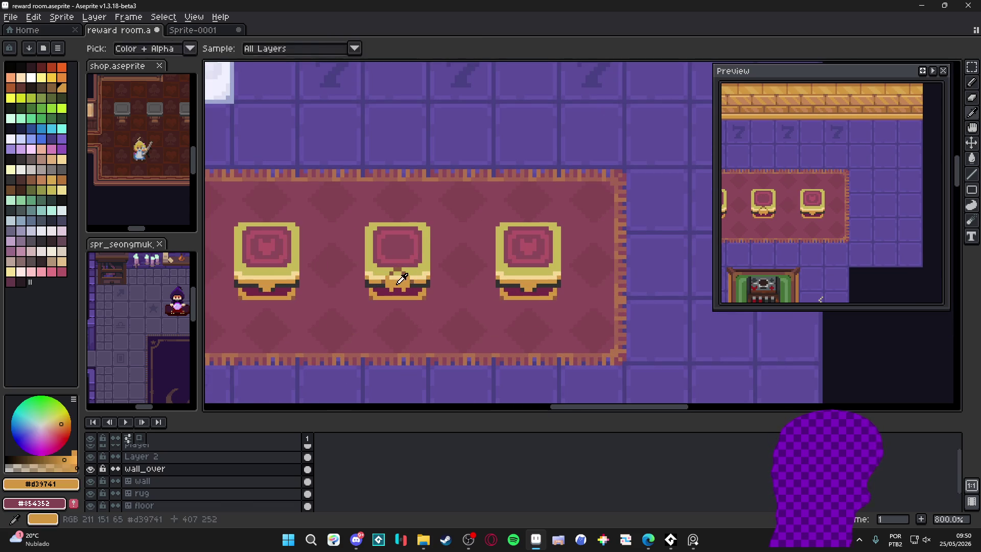
drag(397, 290, 395, 298)
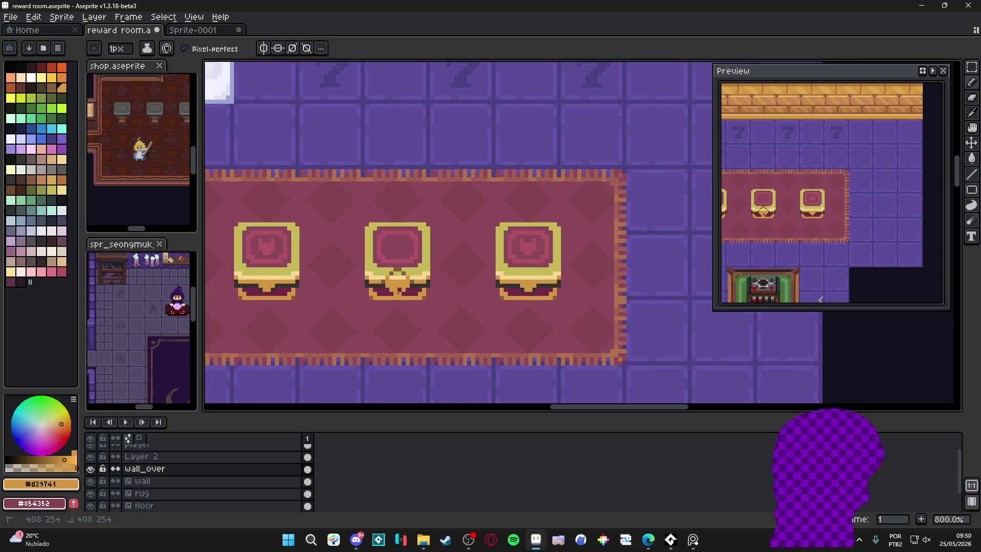
scroll(411, 302, down, 1)
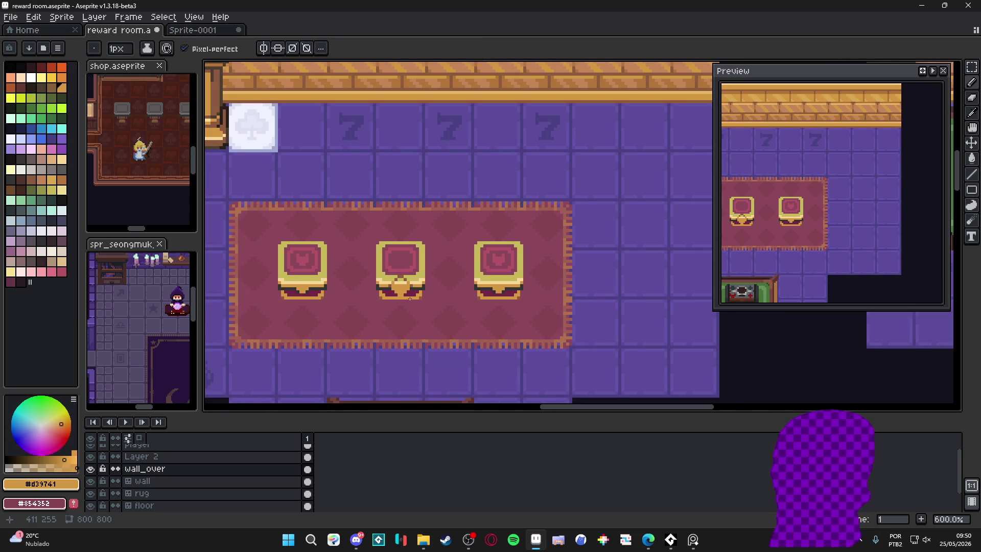
key(ctrl+z)
Discard a trial orange lock extension, then drag a copy of the middle chest leftward.
key(v)
key(b)
scroll(415, 294, down, 1)
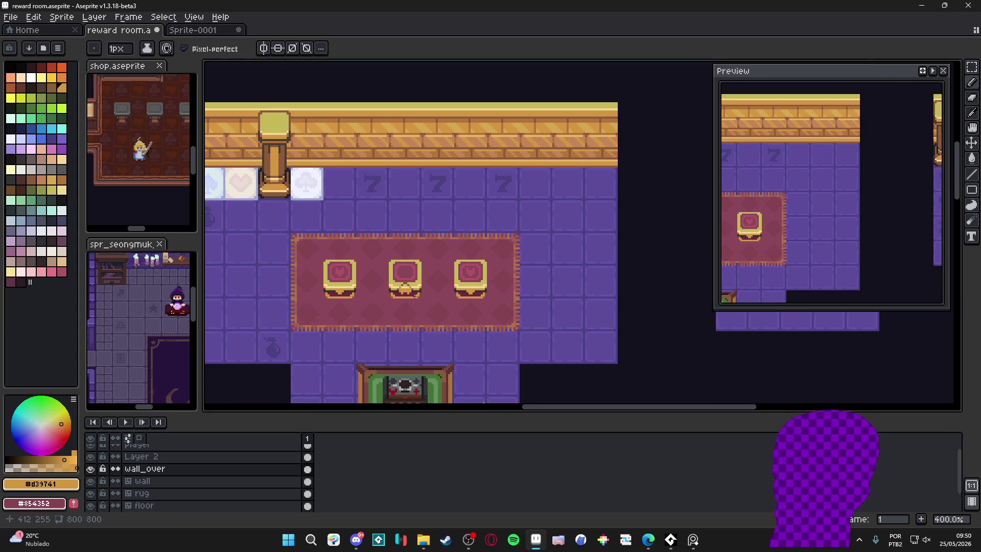
scroll(413, 294, up, 5)
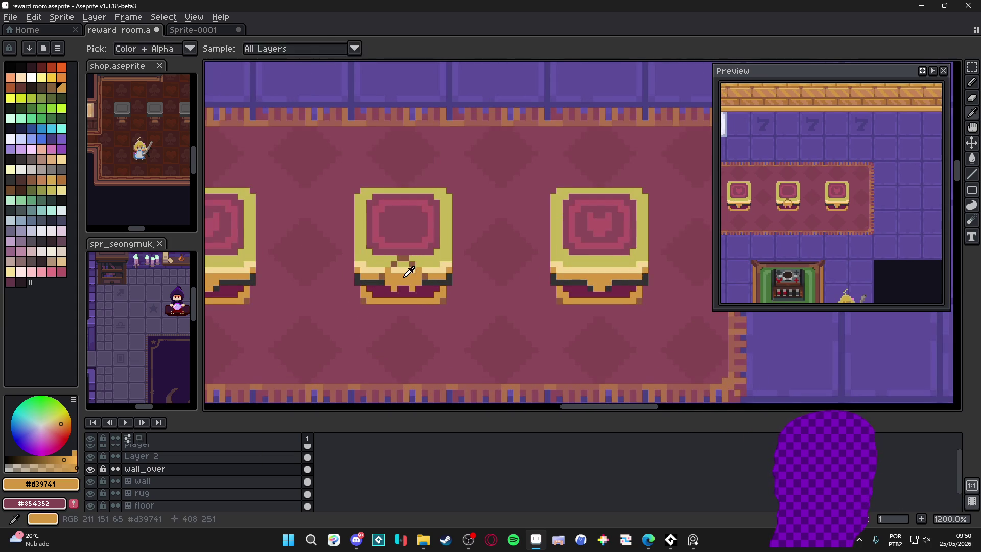
drag(409, 289, 404, 296)
scroll(401, 298, down, 4)
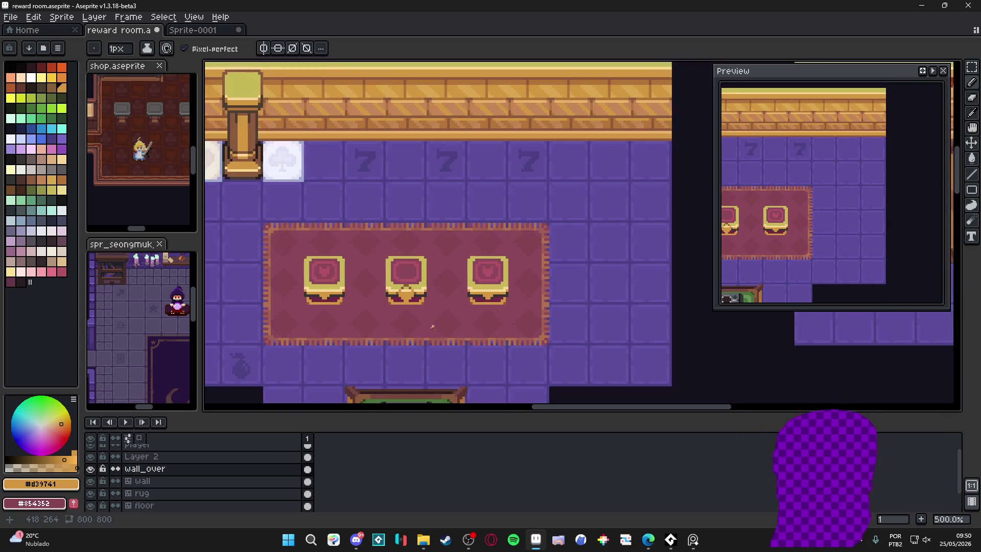
key(ctrl+z)
key(ctrl+z)
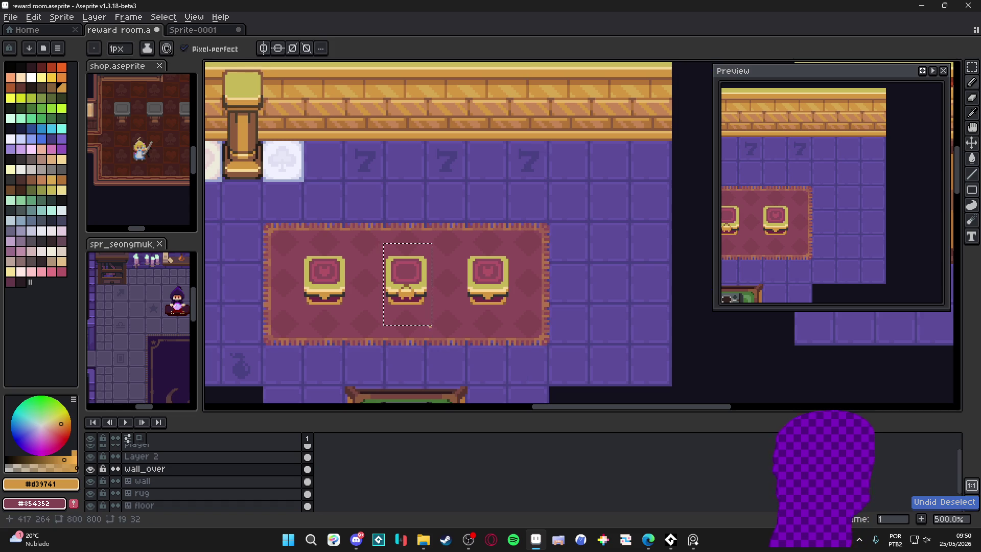
drag(429, 296, 347, 296)
Nudge the chest copy onto the right chest and save the reward room file.
key(shift+Right)
key(shift+Right)
key(shift+Right)
scroll(432, 292, down, 3)
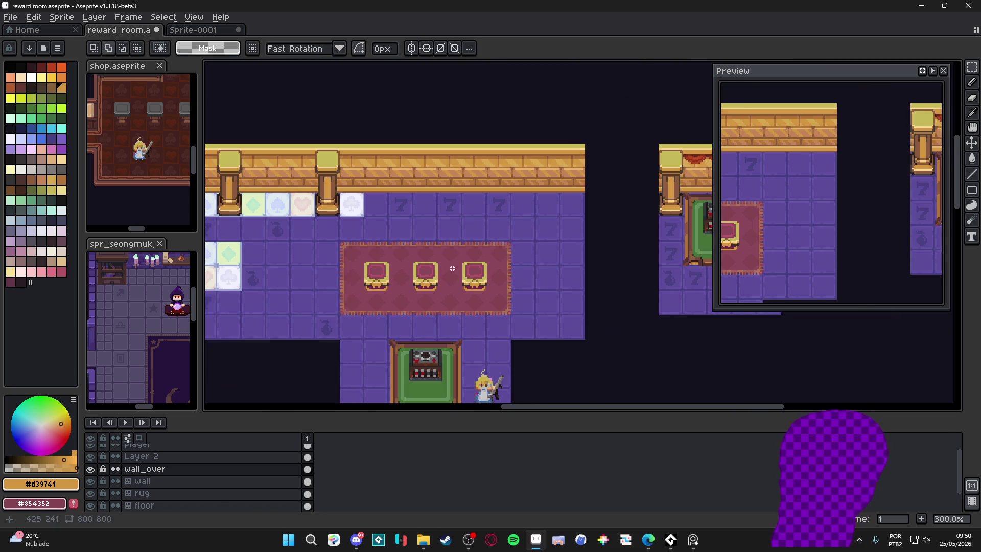
key(ctrl+s)
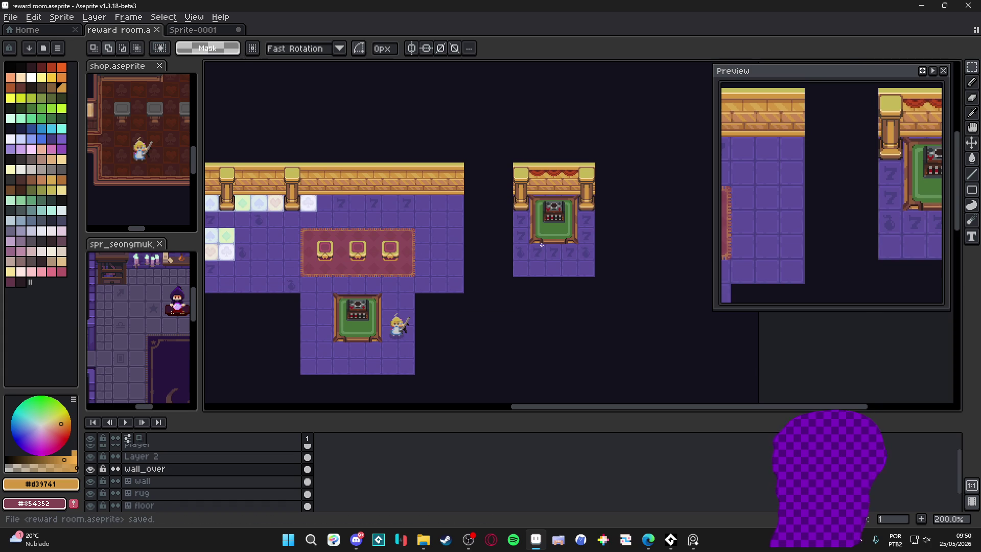
scroll(557, 206, up, 1)
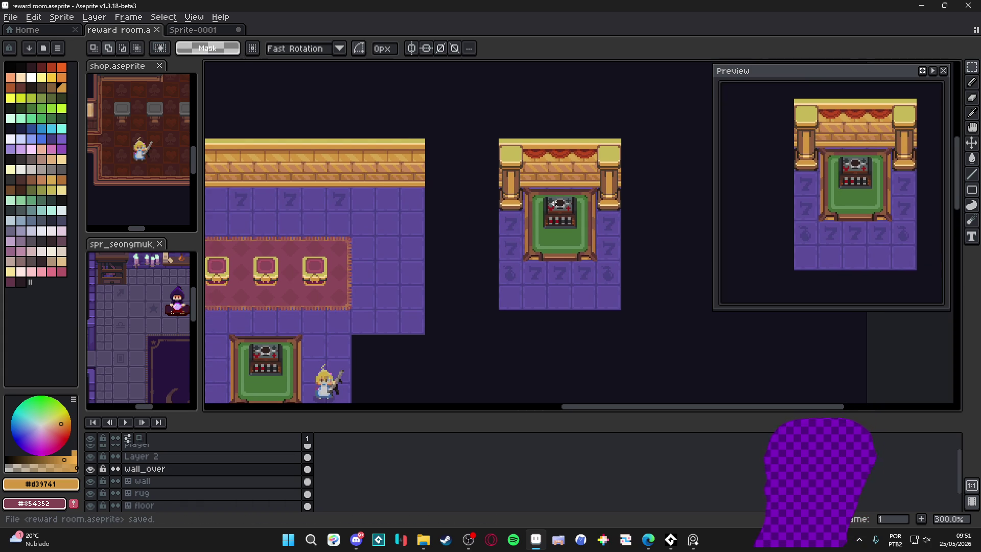
scroll(555, 203, down, 1)
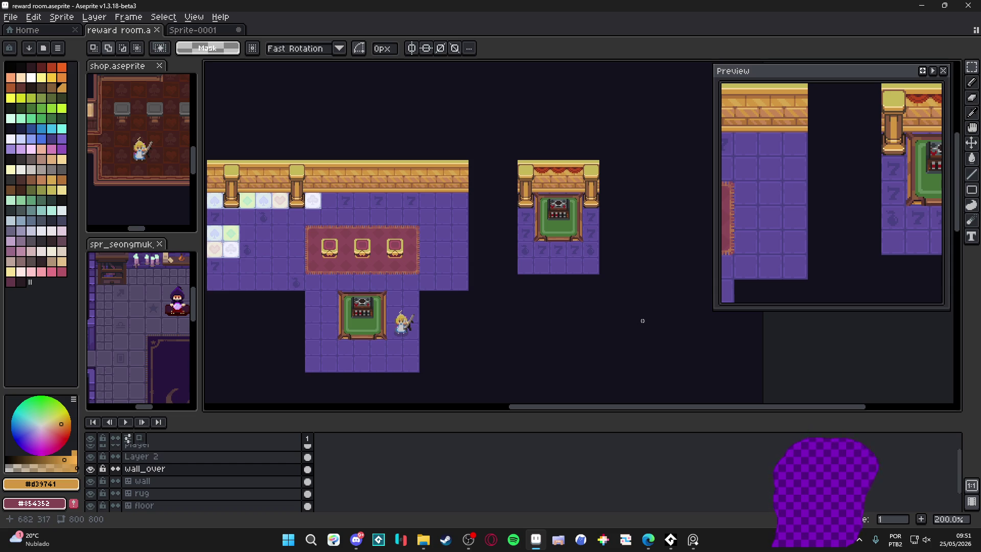
key(alt+Tab)
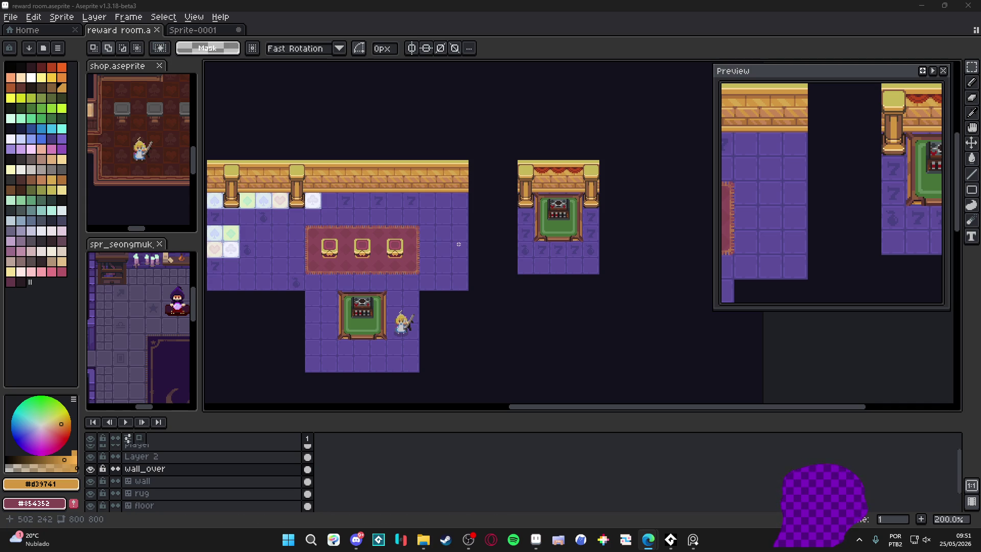
scroll(458, 243, down, 2)
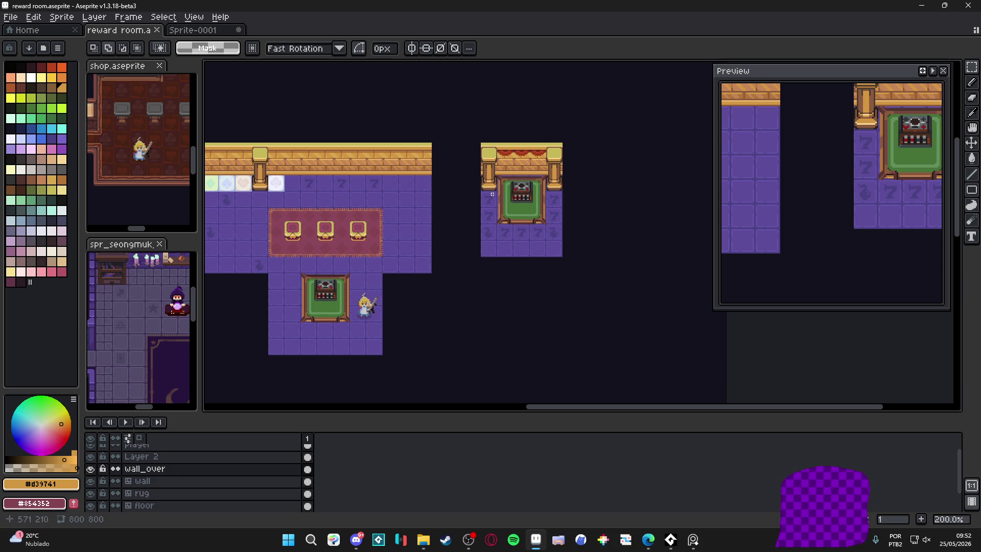
Toggle the wall_over layer's visibility off and back on.
scroll(520, 174, up, 3)
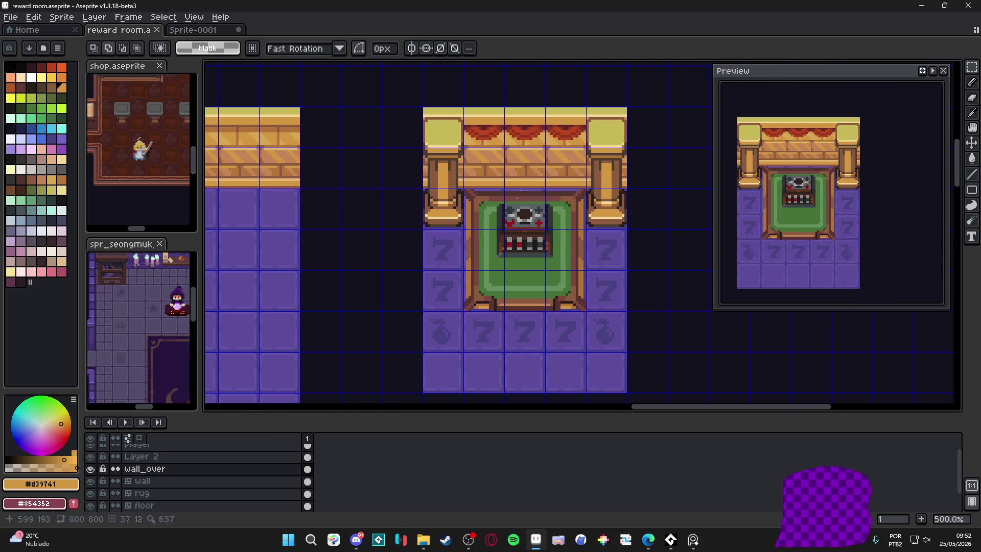
click(91, 468)
click(91, 469)
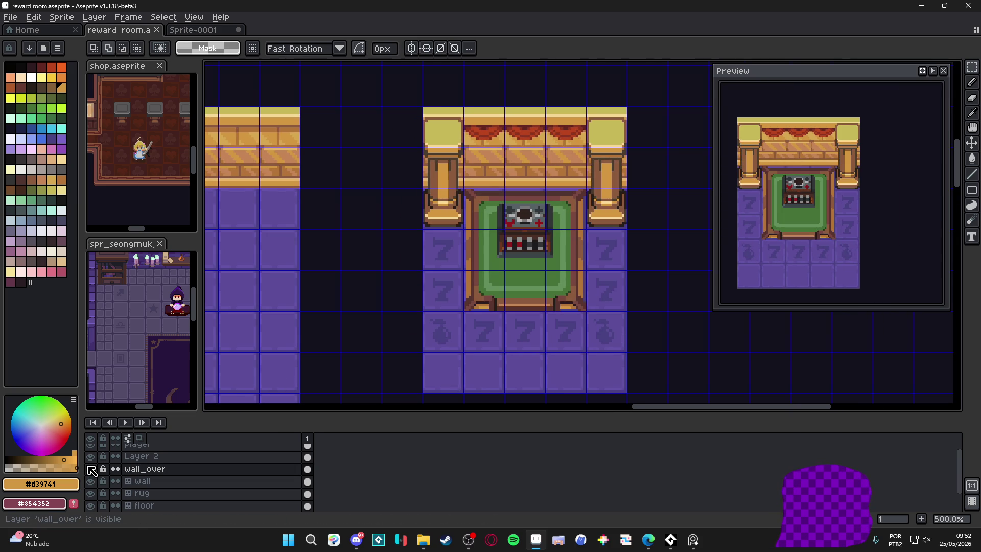
scroll(424, 289, down, 3)
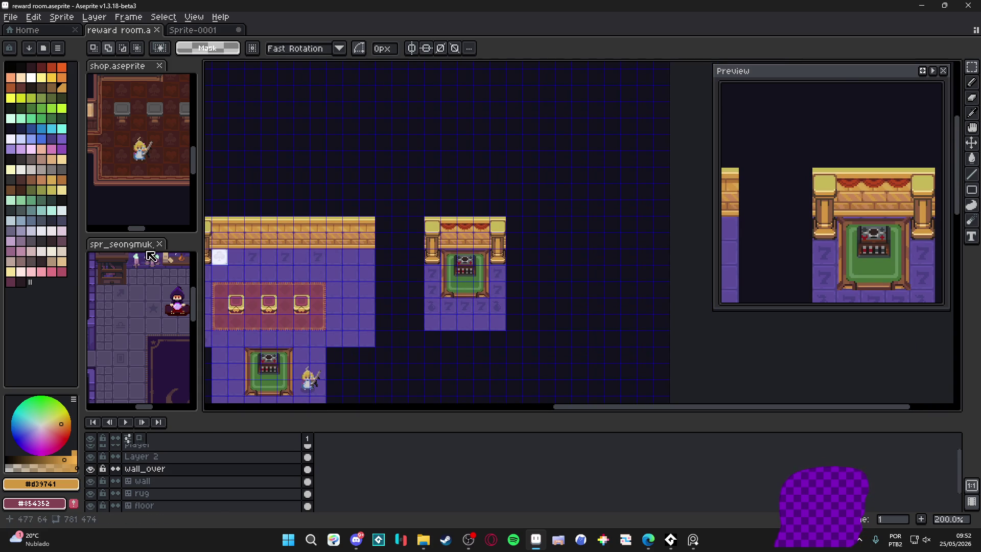
key(alt+Tab)
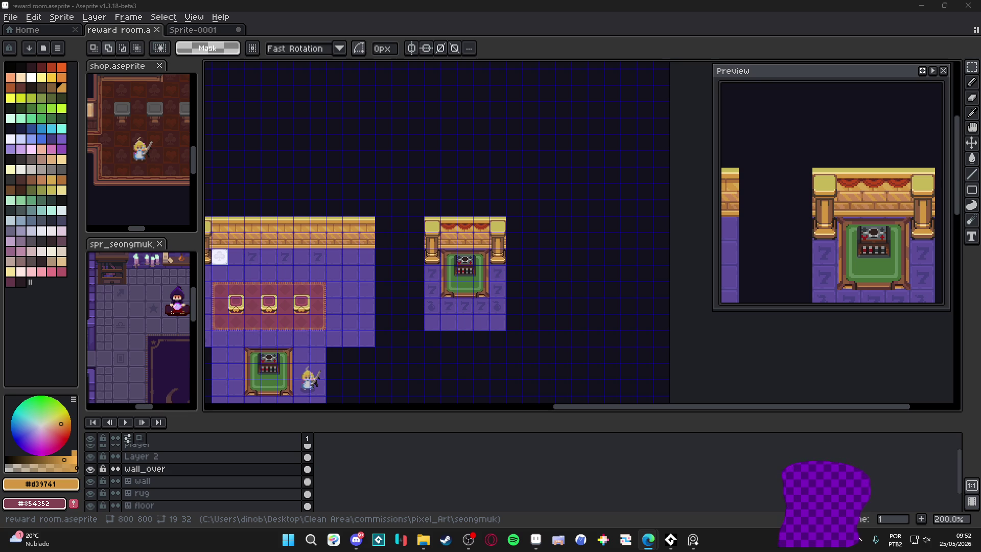
Hide the pixel grid and pan the small machine room into view.
click(432, 246)
key(ctrl+apostrophe)
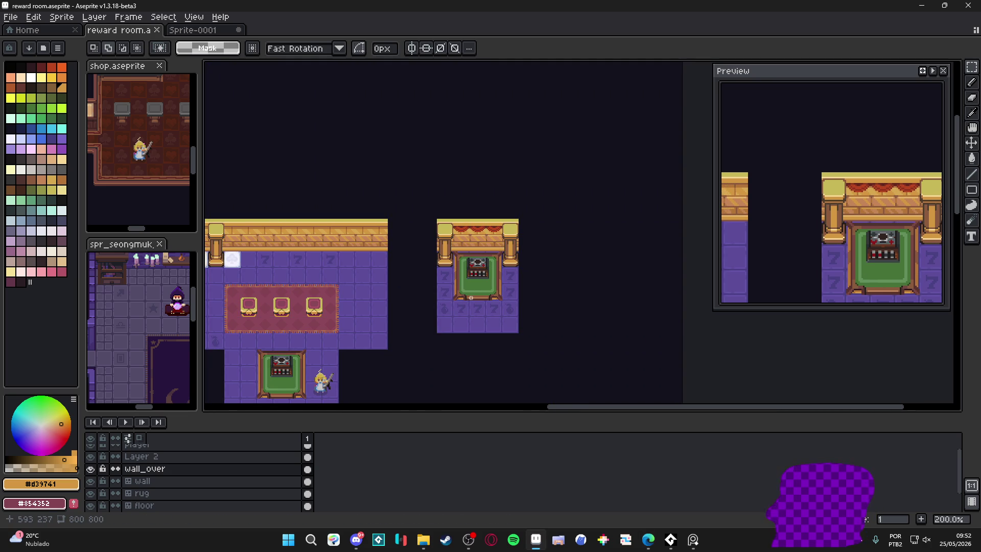
scroll(470, 294, up, 1)
drag(355, 256, 389, 201)
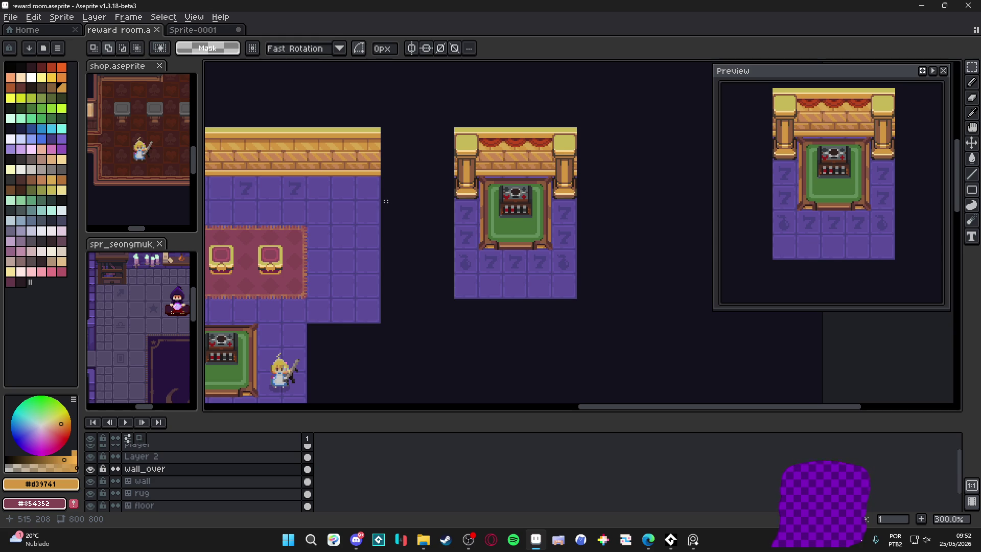
key(alt+Tab)
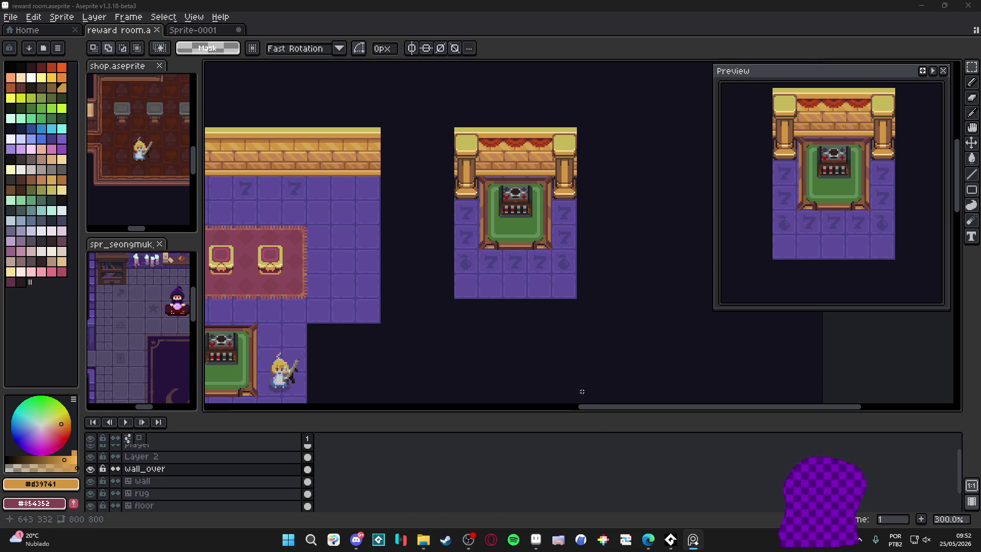
Turn on vertical symmetry and drag its axis to the machine room's centre.
scroll(513, 159, up, 3)
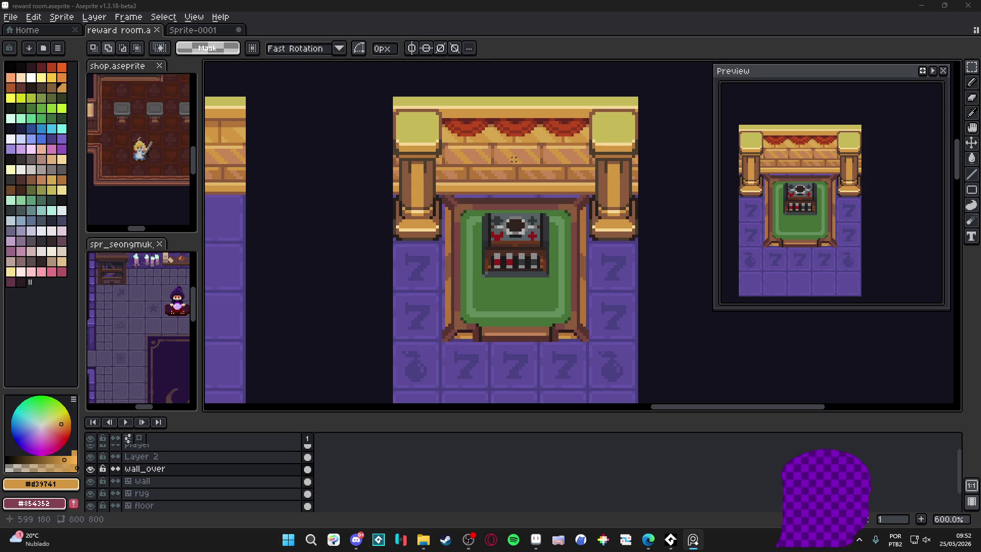
scroll(509, 164, up, 1)
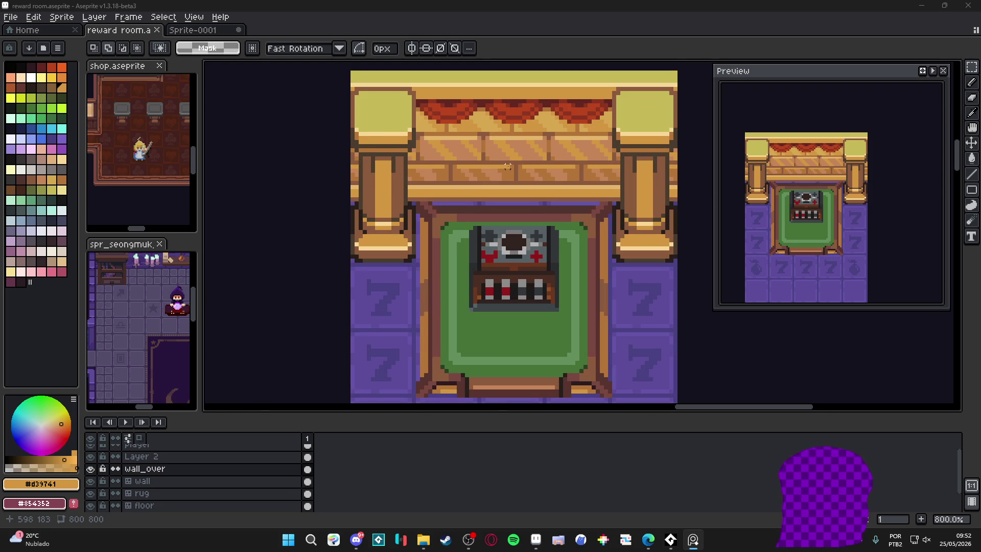
click(412, 48)
scroll(503, 160, down, 5)
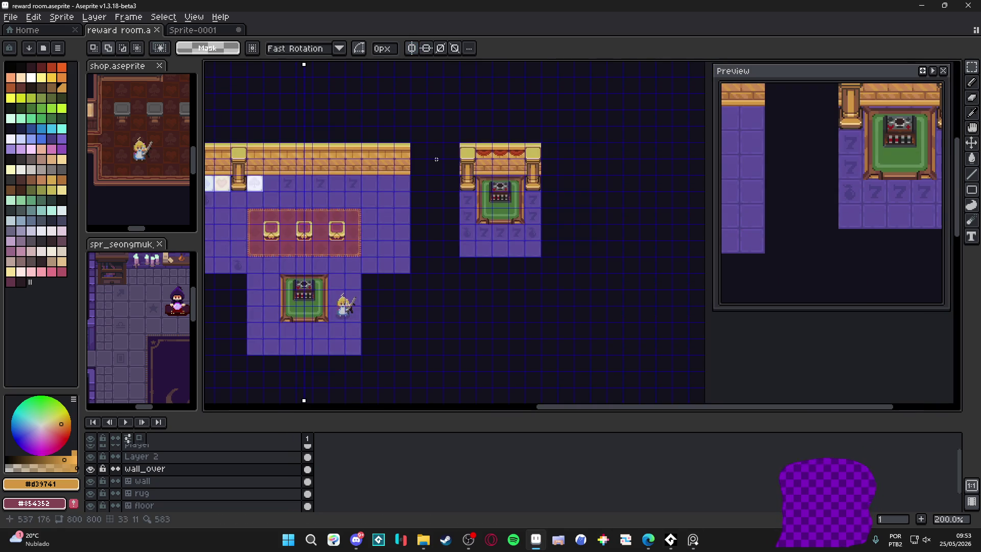
drag(305, 62, 500, 63)
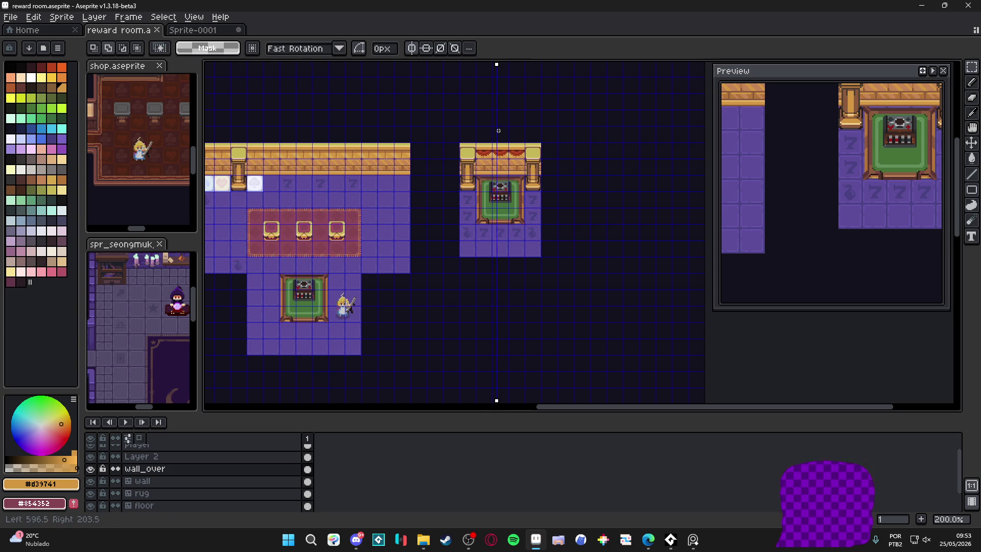
scroll(500, 131, up, 4)
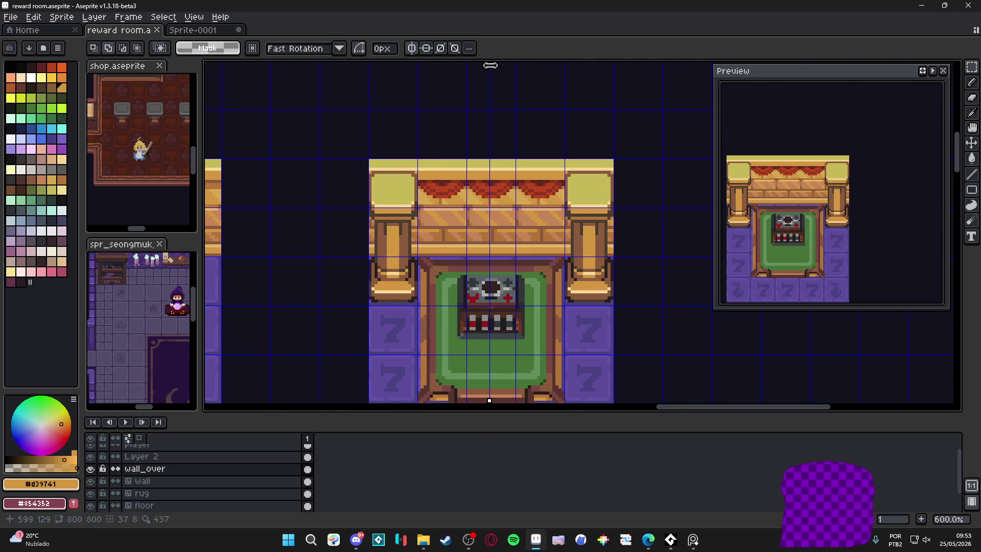
scroll(494, 261, up, 3)
Paint pale lavender emblem strokes on the wall with a 5px pencil, then shrink it to 3px.
key(b)
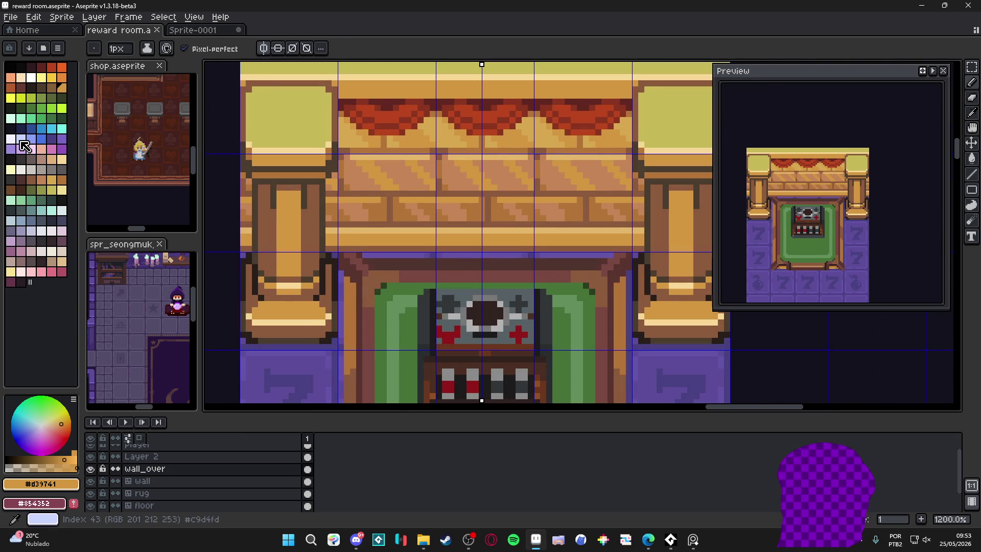
click(20, 138)
key(plus)
key(plus)
key(plus)
key(plus)
key(plus)
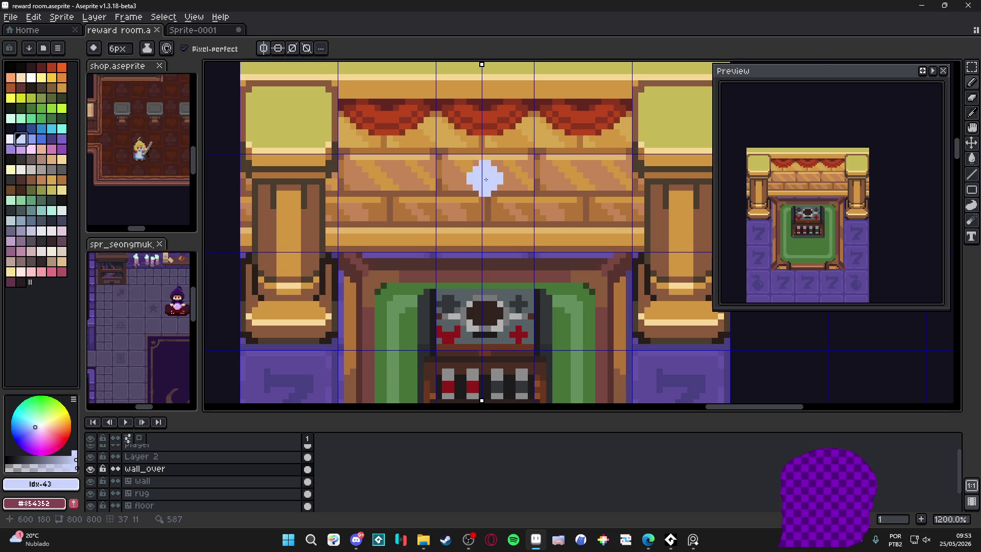
mouse_move(484, 181)
mouse_down()
mouse_move(513, 198)
mouse_move(510, 210)
mouse_up()
click(452, 200)
key(ctrl+z)
key(ctrl+z)
key(minus)
key(minus)
key(minus)
Reshape the emblem narrower with a bottom notch and short stem, then undo to restart.
drag(457, 189, 460, 209)
click(492, 219)
click(484, 209)
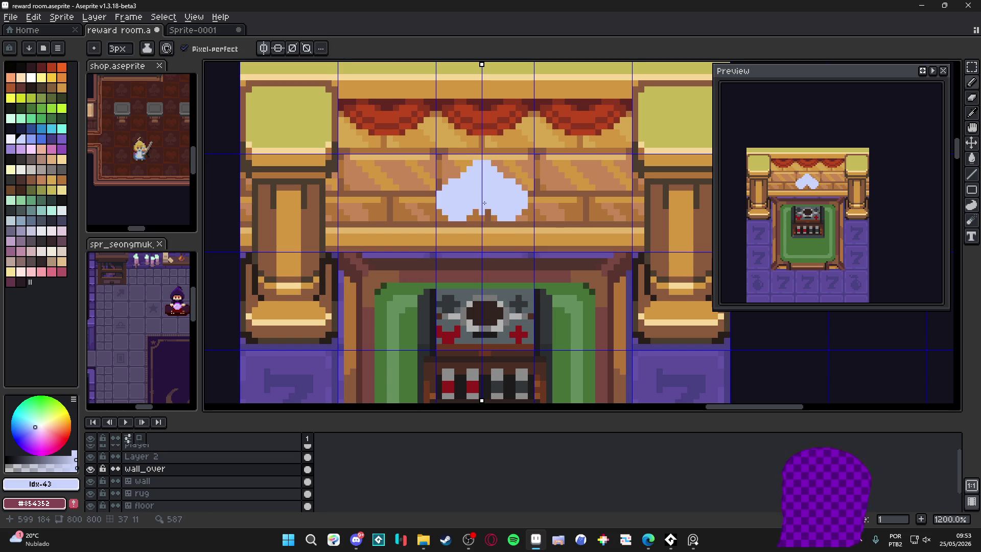
drag(484, 211, 486, 223)
key(minus)
key(minus)
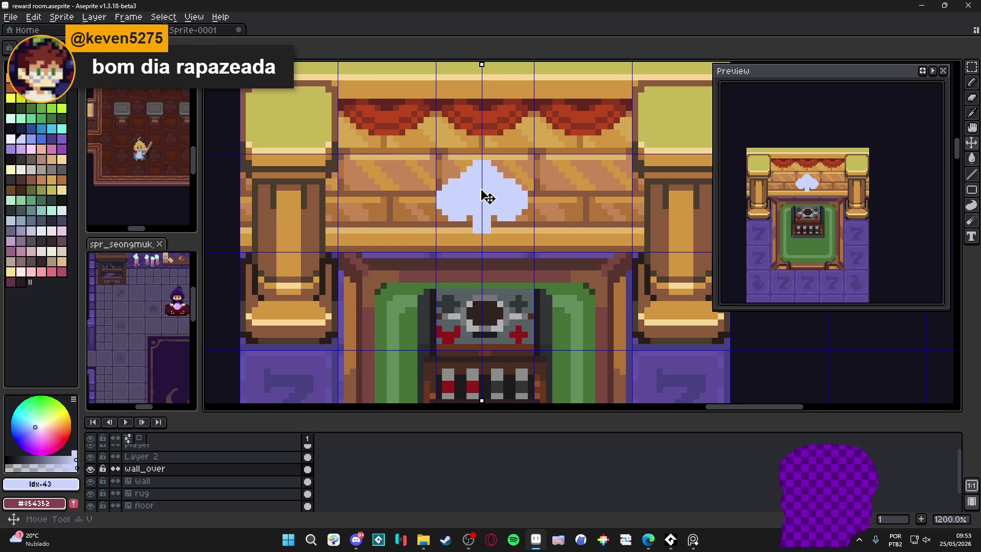
key(ctrl+z)
key(ctrl+z)
key(ctrl+z)
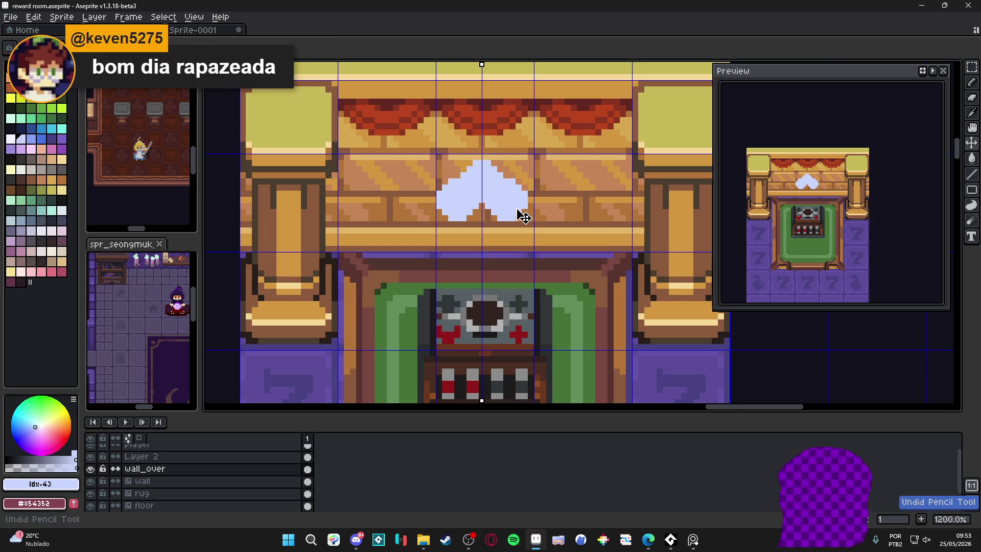
Repaint a lavender blob and fill it out into a spade shape.
drag(486, 179, 503, 201)
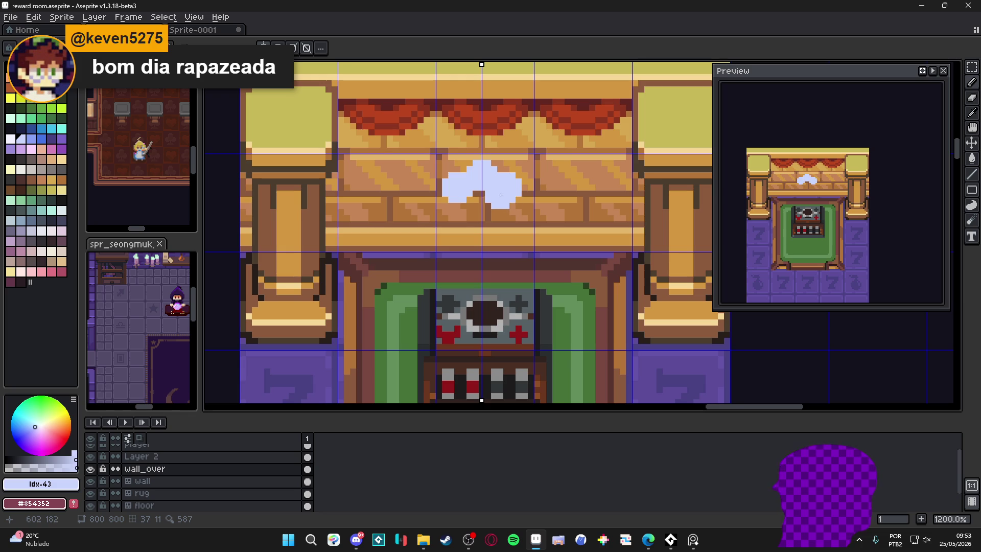
key(ctrl+z)
mouse_move(477, 168)
mouse_down()
mouse_move(455, 202)
mouse_move(488, 217)
mouse_up()
key(ctrl+z)
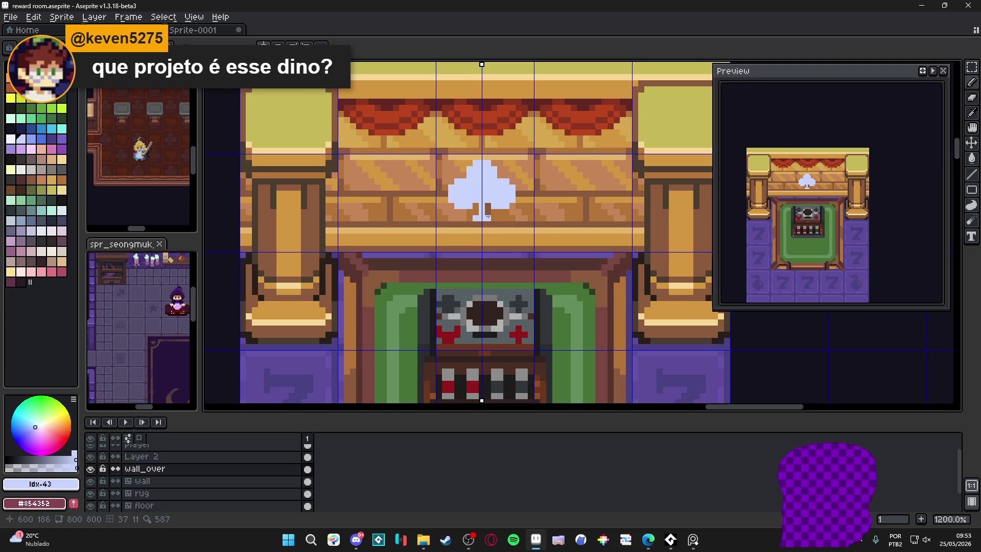
Shift the symmetry axis half a pixel right and trim the spade's upper-left and left edges.
scroll(488, 217, down, 3)
scroll(489, 216, down, 1)
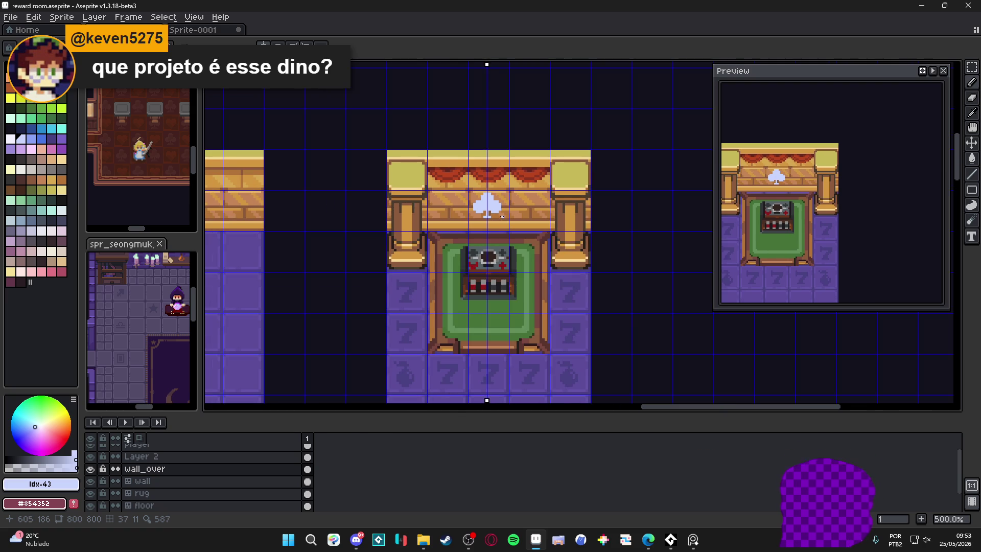
scroll(499, 214, up, 5)
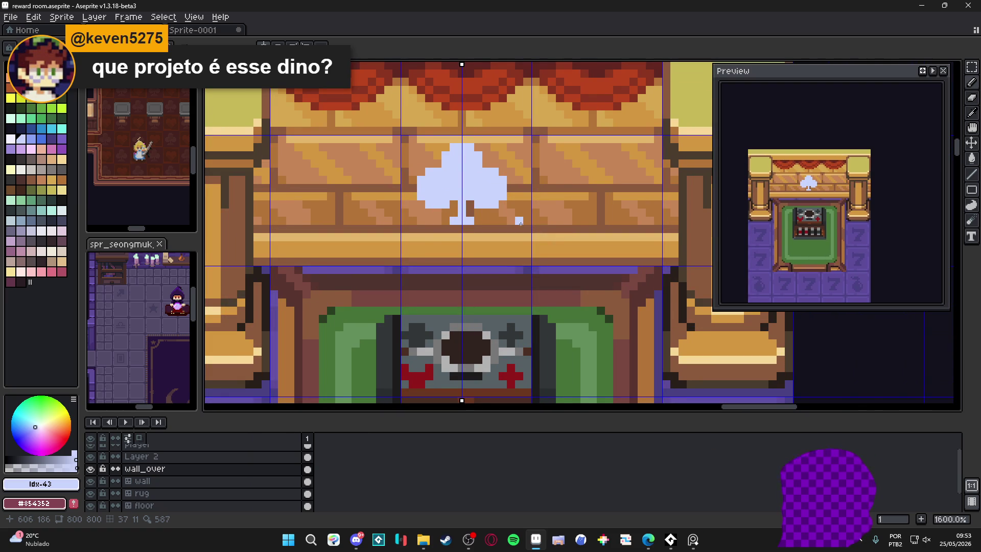
scroll(470, 115, down, 3)
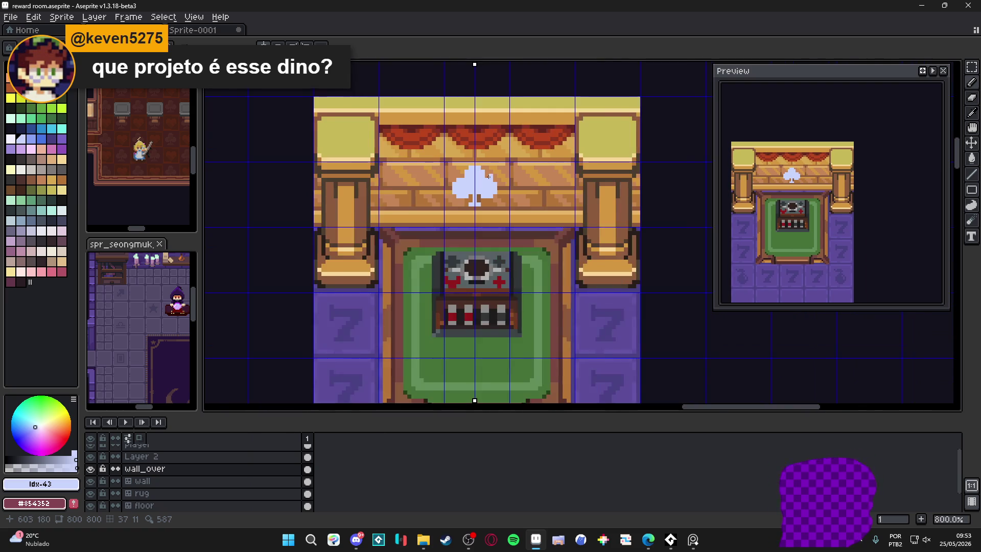
scroll(483, 82, up, 2)
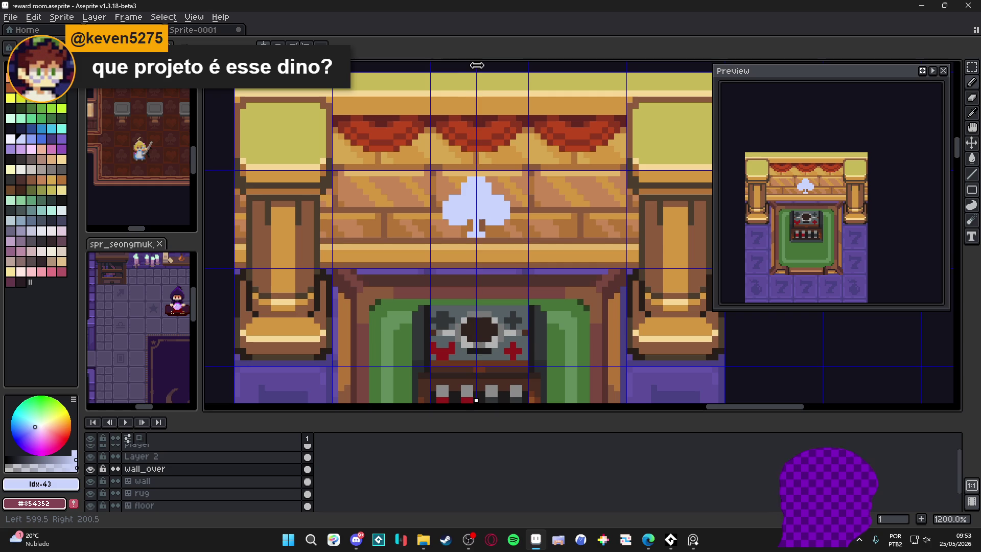
drag(477, 65, 481, 65)
scroll(470, 182, up, 3)
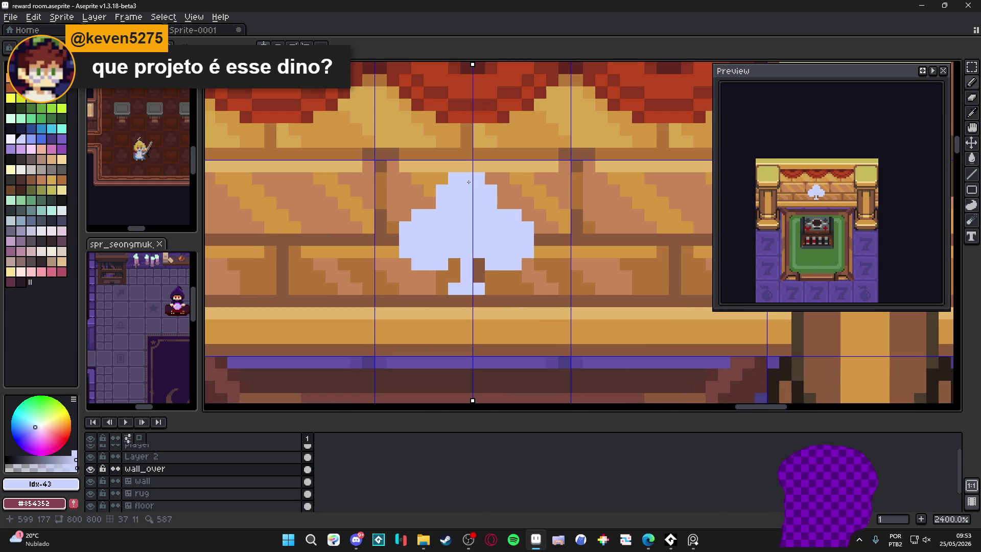
drag(453, 178, 405, 252)
click(417, 215)
Trim the spade's shoulders, side columns and bottom row beside the stem symmetrically.
click(516, 215)
key(ctrl+z)
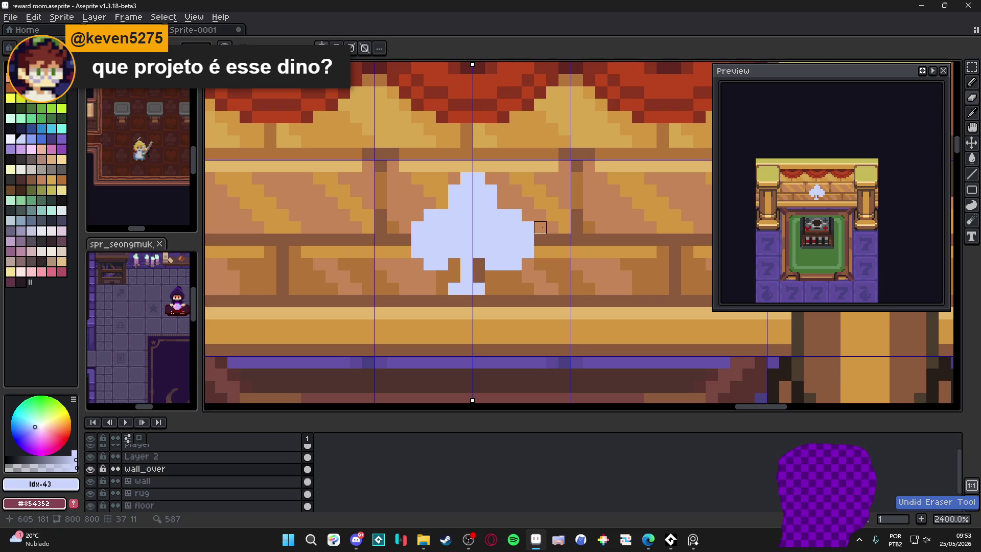
mouse_move(527, 228)
mouse_down()
mouse_move(527, 260)
mouse_move(504, 264)
mouse_up()
click(515, 215)
click(491, 264)
Widen the spade one column each side and even out its base pixels.
key(b)
click(491, 288)
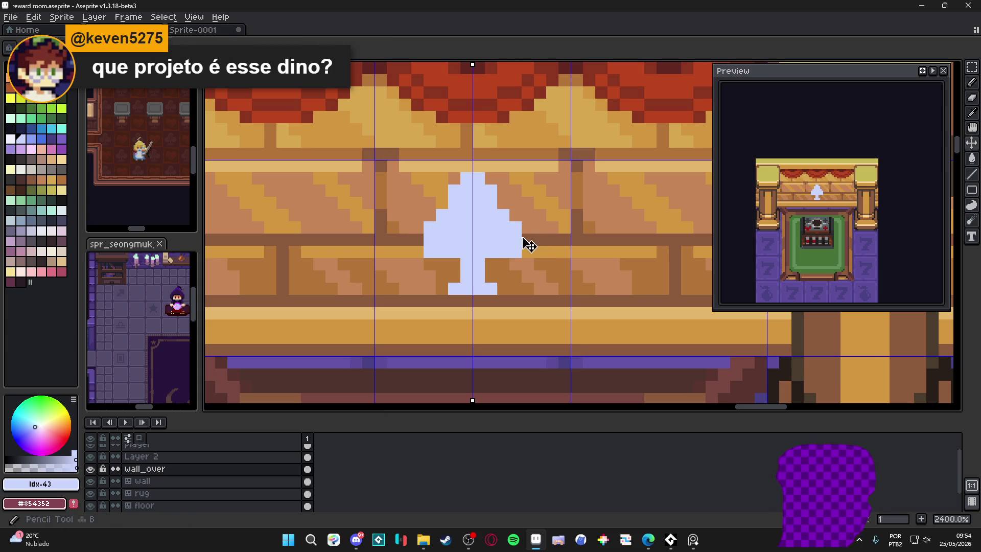
drag(528, 215, 527, 240)
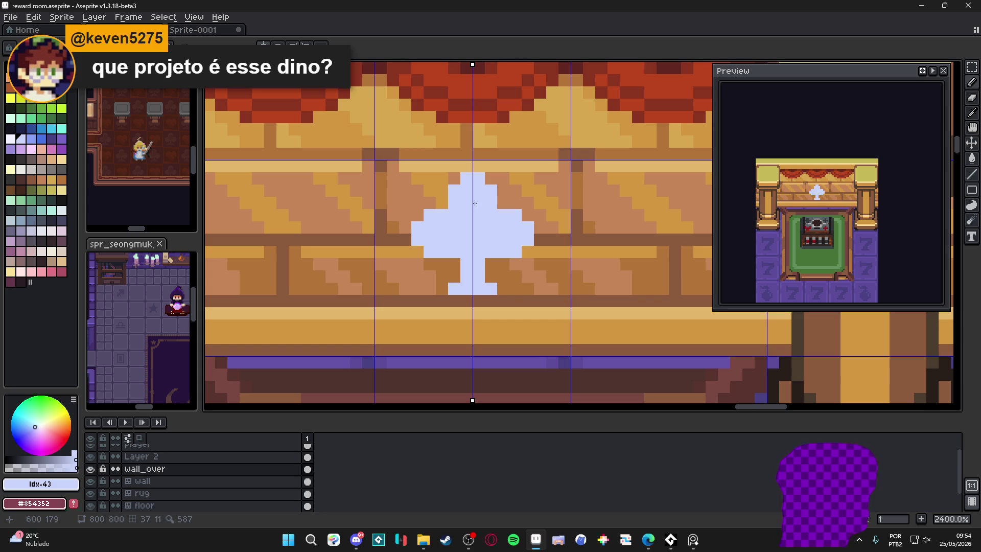
key(e)
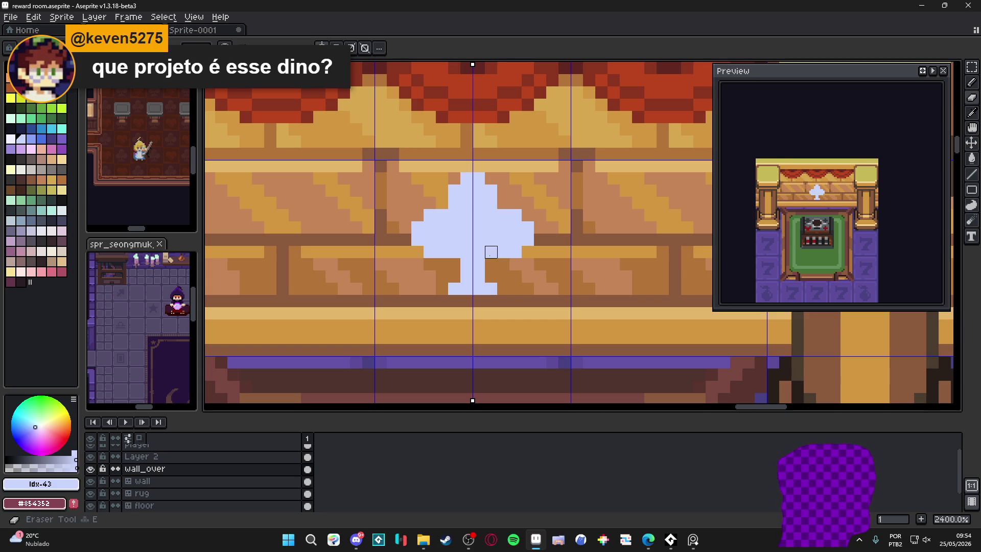
click(491, 253)
scroll(508, 278, down, 6)
scroll(508, 278, up, 6)
Adjust the stem base with a rectangular selection and sample the spade's lavender.
key(m)
mouse_move(505, 294)
mouse_down()
mouse_move(452, 264)
mouse_move(489, 271)
mouse_up()
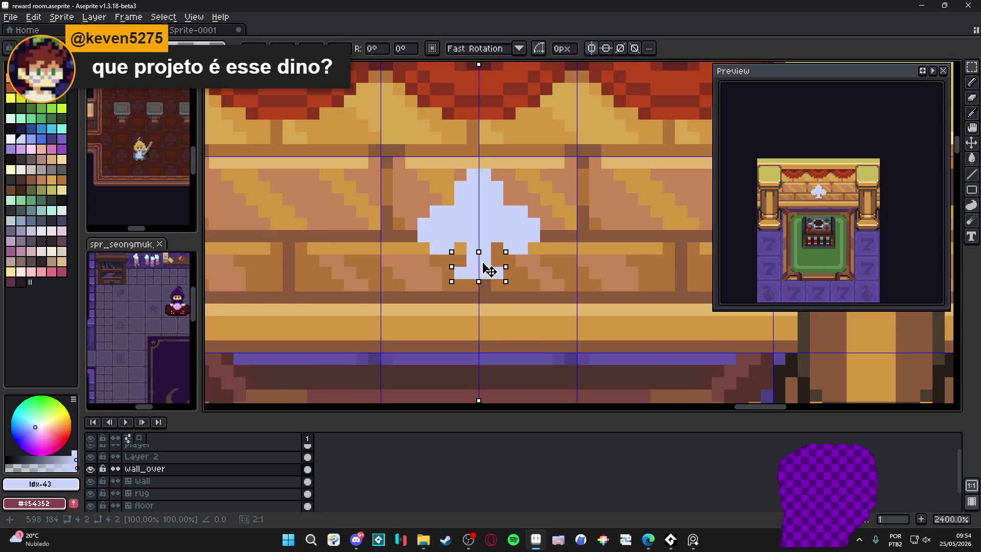
key(ctrl+d)
scroll(490, 272, down, 6)
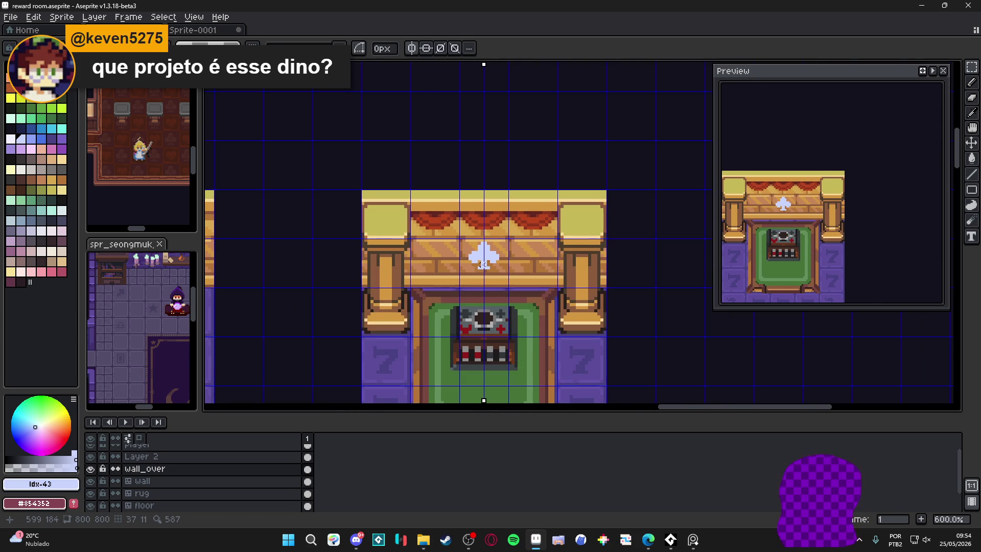
scroll(480, 265, up, 4)
alt+click(473, 262)
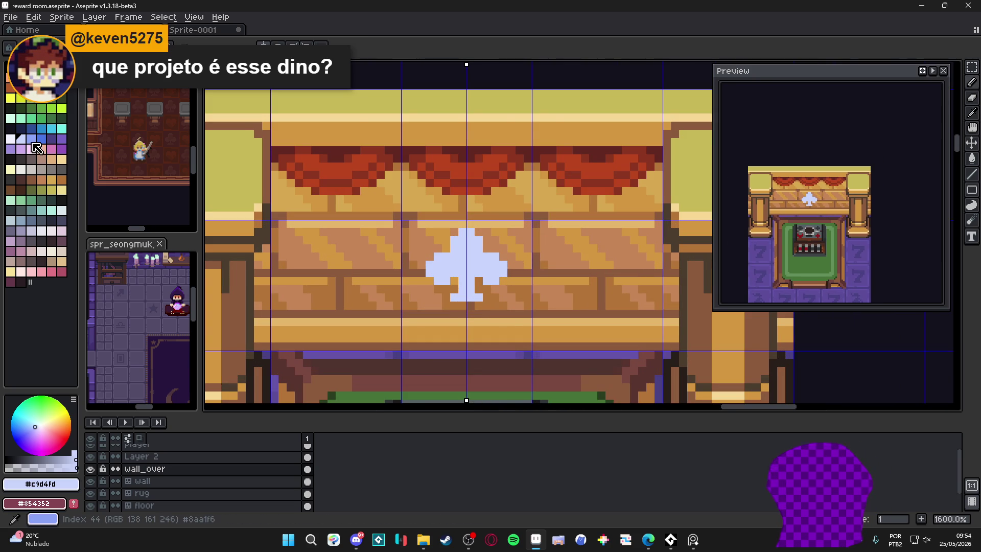
Shade the spade's outer edge pixels in a darker blue.
click(30, 138)
scroll(531, 257, down, 3)
scroll(531, 257, up, 2)
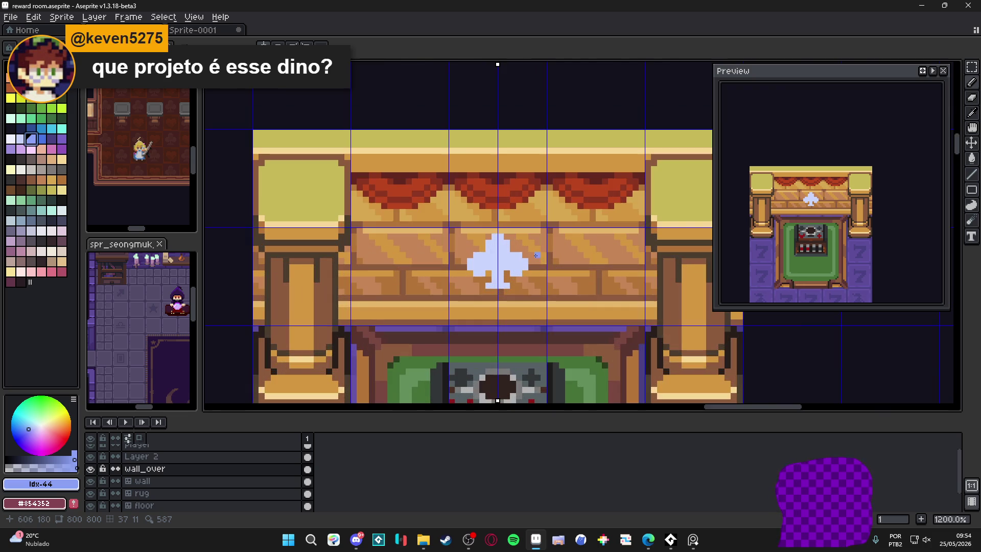
scroll(549, 261, up, 3)
click(429, 250)
drag(515, 250, 528, 262)
click(528, 275)
mouse_move(418, 263)
mouse_down()
mouse_move(418, 275)
mouse_move(442, 287)
mouse_up()
mouse_move(504, 287)
mouse_down()
mouse_move(515, 287)
mouse_move(479, 286)
mouse_move(467, 324)
mouse_up()
Shade inner wing and stem pixels darker blue, removing an extra stem row.
click(491, 274)
click(455, 275)
click(480, 298)
click(467, 299)
click(492, 311)
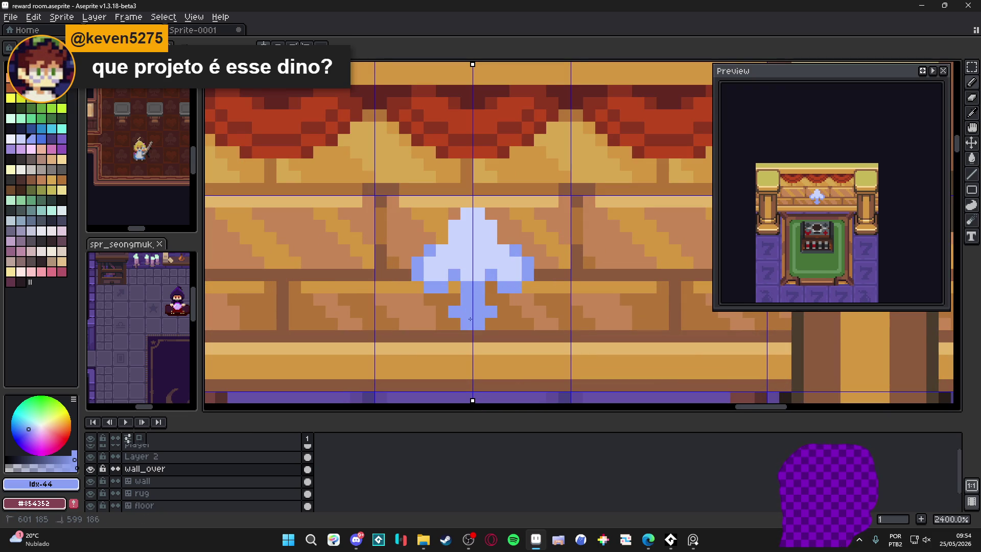
key(ctrl+z)
Shade the spade's top tip and upper sides darker blue.
click(454, 237)
click(454, 225)
click(491, 226)
click(466, 213)
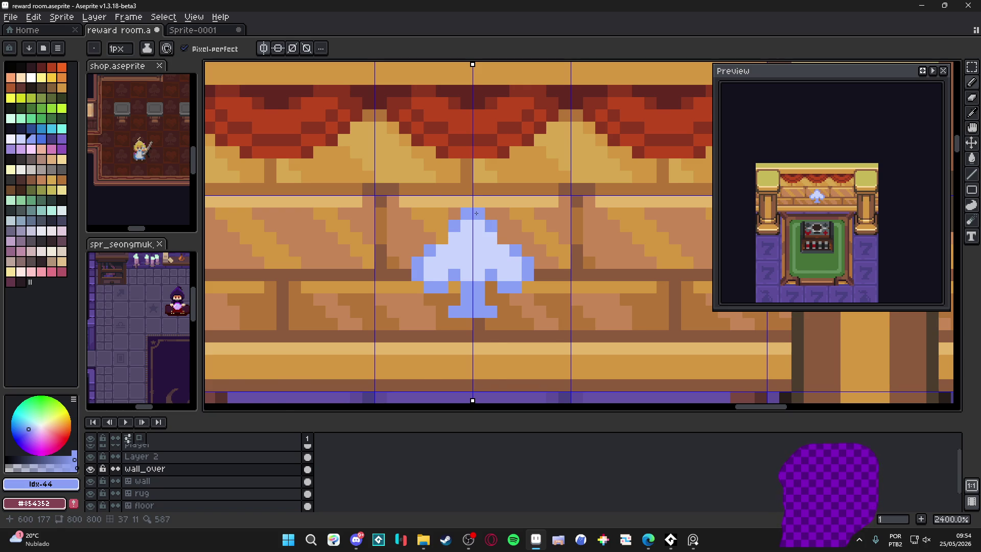
scroll(476, 213, down, 5)
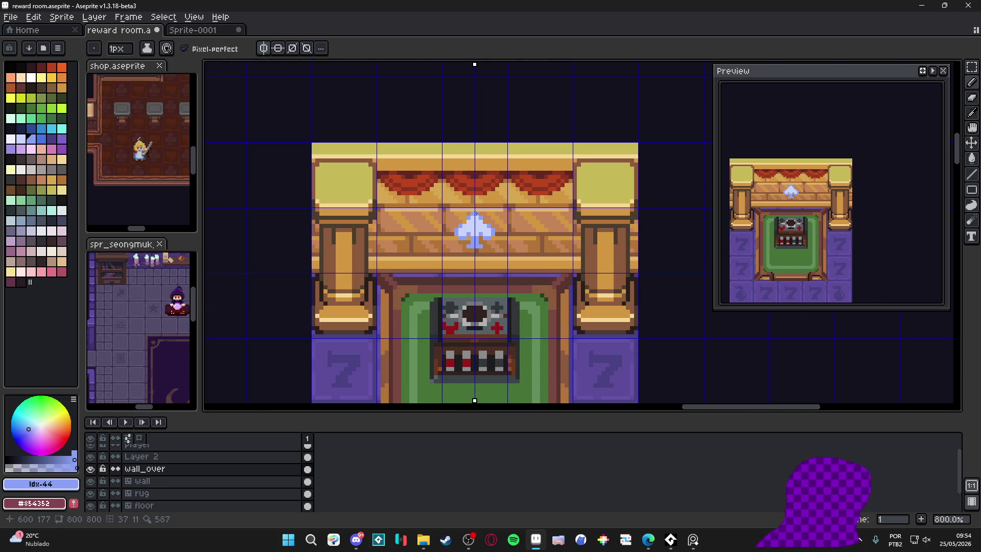
scroll(476, 213, down, 3)
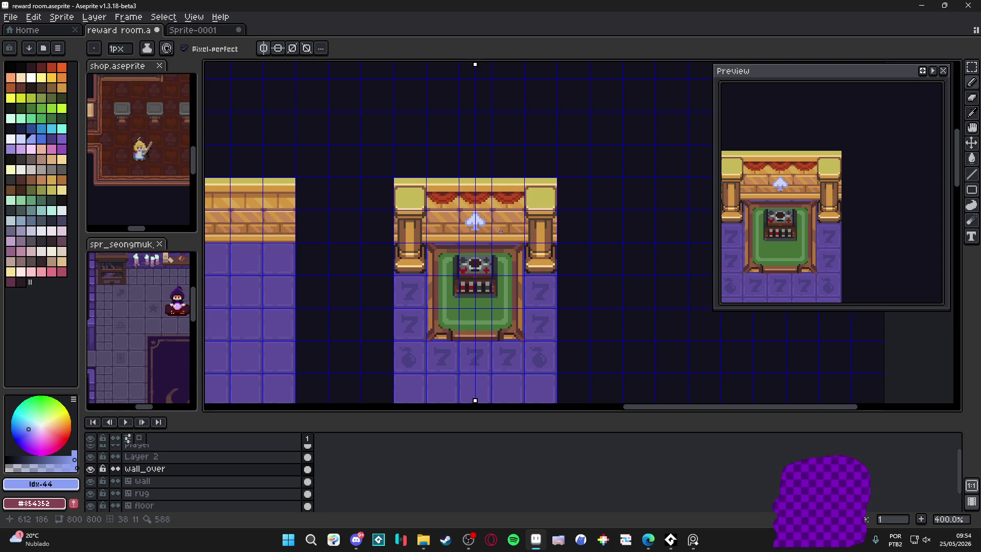
Eyedrop the spade's light blue and marquee-select the area around the spade emblem.
scroll(483, 221, up, 5)
alt+click(464, 237)
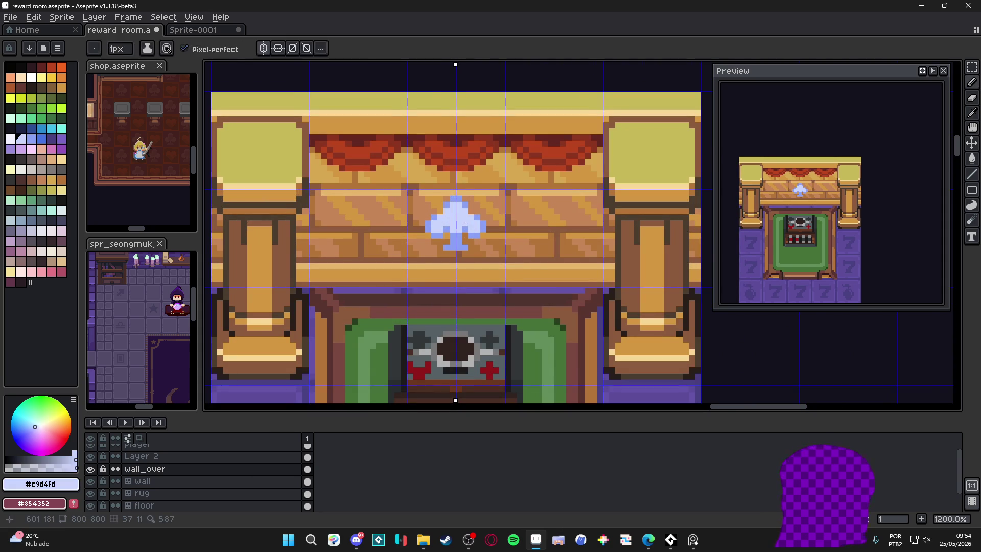
key(m)
drag(503, 191, 408, 269)
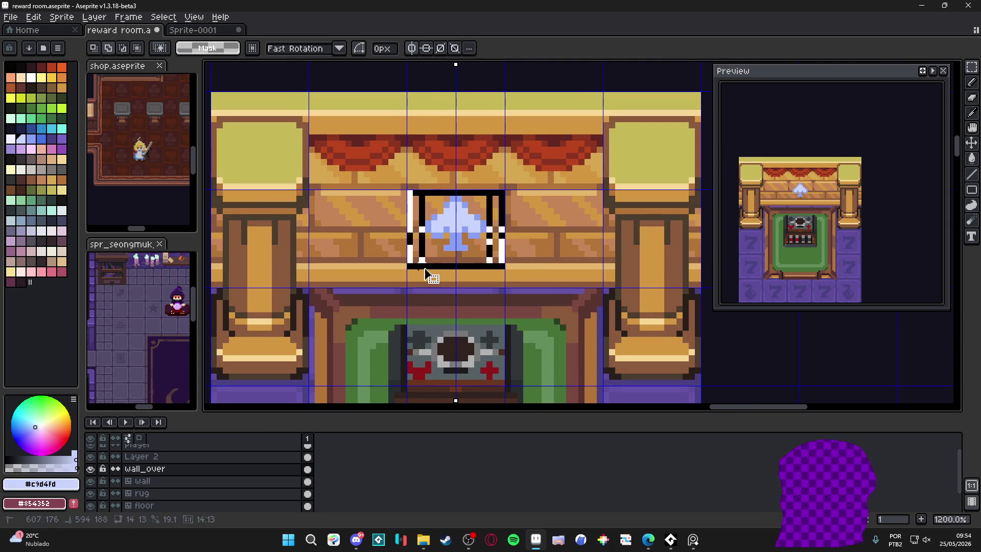
key(shift+o)
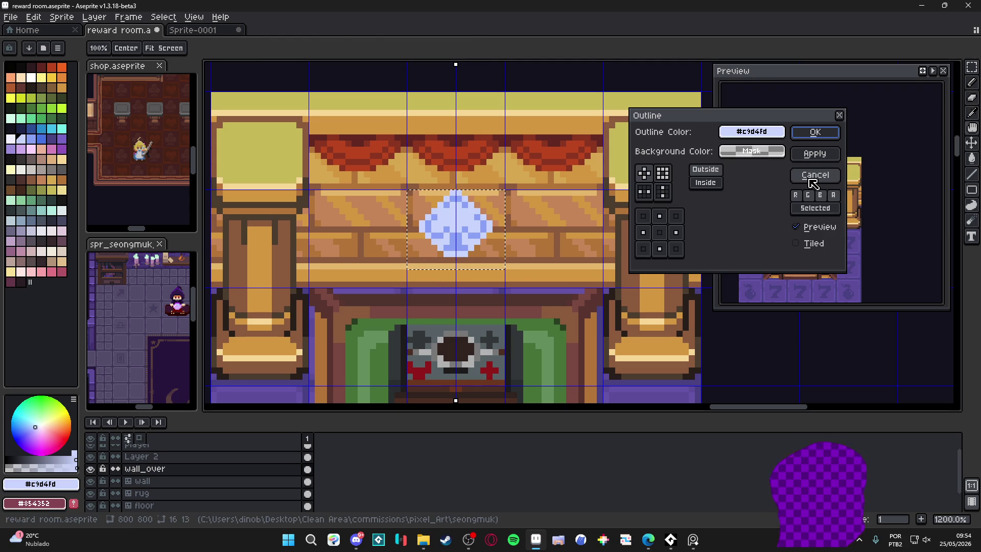
click(815, 176)
Lower the colour's alpha and apply a faint light-blue Outline glow around the spade.
drag(40, 463, 44, 461)
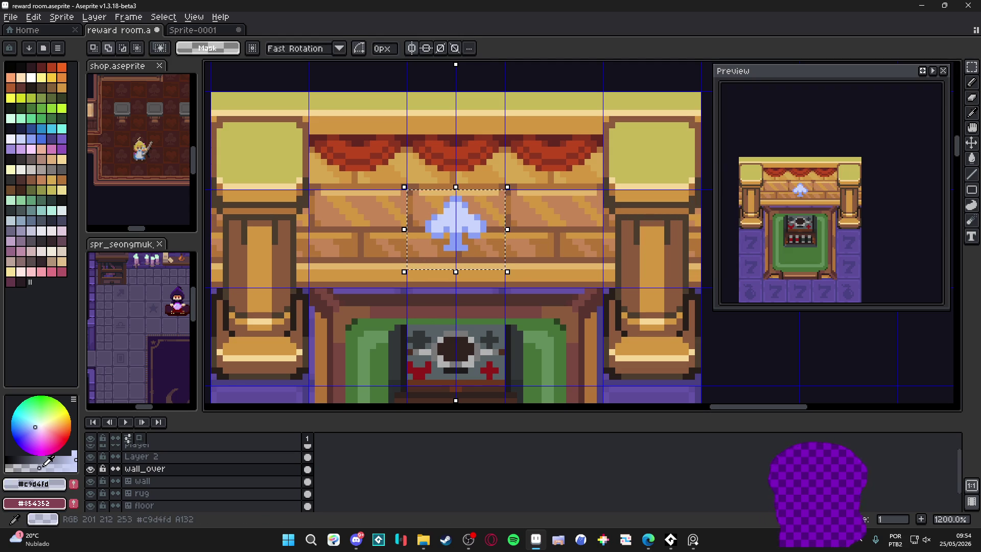
key(shift+o)
click(813, 131)
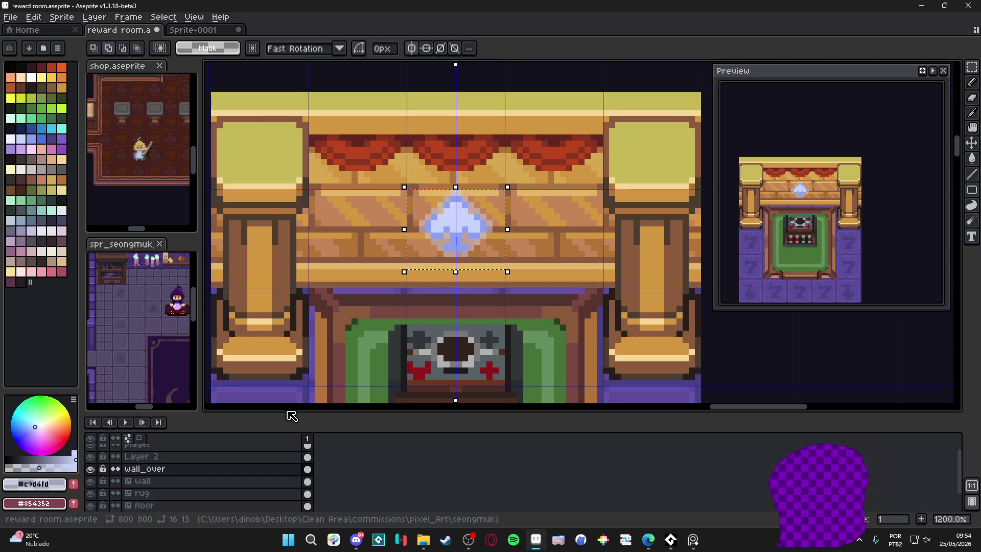
click(20, 465)
key(shift+o)
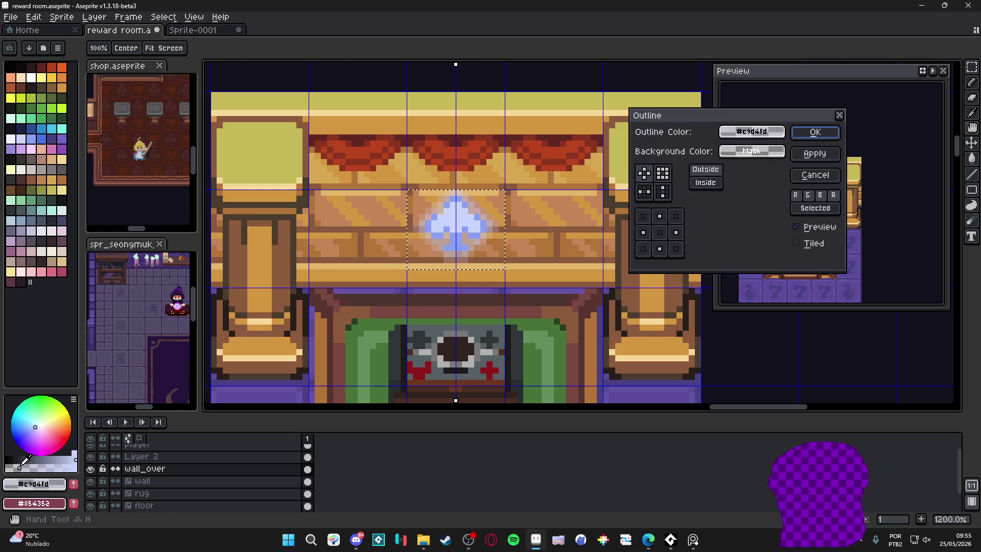
click(835, 132)
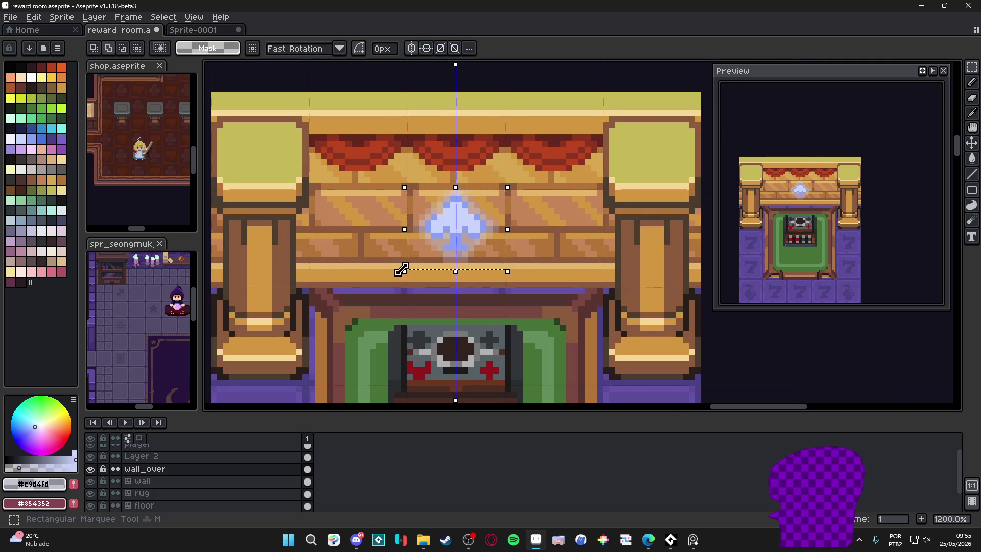
scroll(409, 265, down, 4)
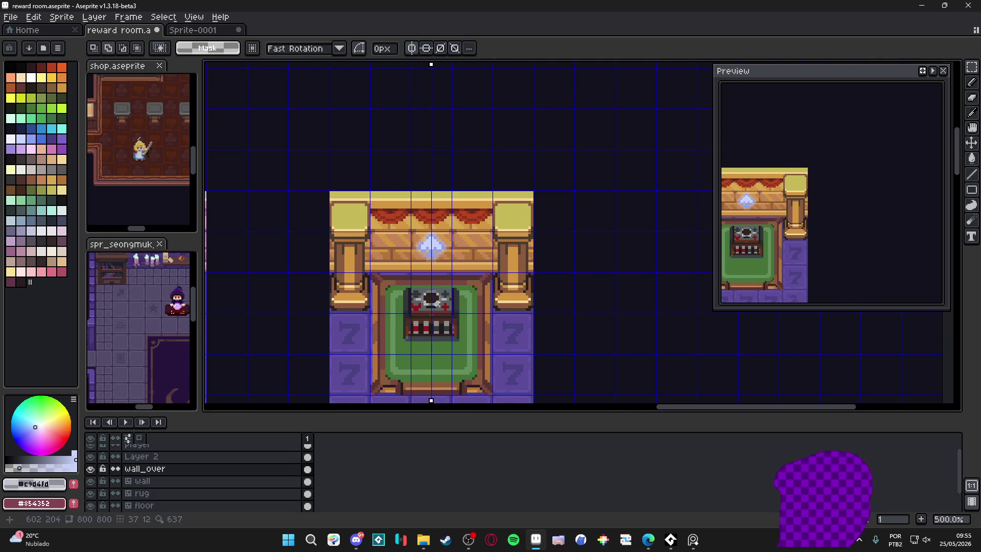
Hide the grid and pencil a mirrored white edge along the spade.
key(ctrl+apostrophe)
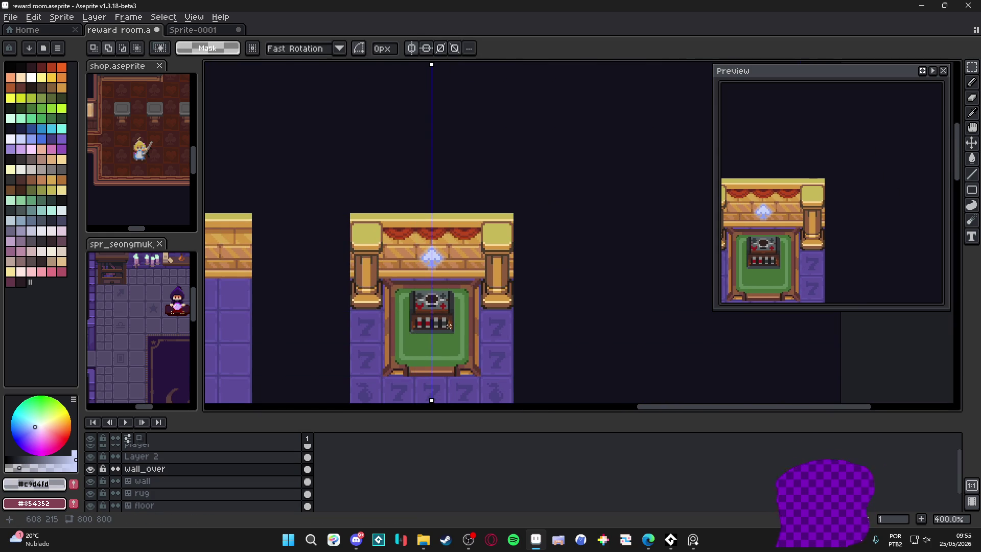
scroll(434, 286, up, 5)
click(31, 78)
key(b)
scroll(439, 263, up, 1)
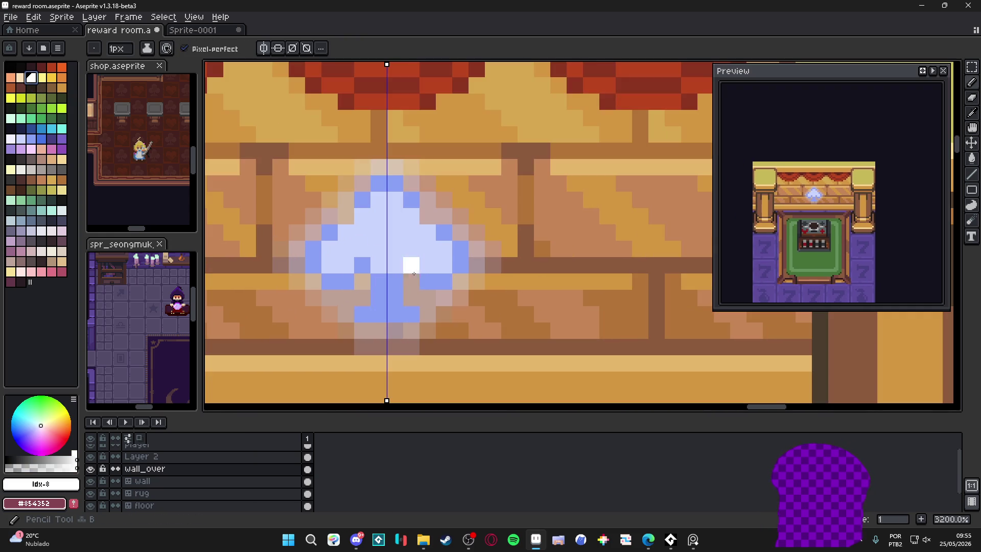
mouse_move(411, 265)
mouse_down()
mouse_move(387, 297)
mouse_move(411, 314)
mouse_move(443, 298)
mouse_move(460, 250)
mouse_move(411, 200)
mouse_move(378, 183)
mouse_move(351, 213)
mouse_up()
Add white rim pixels on the spade's upper sides, right edge, top and lower part.
mouse_move(427, 216)
mouse_down()
mouse_move(411, 216)
mouse_move(428, 205)
mouse_up()
click(444, 222)
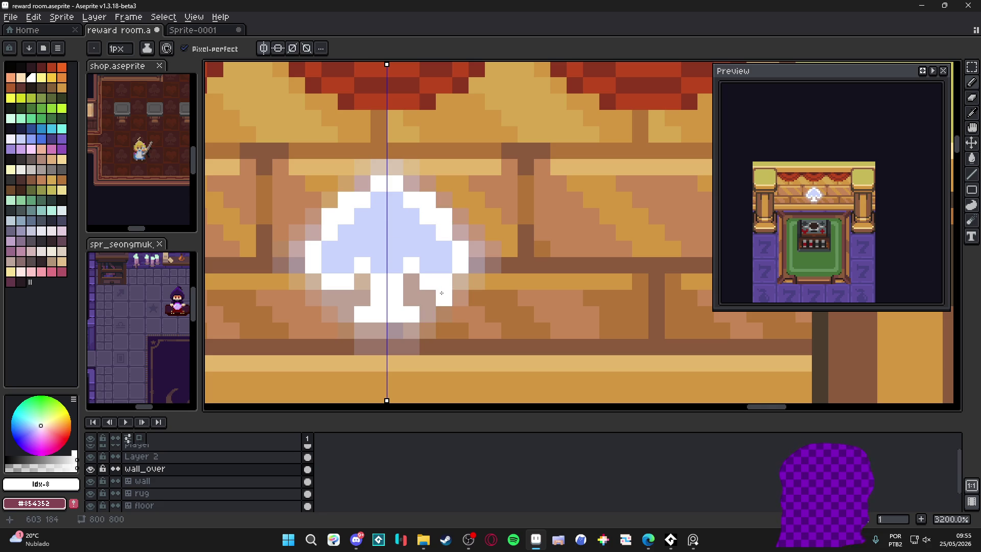
click(460, 233)
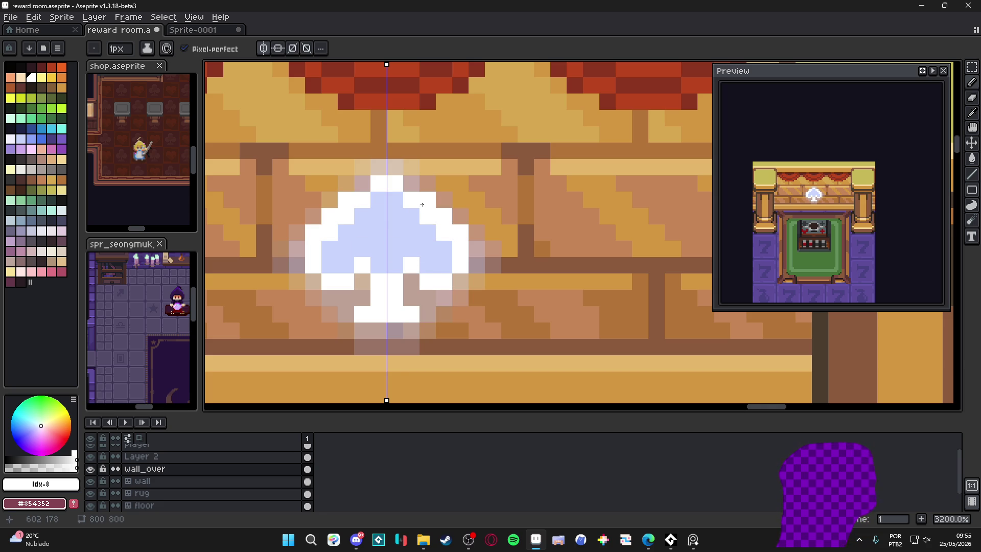
click(409, 184)
click(405, 282)
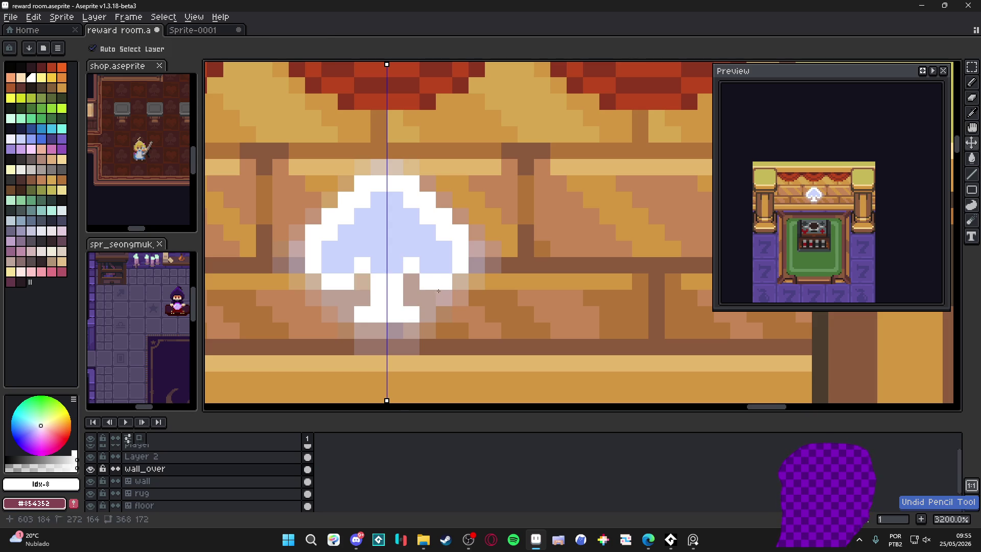
scroll(444, 304, down, 4)
scroll(446, 307, up, 3)
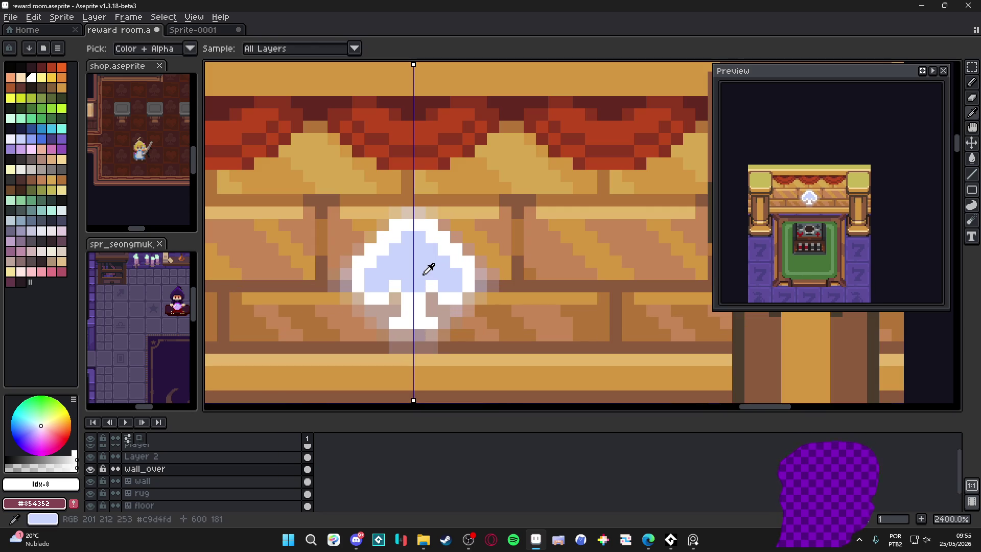
Repaint the spade stem light blue, widen its base in white, and shift the base pixels.
alt+click(423, 274)
mouse_move(417, 295)
mouse_down()
mouse_move(417, 309)
mouse_move(445, 335)
mouse_move(421, 335)
mouse_up()
alt+click(440, 291)
alt+click(416, 300)
click(411, 325)
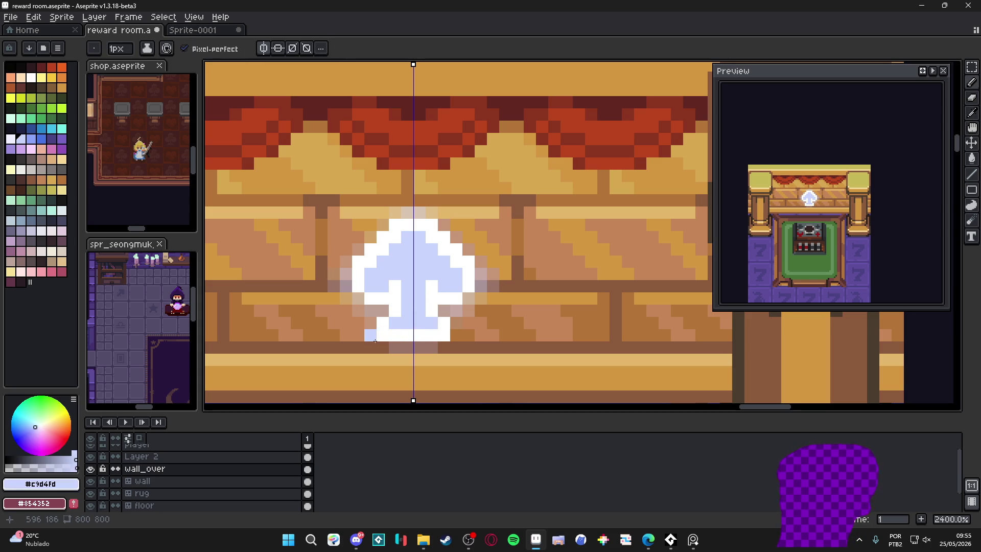
key(m)
mouse_move(431, 322)
mouse_down()
mouse_move(382, 334)
mouse_move(428, 325)
mouse_up()
key(b)
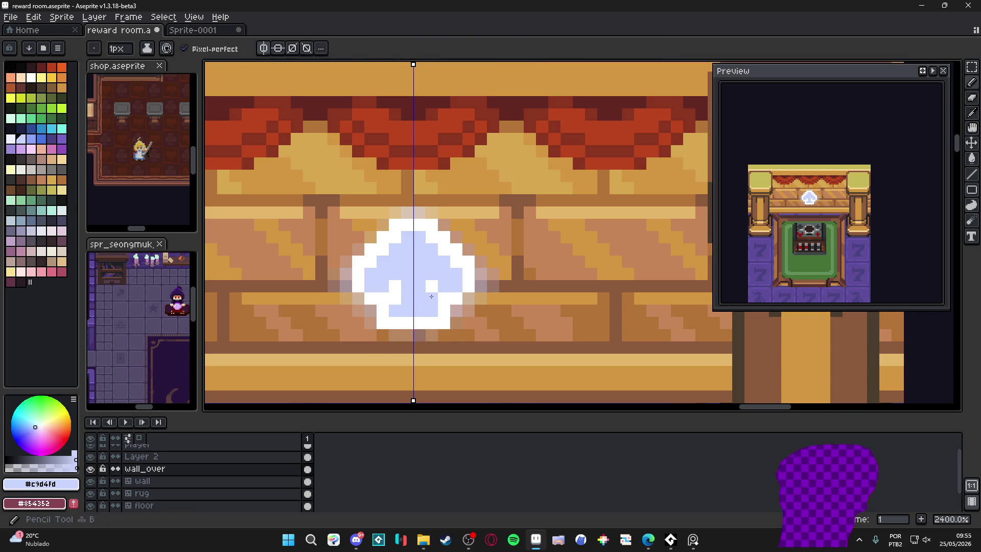
Add a white pixel to the emblem's edge and turn two white centre pixels light blue.
alt+click(388, 240)
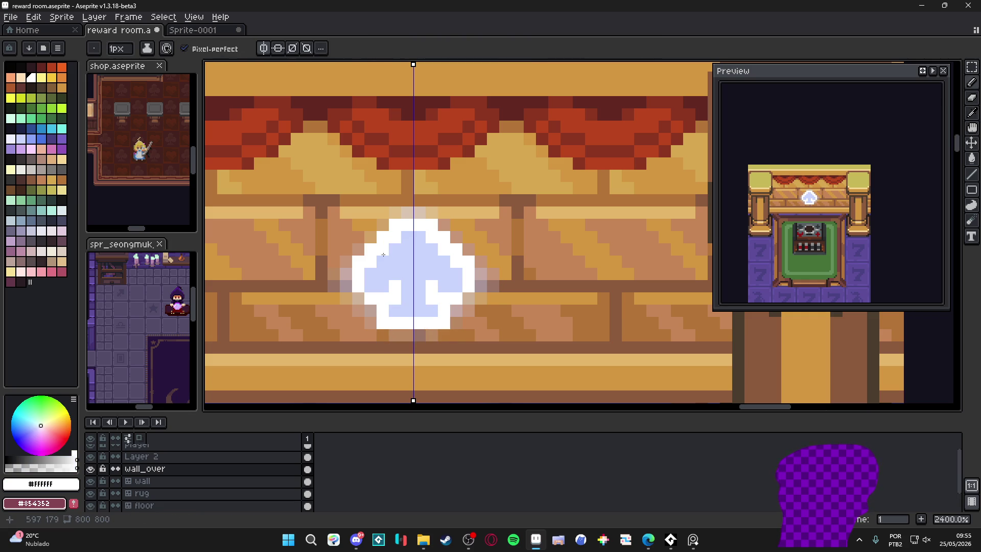
click(342, 233)
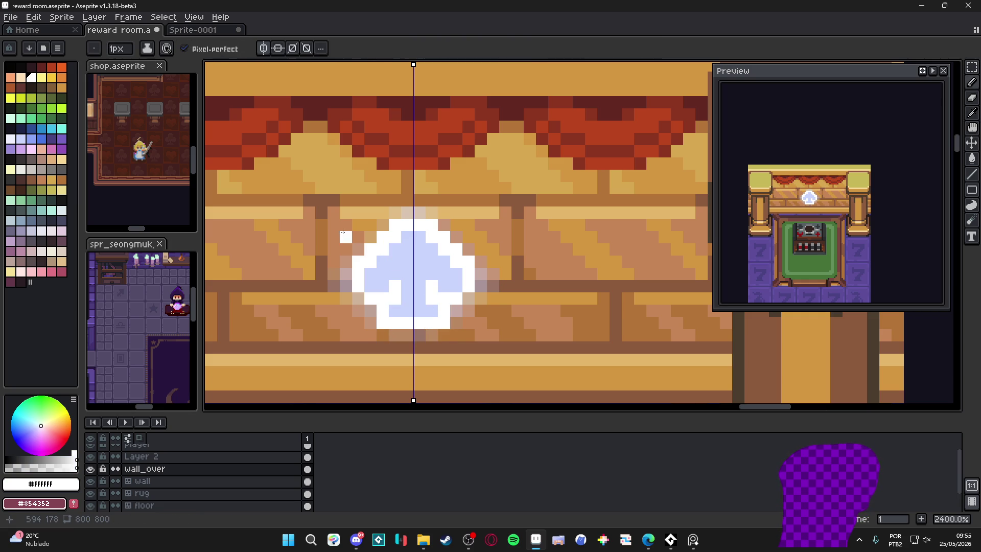
alt+click(372, 266)
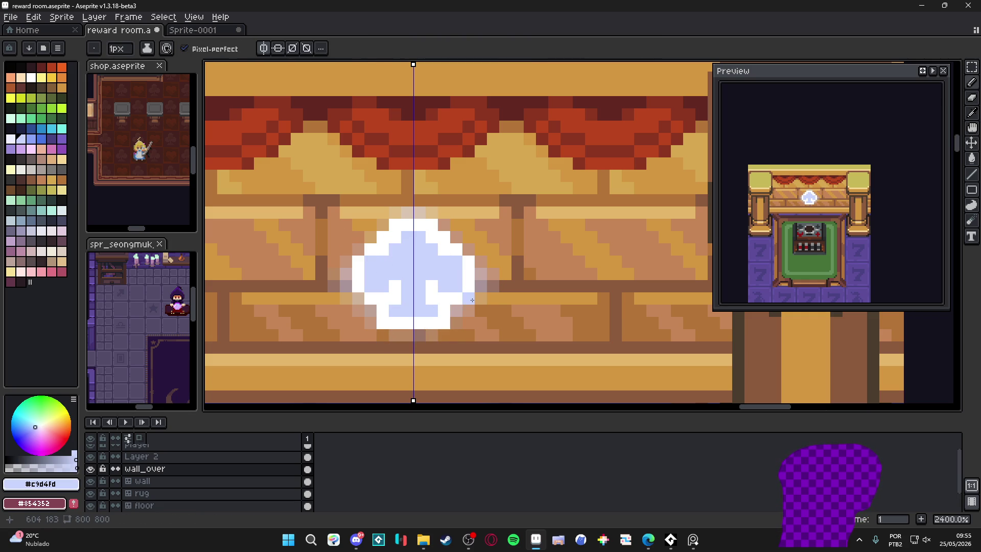
click(430, 234)
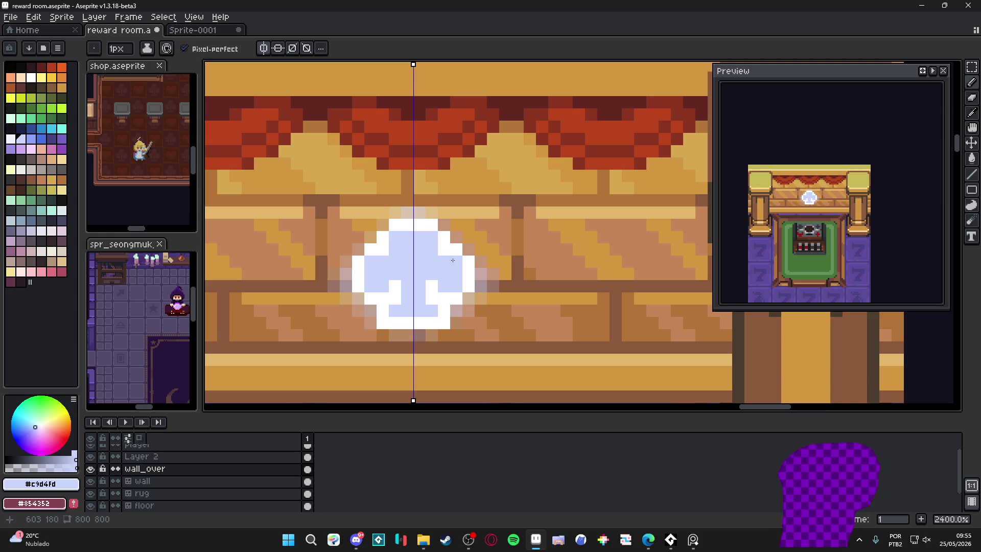
scroll(456, 263, down, 5)
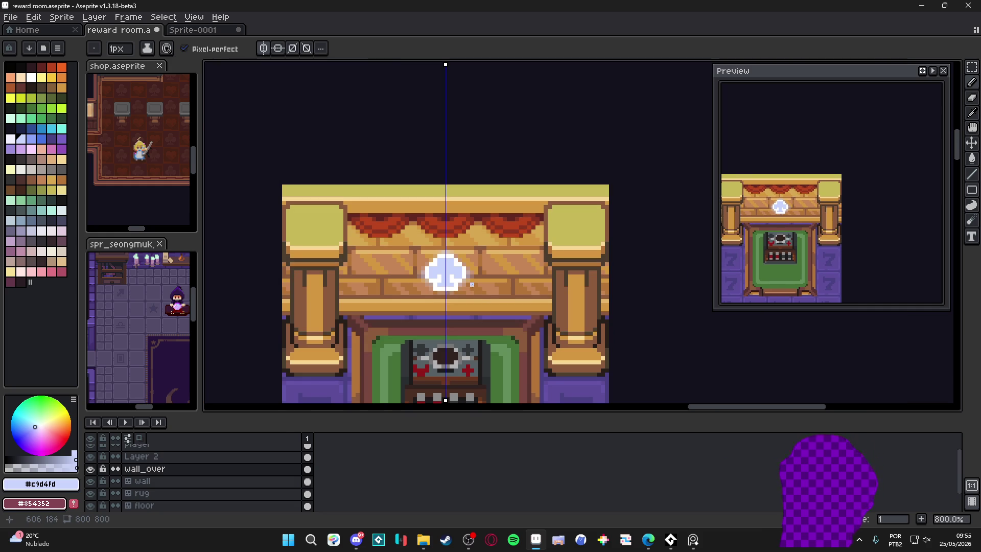
Undo the earlier erase marks and erase the stray light pixels above the emblem.
scroll(468, 289, up, 5)
key(e)
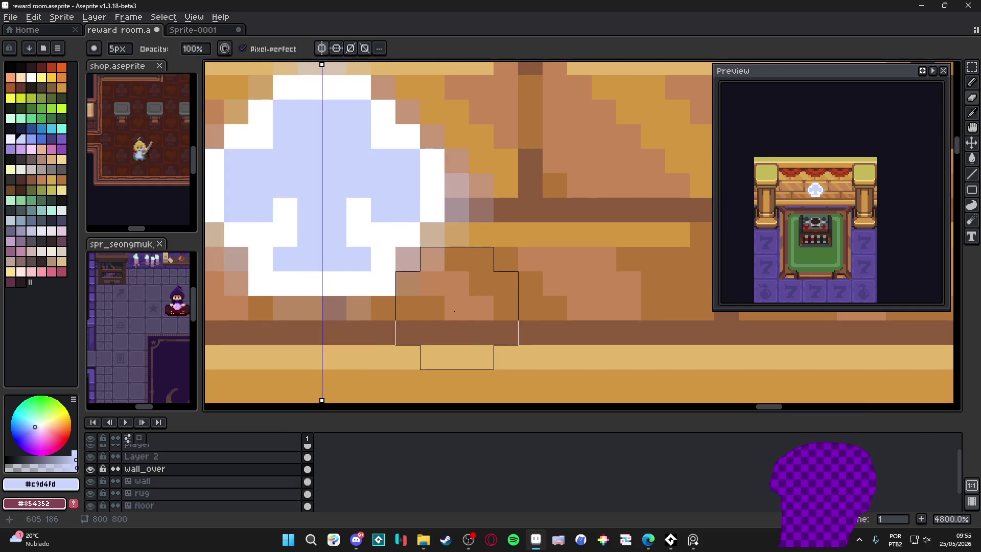
key(ctrl+z)
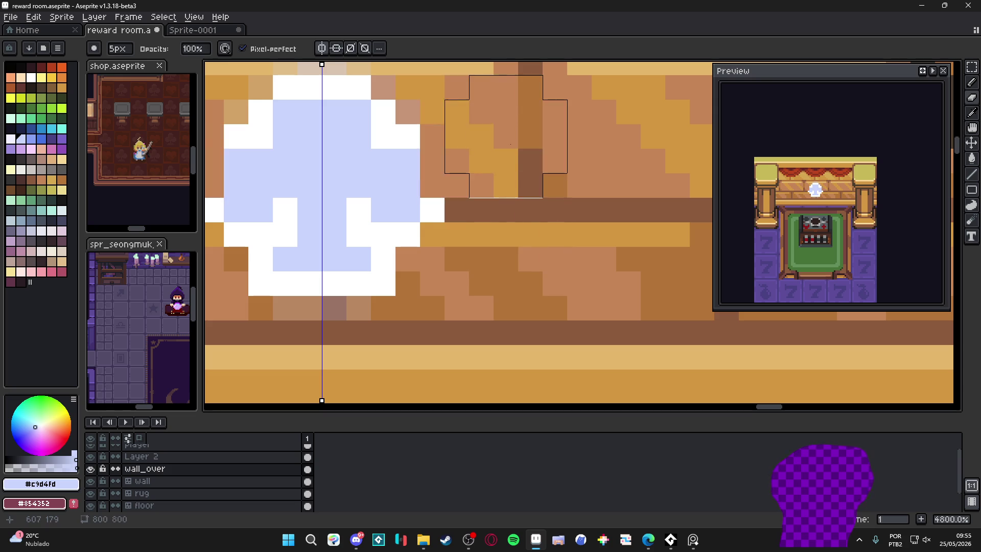
scroll(511, 199, up, 1)
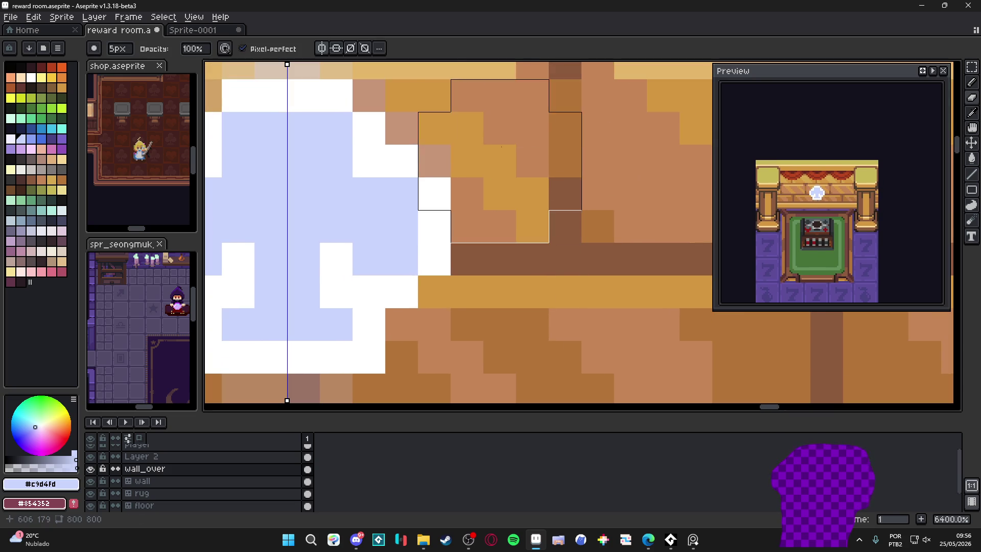
scroll(500, 136, down, 3)
scroll(521, 183, up, 1)
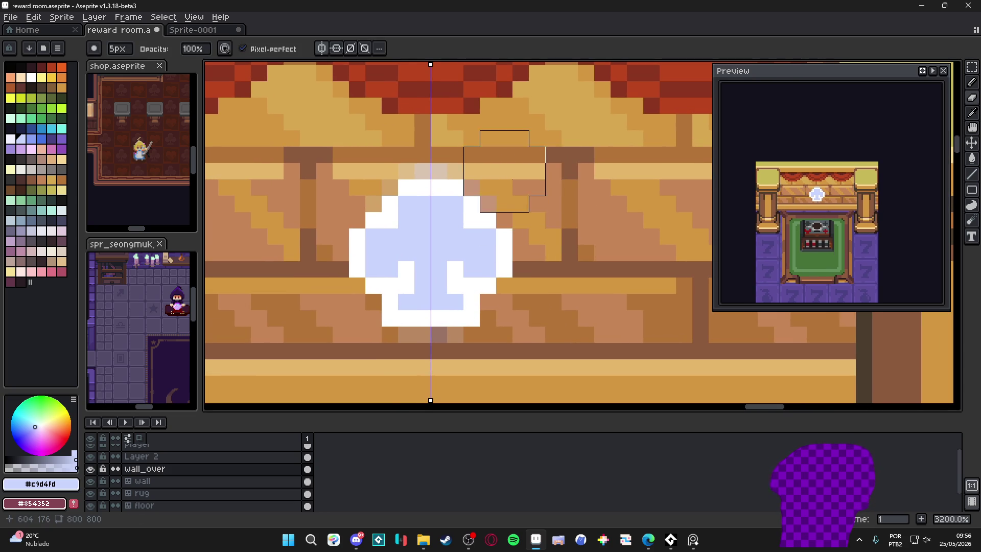
click(422, 137)
scroll(311, 220, down, 3)
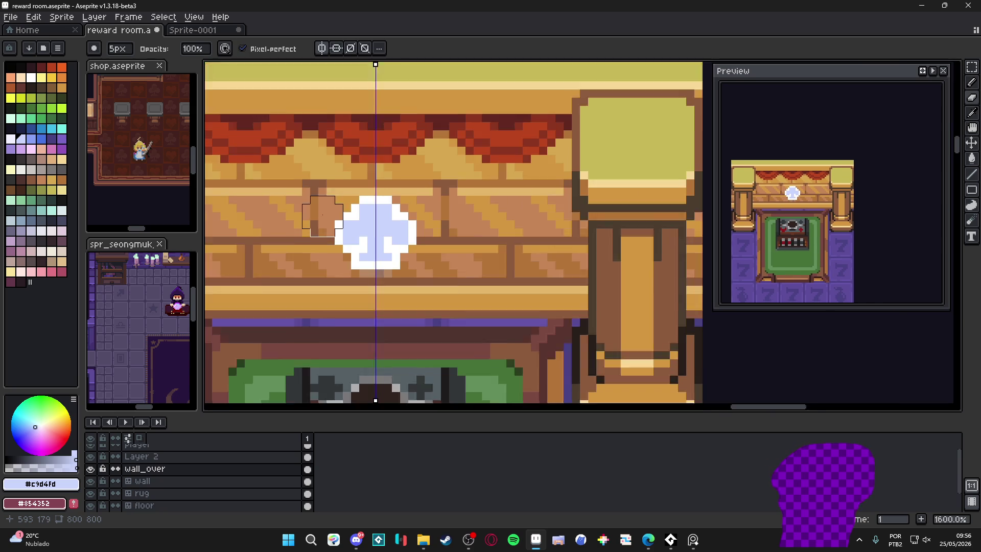
scroll(322, 222, down, 4)
scroll(485, 173, left, 5)
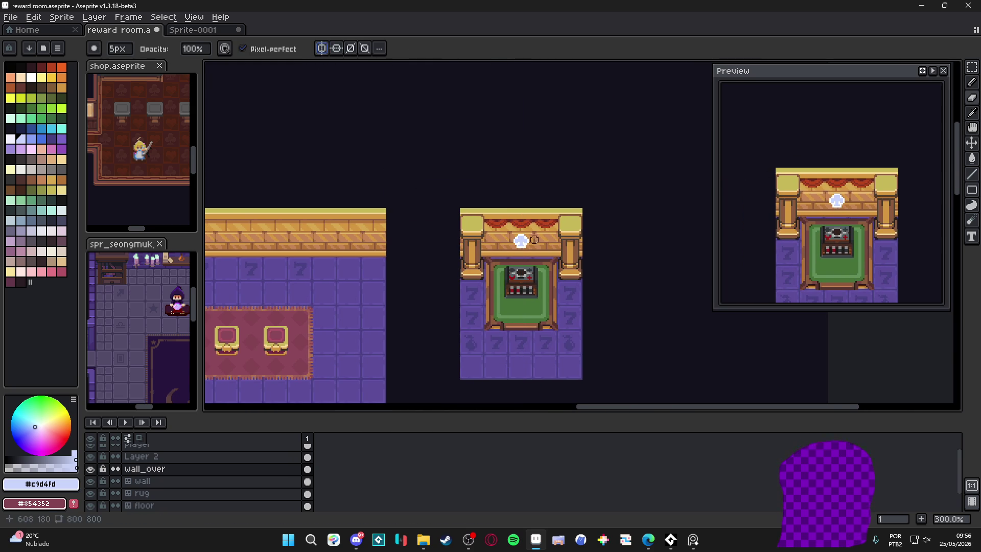
scroll(513, 253, up, 2)
key(v)
scroll(513, 254, up, 5)
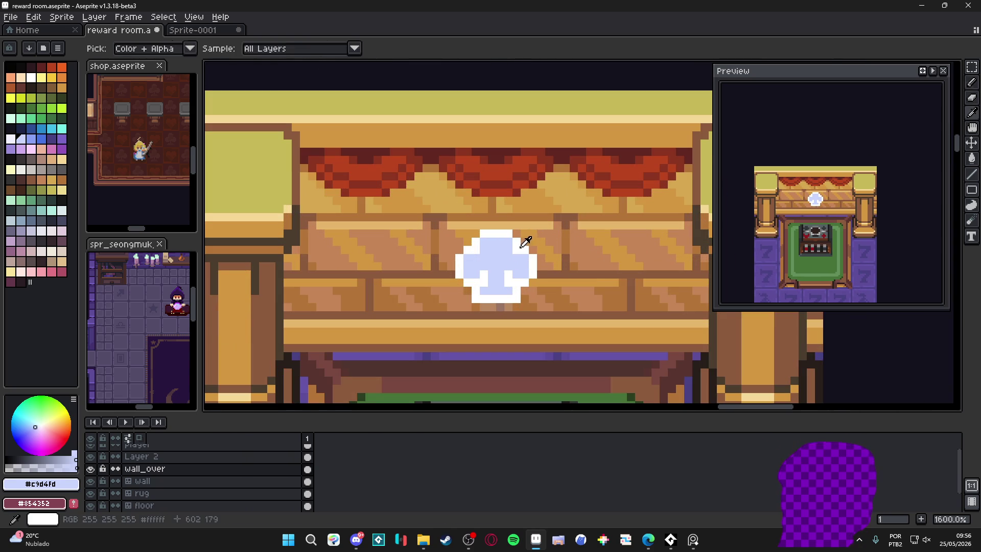
With vertical symmetry on, pencil mirrored light pixels onto the cloud's upper and lower edges.
key(b)
click(18, 468)
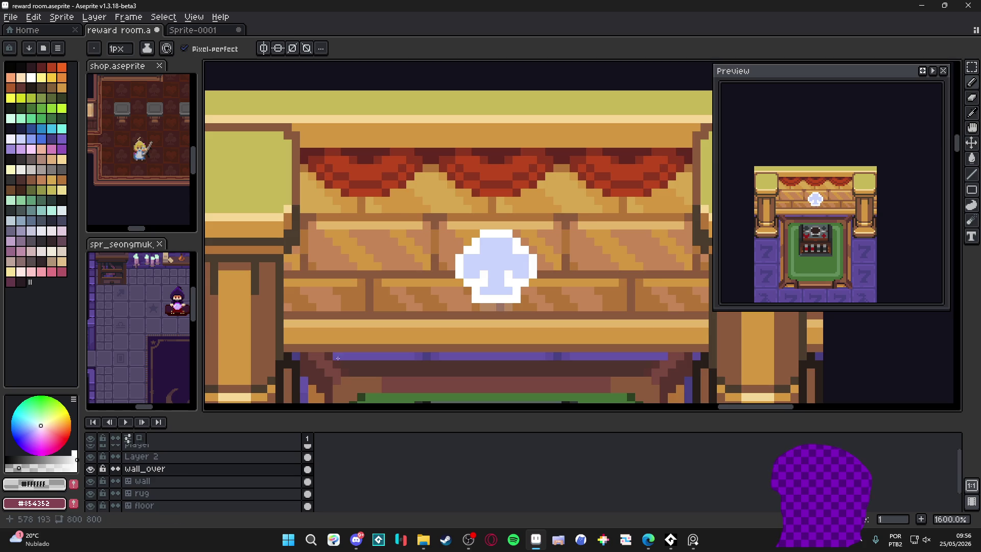
scroll(518, 226, up, 2)
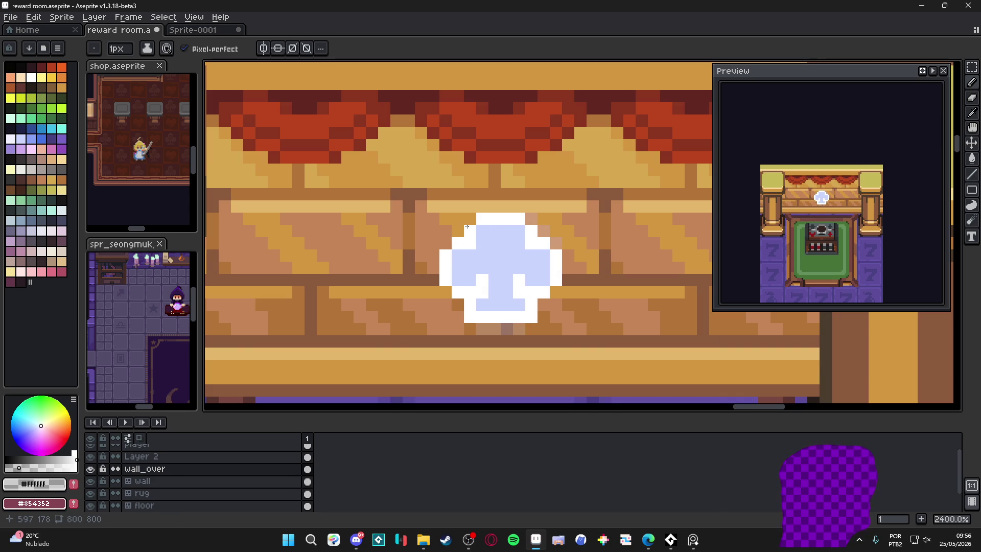
click(264, 48)
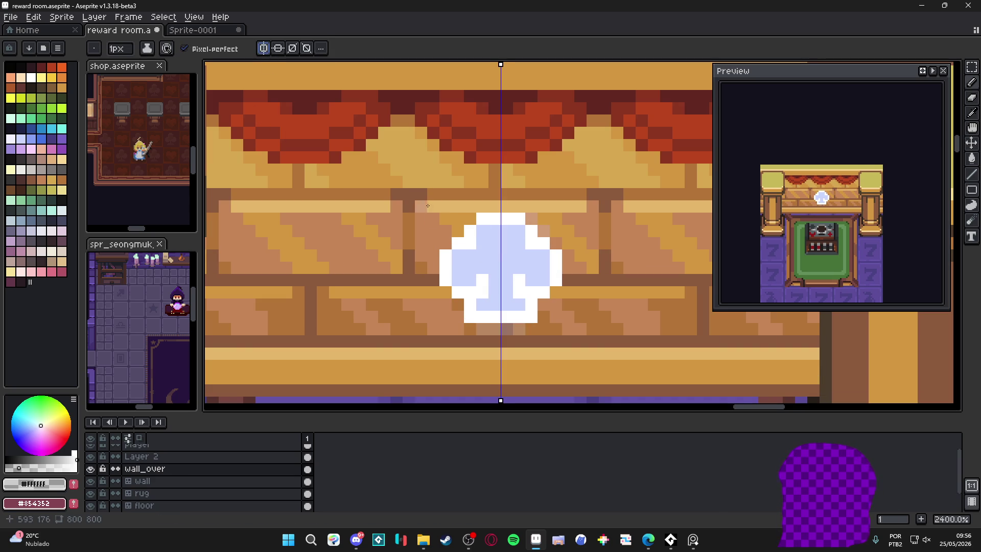
drag(470, 222, 458, 231)
drag(449, 296, 459, 306)
drag(544, 232, 532, 219)
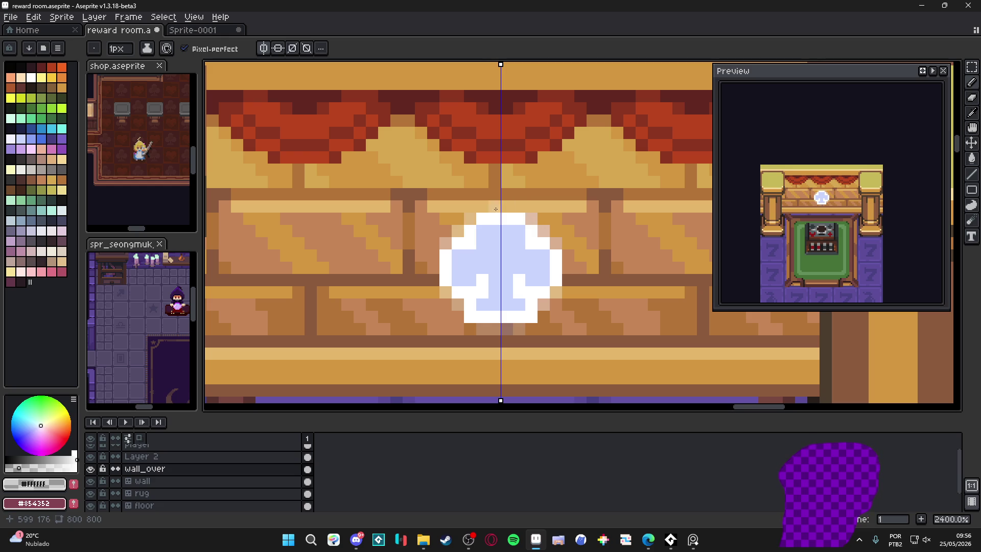
scroll(500, 207, down, 7)
click(265, 50)
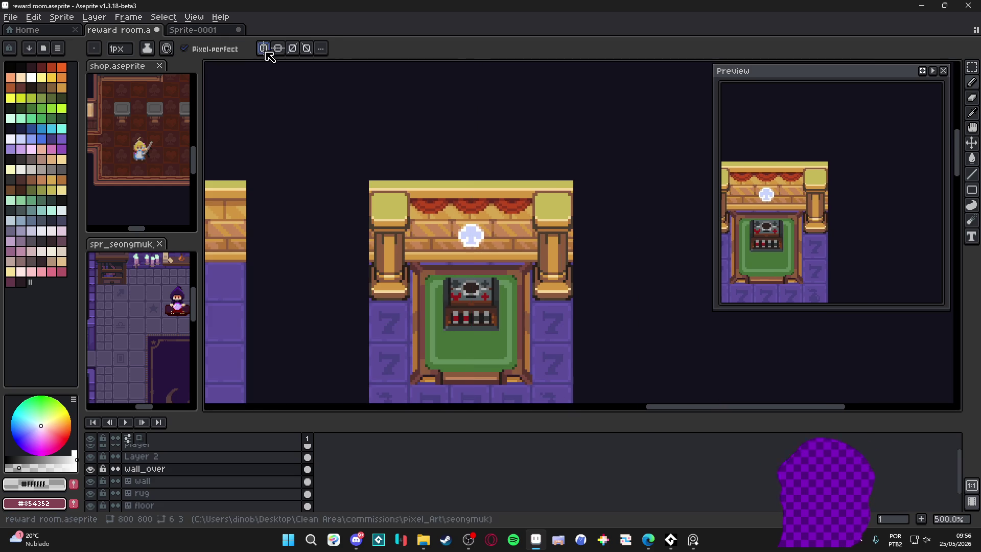
scroll(494, 201, down, 2)
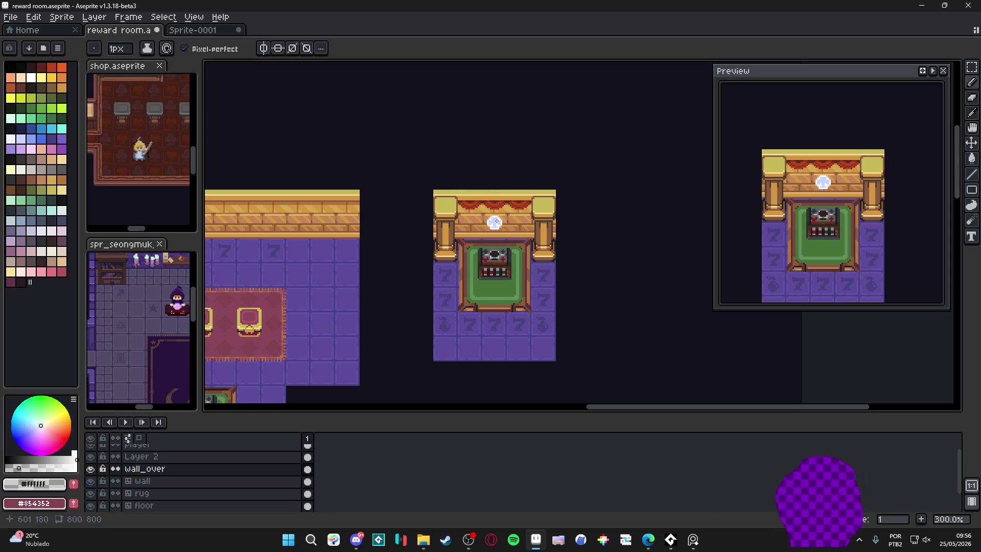
key(g)
scroll(496, 221, up, 6)
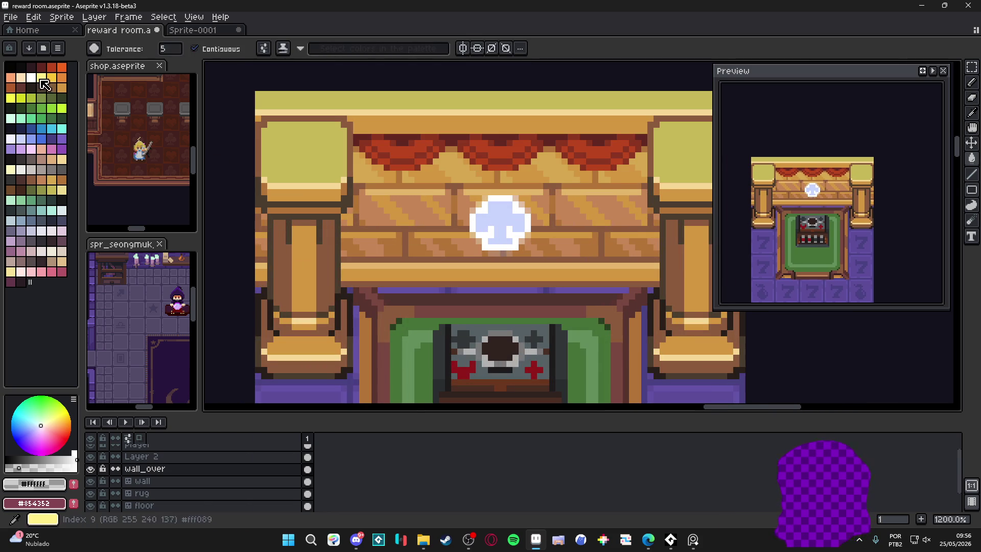
click(62, 67)
click(499, 213)
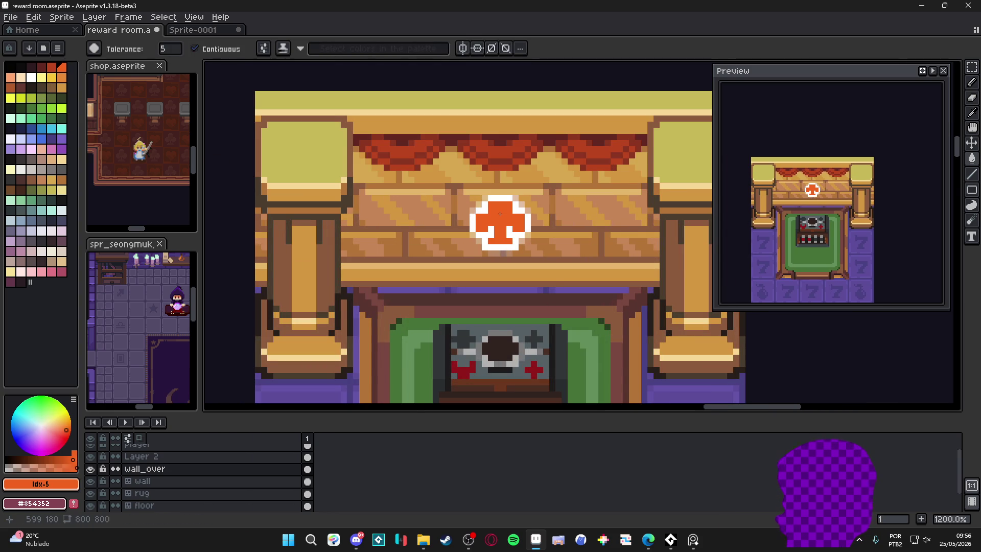
key(ctrl+z)
click(62, 77)
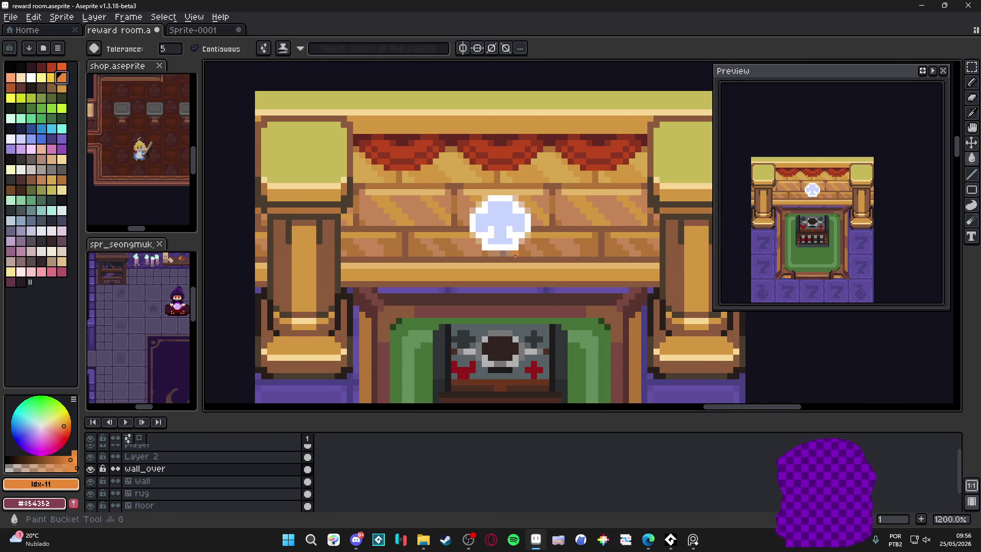
click(495, 210)
key(ctrl+z)
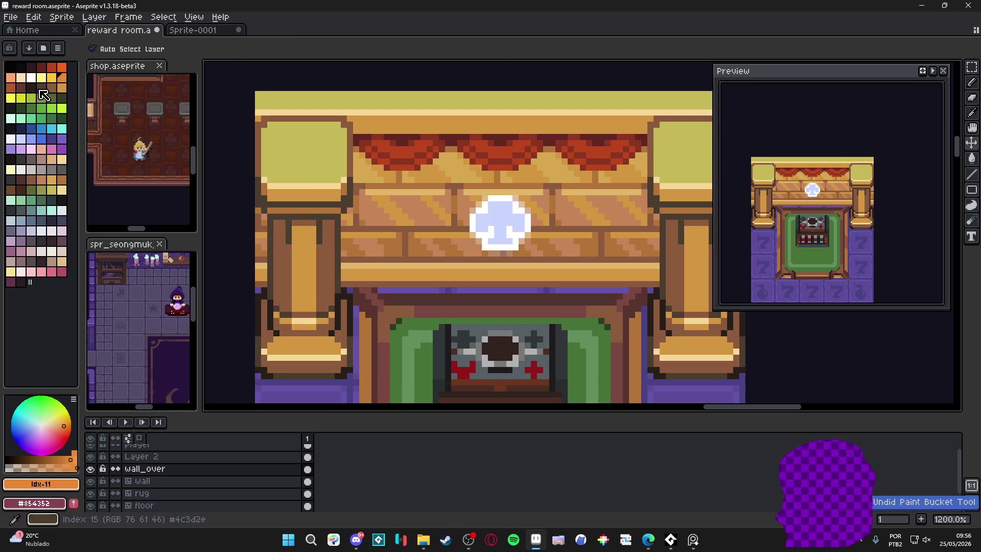
click(41, 78)
key(g)
click(492, 217)
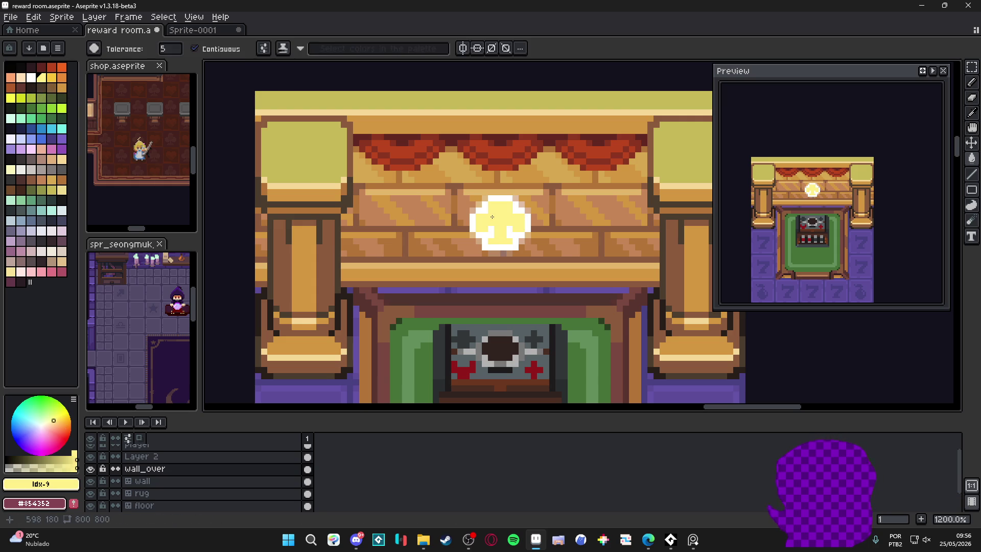
key(ctrl+z)
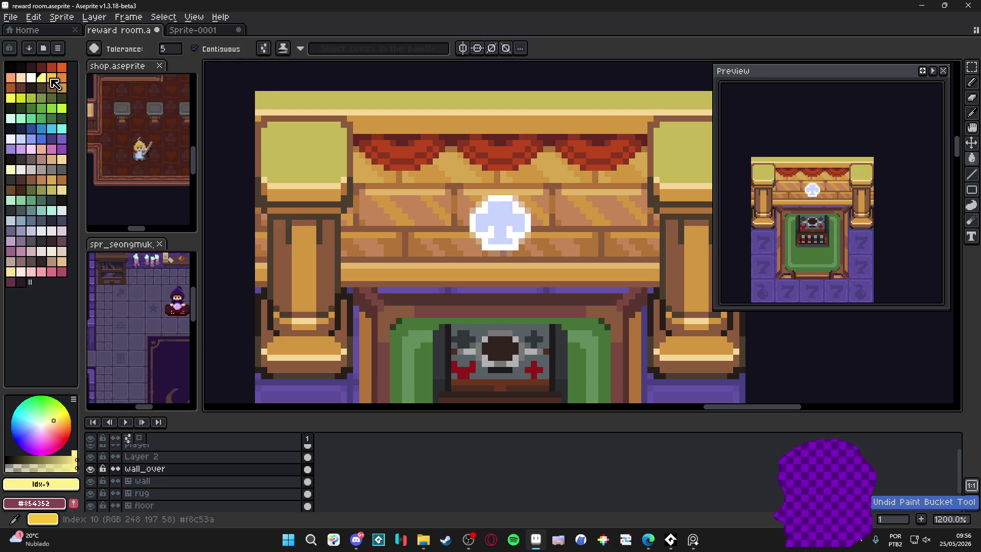
key(bracketright)
click(501, 221)
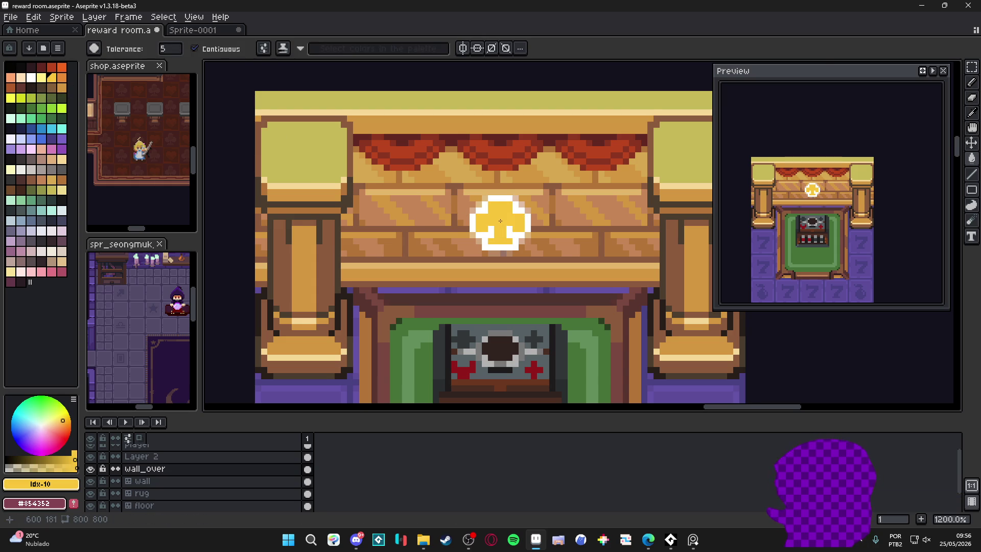
scroll(500, 221, up, 1)
key(b)
key(bracketleft)
key(plus)
click(502, 218)
click(502, 232)
click(502, 238)
click(515, 218)
click(493, 218)
click(504, 211)
key(ctrl+z)
key(ctrl+z)
key(ctrl+z)
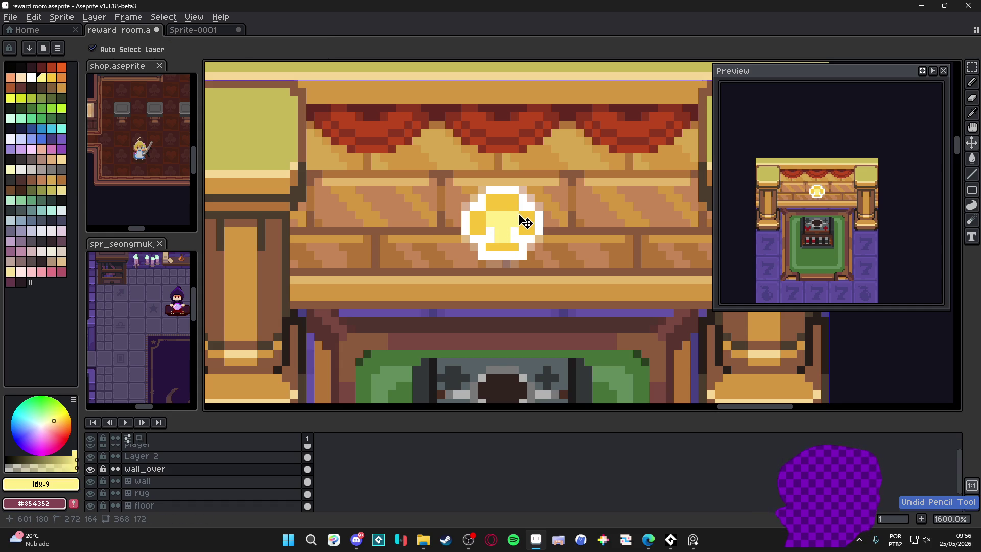
scroll(548, 276, down, 2)
scroll(548, 276, down, 1)
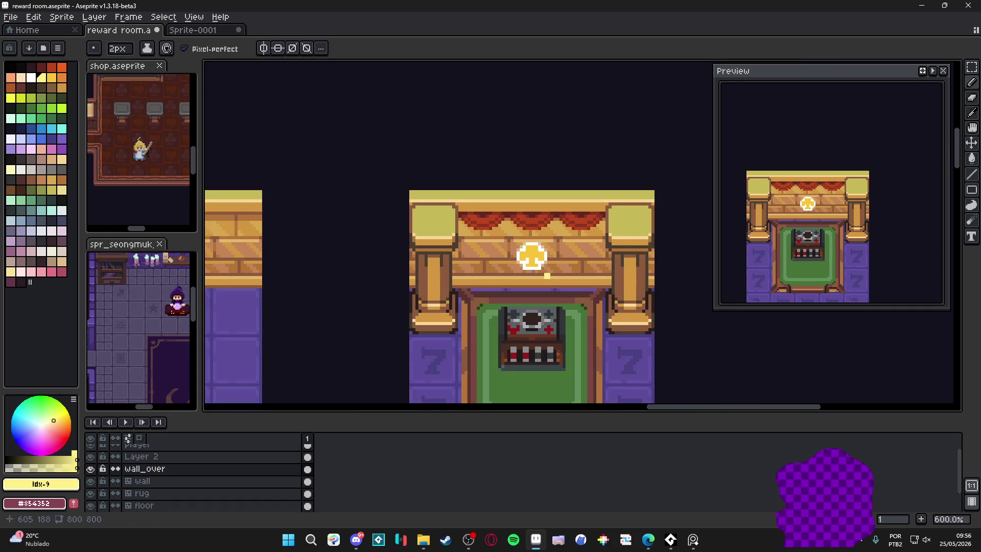
drag(548, 277, 515, 268)
scroll(514, 256, up, 4)
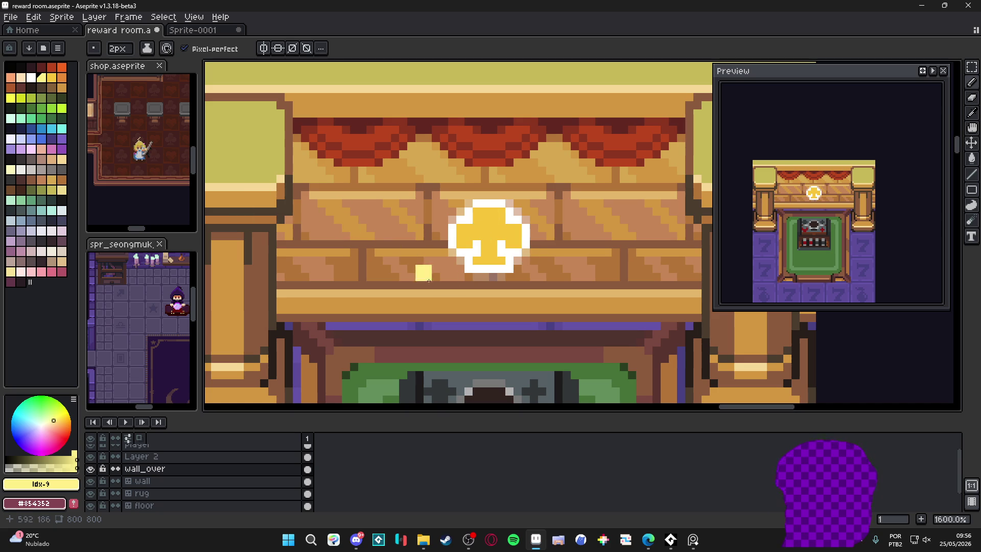
key(ctrl+z)
scroll(501, 287, down, 6)
key(minus)
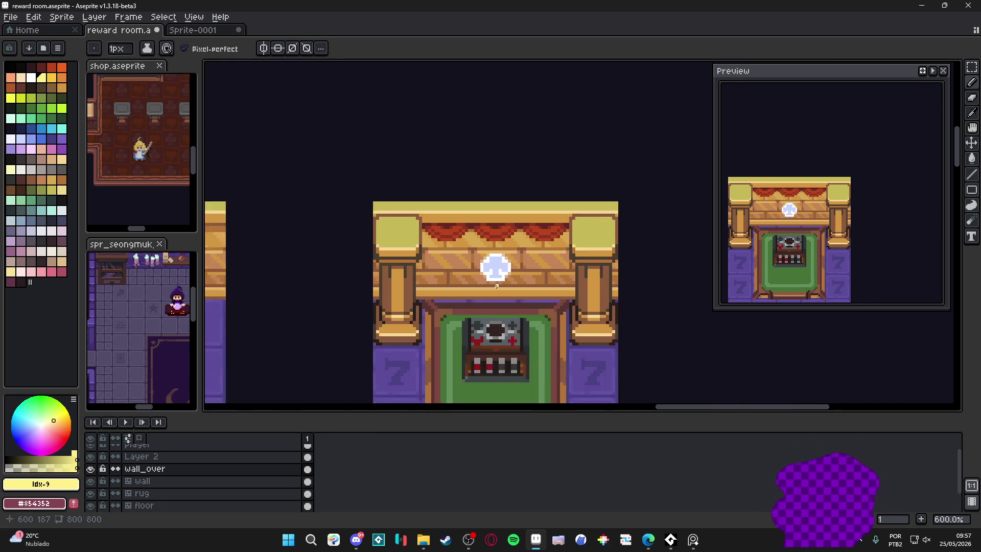
scroll(494, 275, up, 3)
scroll(494, 274, up, 2)
scroll(498, 276, down, 2)
scroll(505, 282, up, 3)
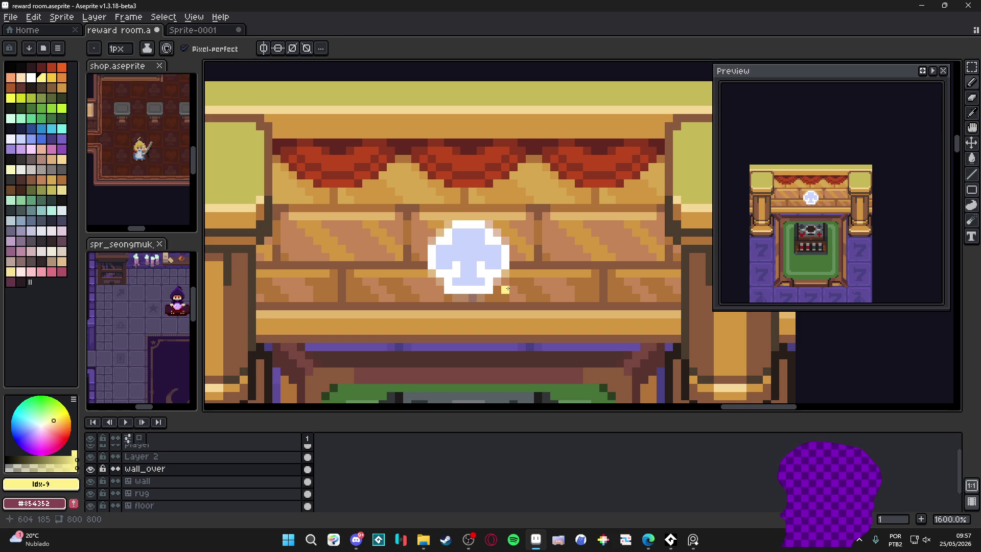
key(m)
key(ctrl+apostrophe)
mouse_move(508, 295)
mouse_down()
mouse_move(441, 220)
mouse_move(426, 218)
mouse_up()
Nudge the cloud emblem one grid cell left and back, then drop it in place.
scroll(440, 232, down, 3)
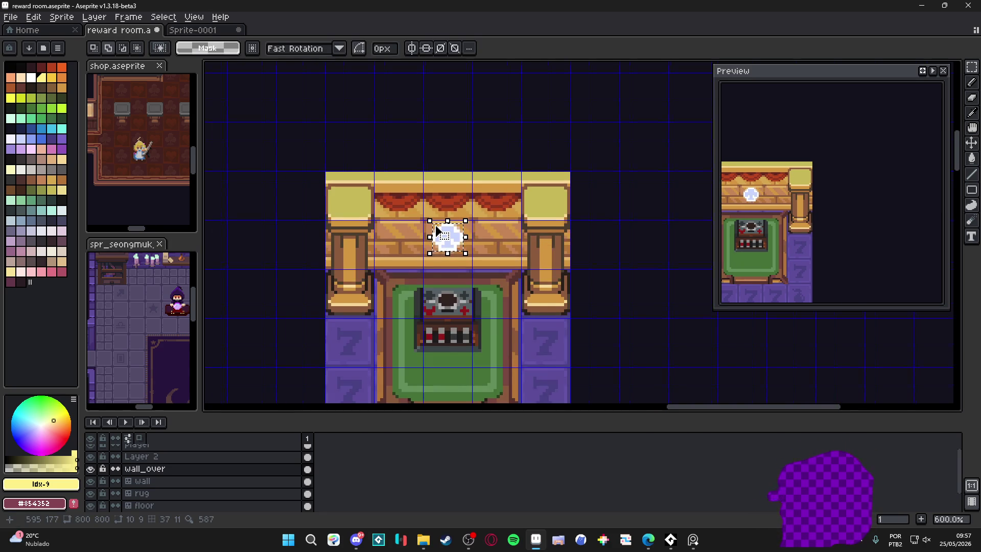
scroll(438, 231, down, 1)
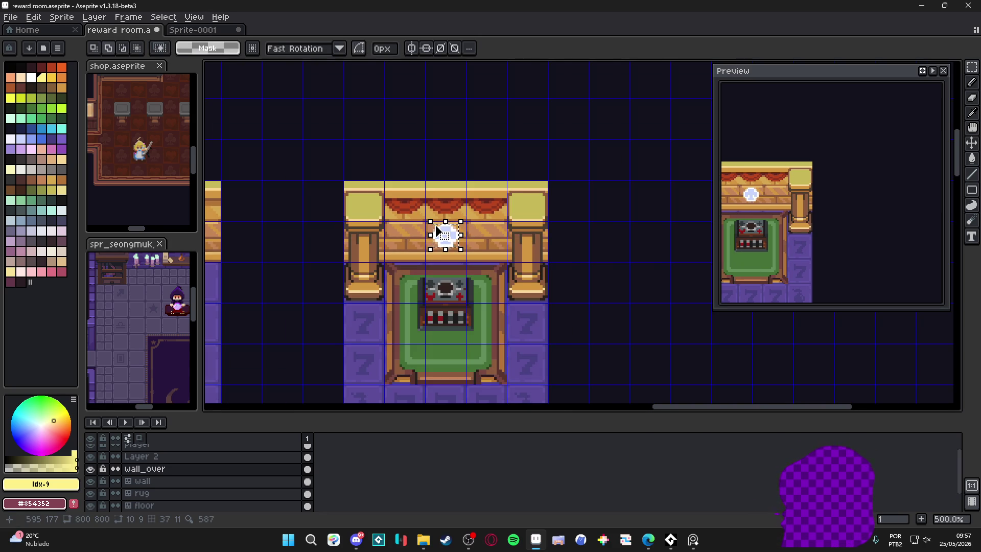
key(shift+Left)
key(shift+Left)
key(shift+Right)
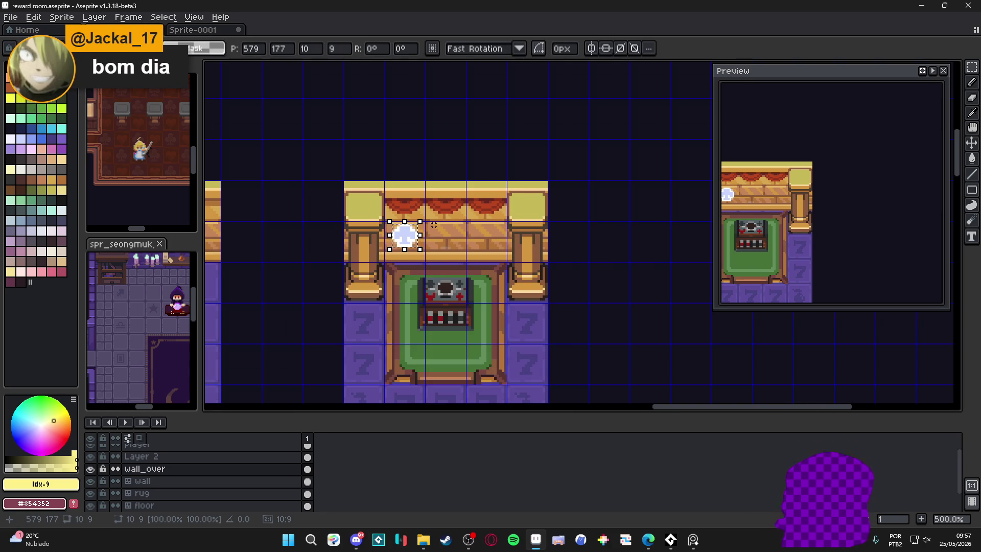
click(442, 230)
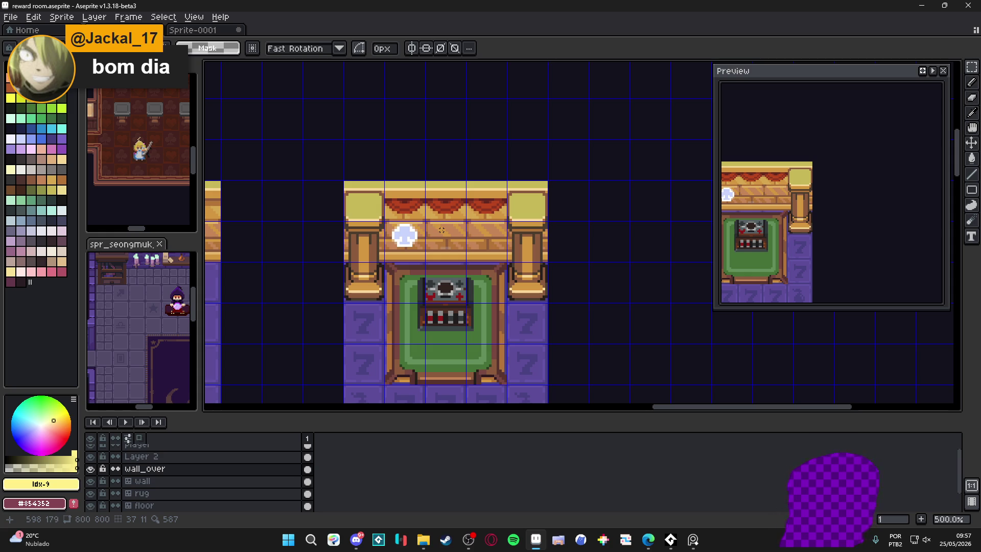
Reselect the cloud's grid cell and duplicate it one cell to the right.
scroll(411, 236, up, 2)
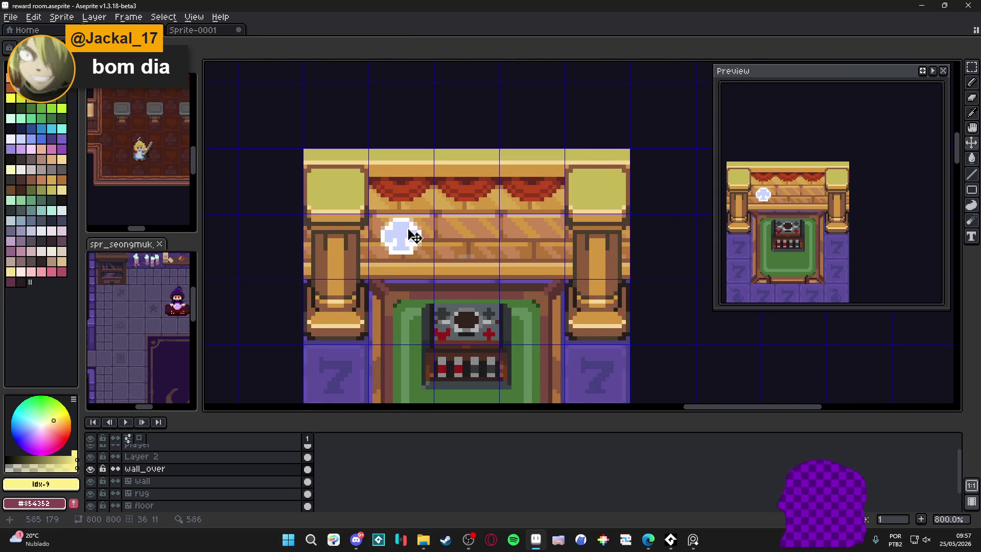
key(m)
drag(403, 233, 474, 240)
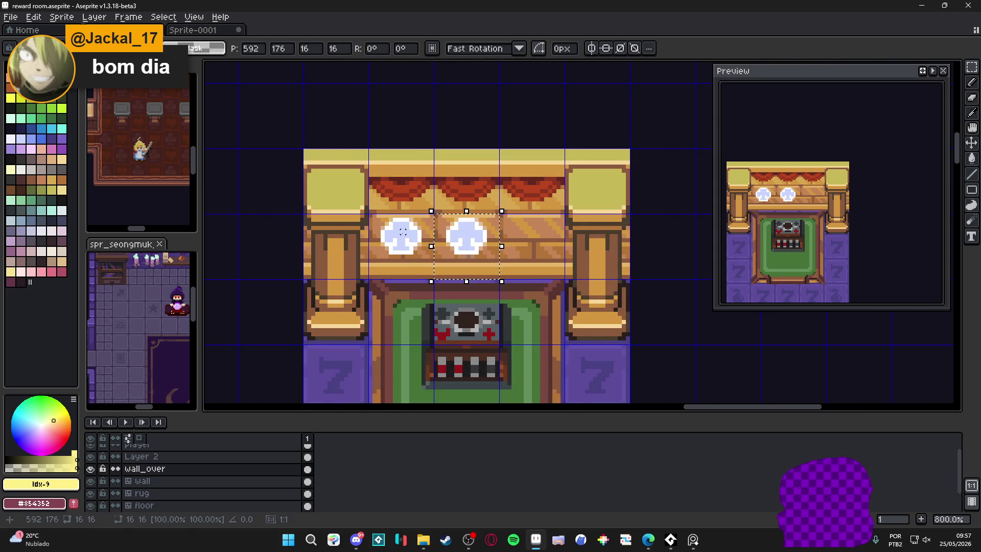
key(ctrl+d)
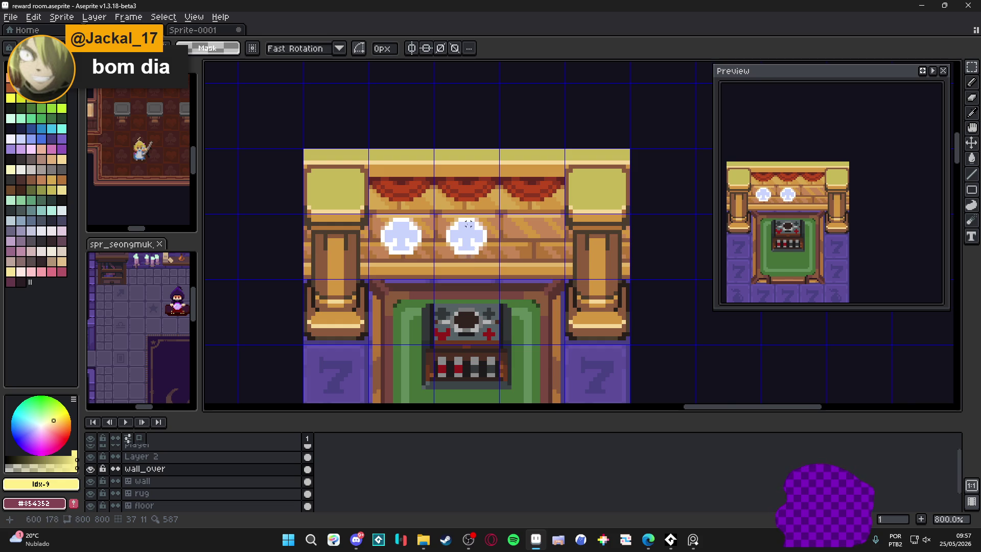
scroll(472, 251, up, 1)
click(411, 48)
Erase the right-hand cloud and draw a symmetric mint-green heart in its place.
key(e)
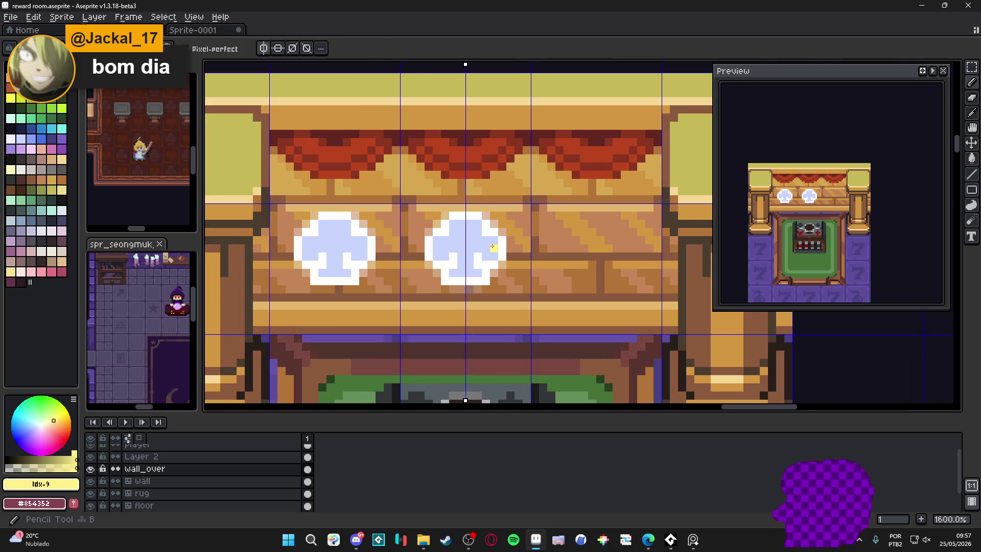
click(469, 248)
key(b)
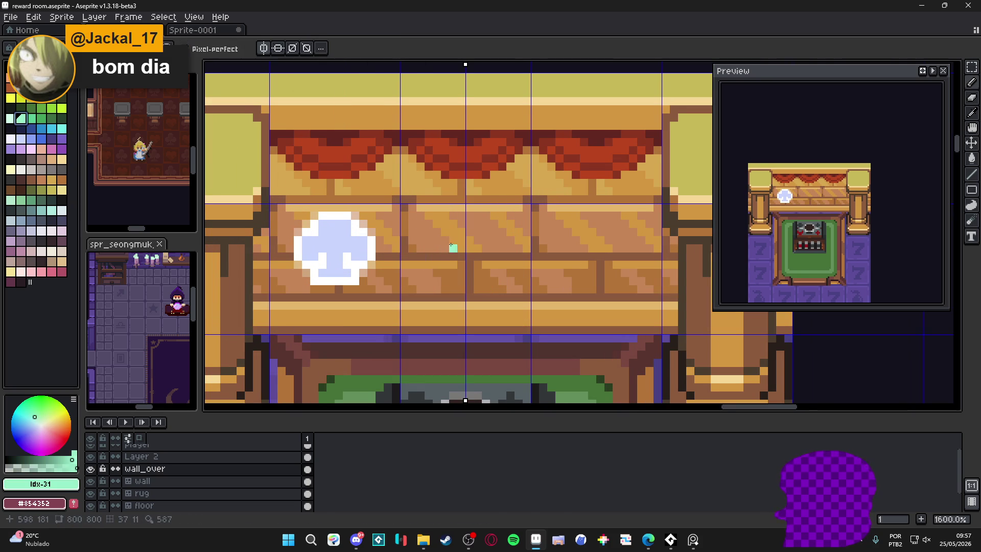
drag(458, 244, 485, 239)
key(ctrl+z)
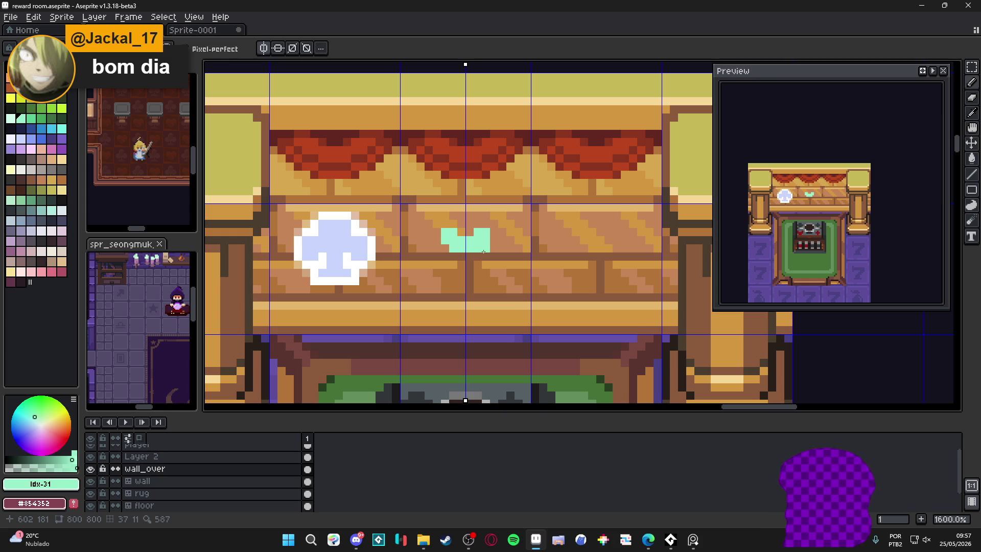
mouse_move(493, 248)
mouse_down()
mouse_move(474, 256)
mouse_move(484, 263)
mouse_up()
click(475, 271)
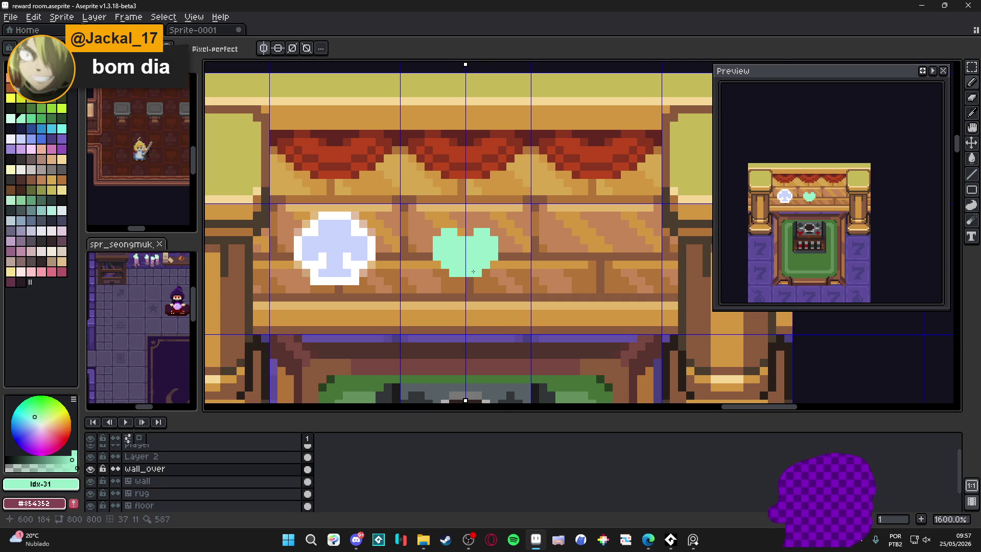
click(462, 280)
scroll(343, 236, up, 2)
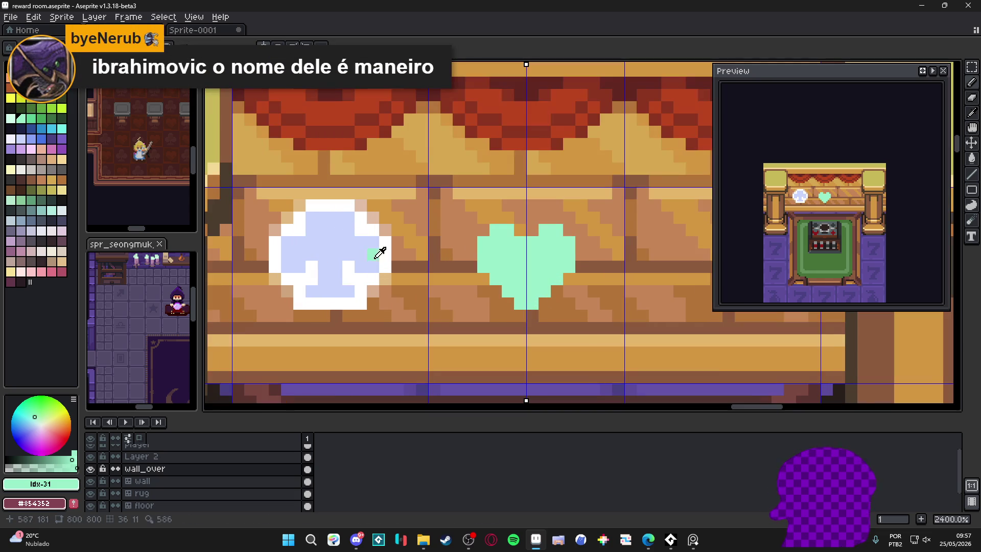
Outline the heart's top, sides and bottom tip in white.
alt+click(386, 245)
click(520, 230)
click(507, 218)
click(495, 218)
click(482, 230)
click(471, 242)
shift+click(471, 267)
click(483, 279)
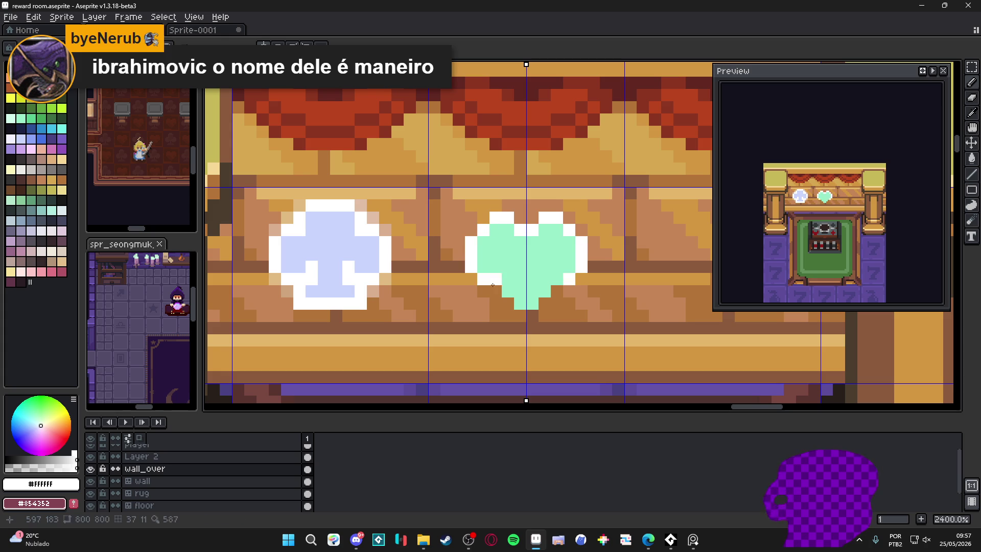
shift+click(508, 303)
click(520, 316)
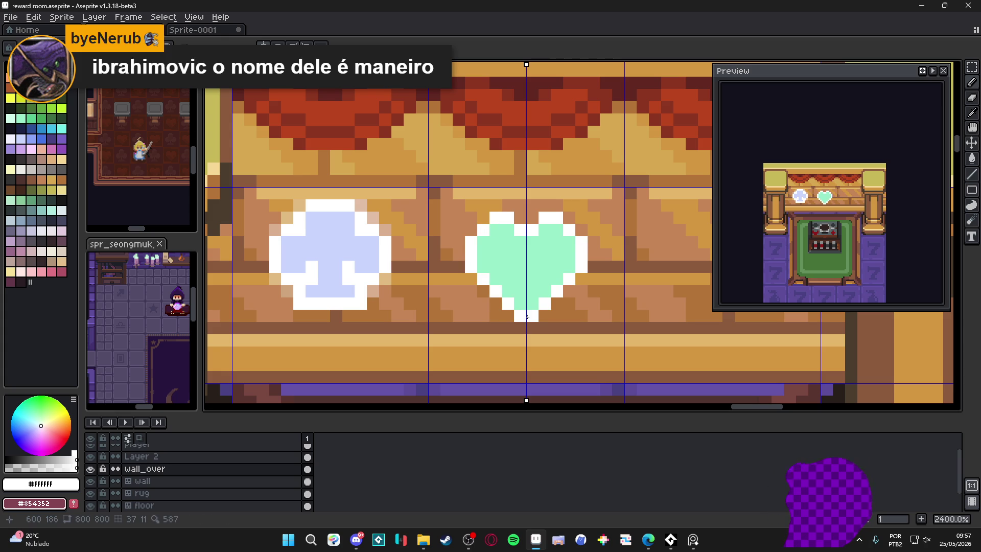
Thicken the heart's lower and side white outline, and paint the tip brown to shorten it.
click(520, 303)
click(507, 291)
click(495, 279)
click(483, 266)
mouse_move(484, 270)
mouse_down()
mouse_move(483, 242)
mouse_move(470, 266)
mouse_move(507, 304)
mouse_up()
click(519, 315)
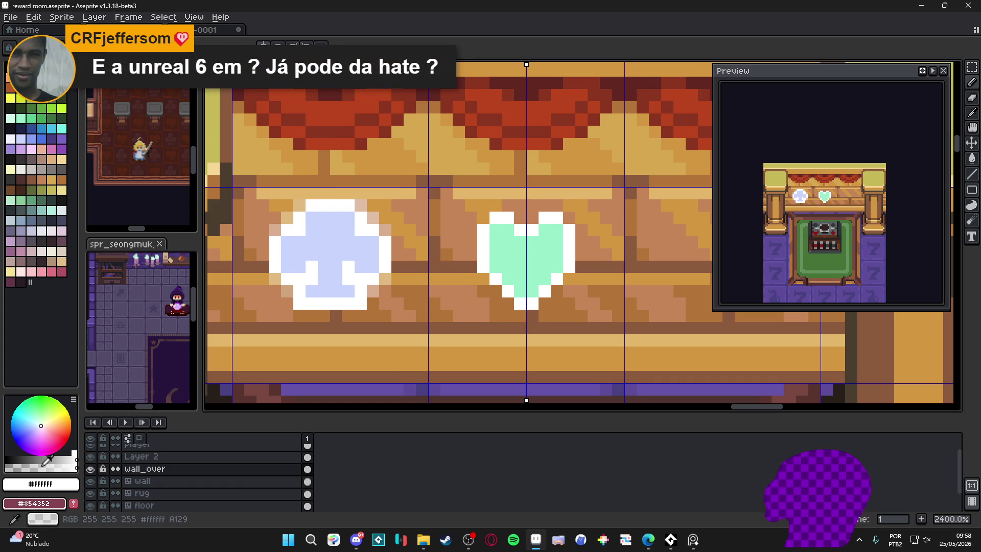
Make the white semi-transparent and soften the heart's lower, top-notch and outer side edges.
click(19, 467)
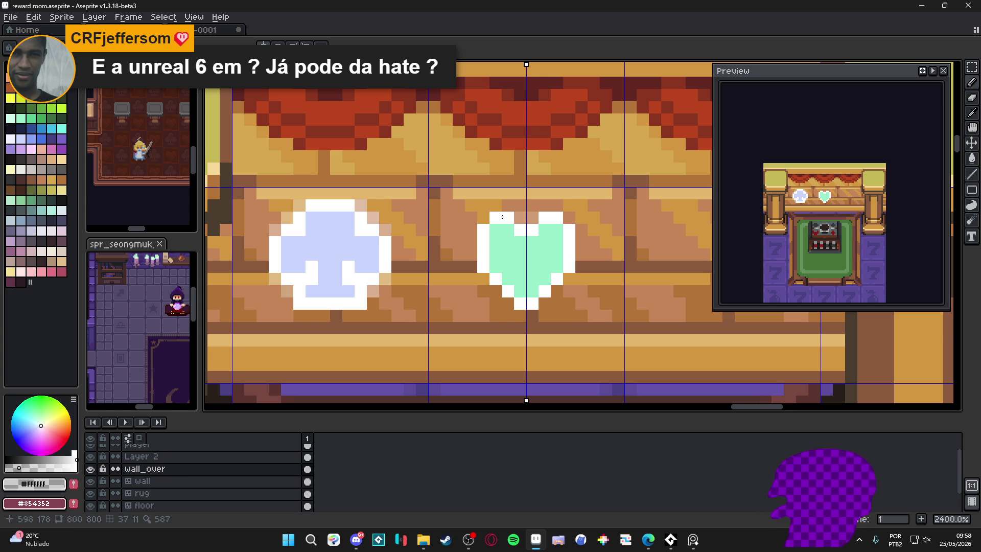
click(483, 279)
click(496, 292)
click(507, 303)
click(509, 304)
click(495, 291)
click(483, 279)
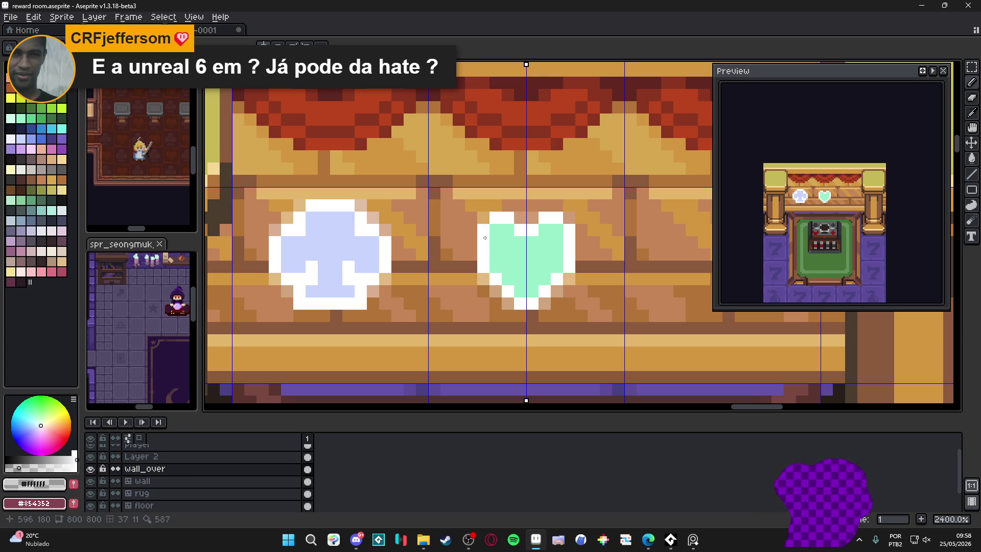
click(483, 217)
click(518, 221)
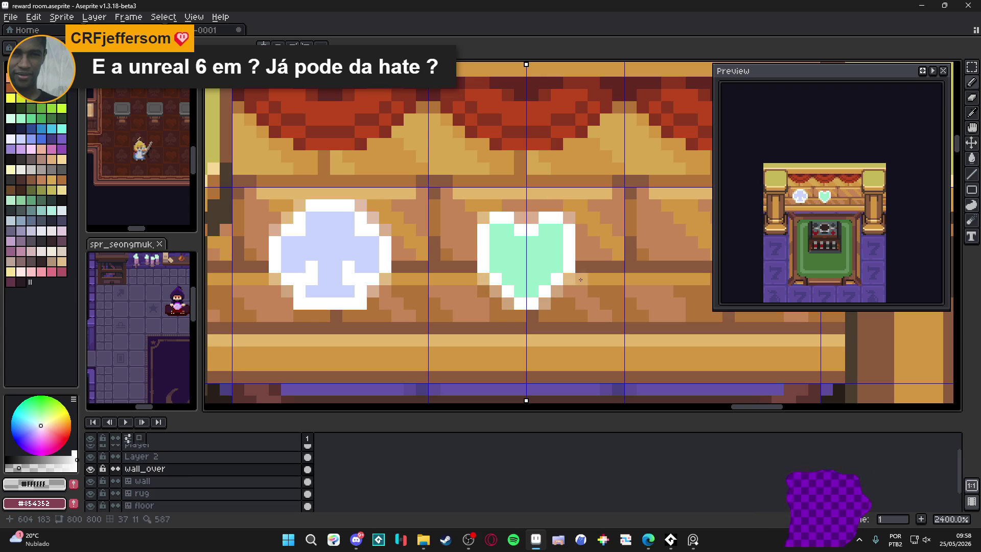
click(580, 254)
click(581, 254)
click(581, 266)
click(582, 264)
Paint white pixels along both sides of the heart.
scroll(582, 263, down, 6)
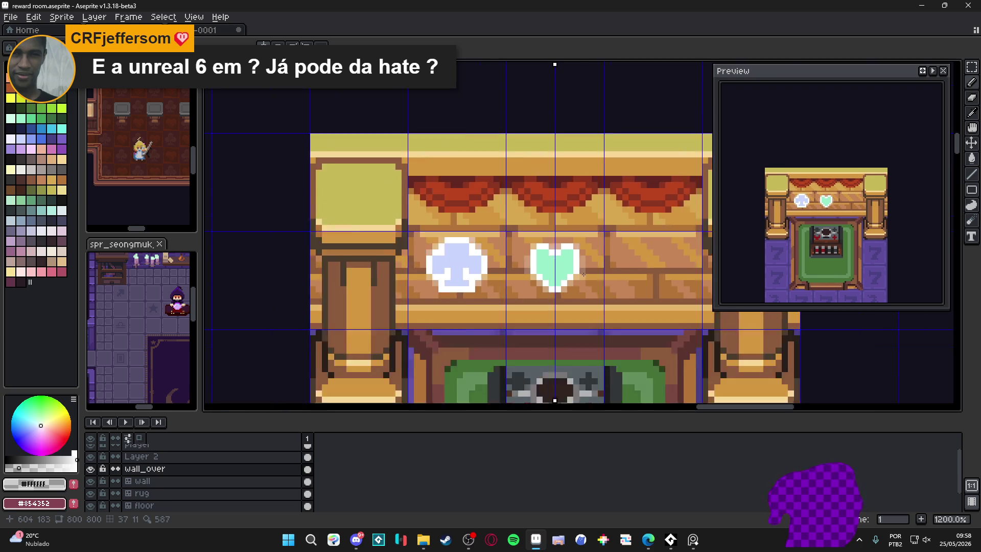
scroll(559, 261, up, 4)
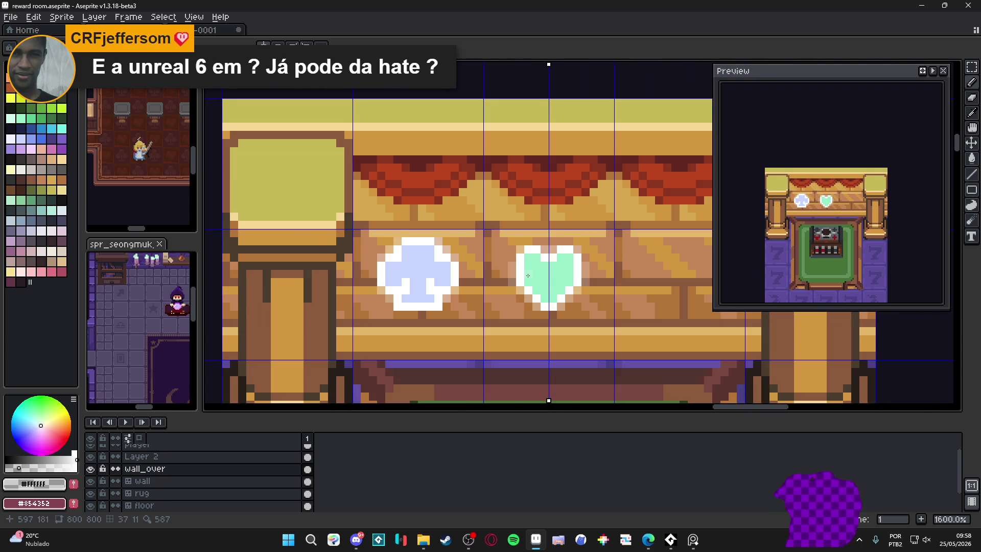
scroll(528, 276, up, 2)
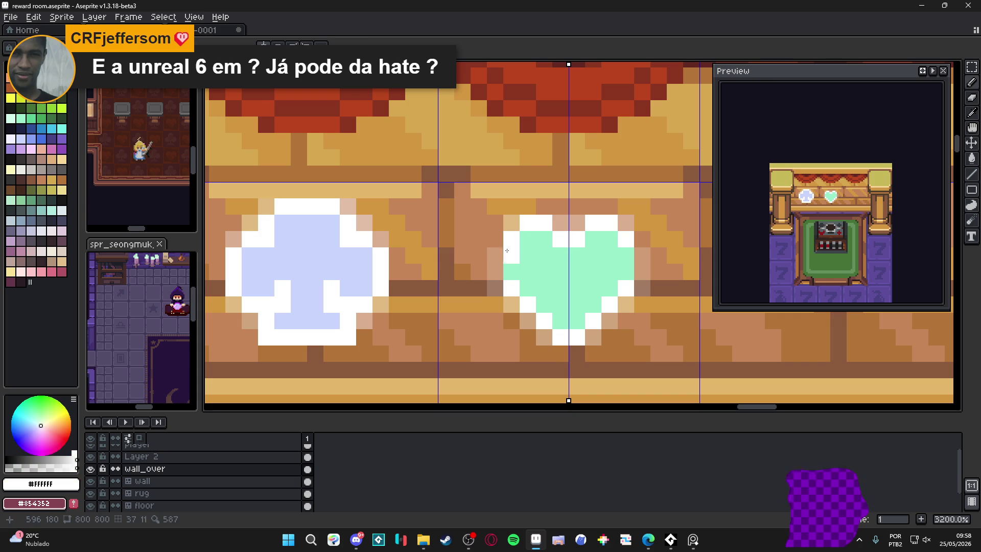
drag(496, 255, 497, 265)
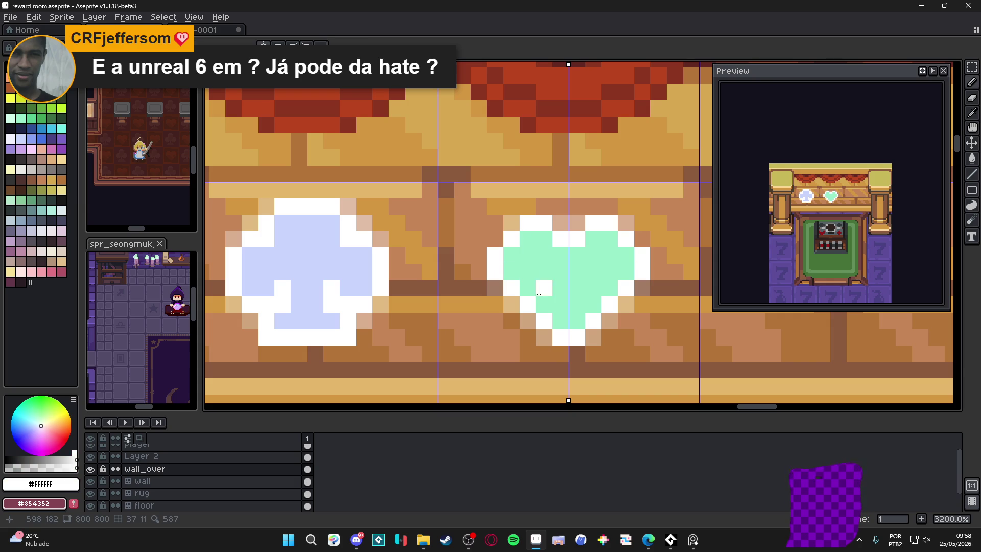
scroll(520, 323, down, 4)
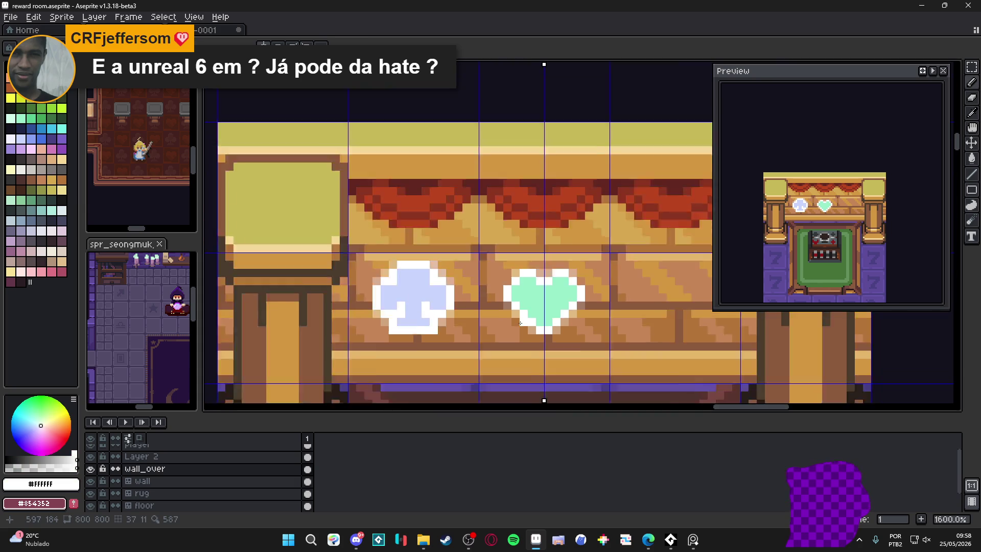
scroll(526, 322, down, 1)
scroll(537, 322, up, 3)
Repaint the heart's interior with a lighter palette mint shade as highlights.
alt+click(547, 319)
click(10, 117)
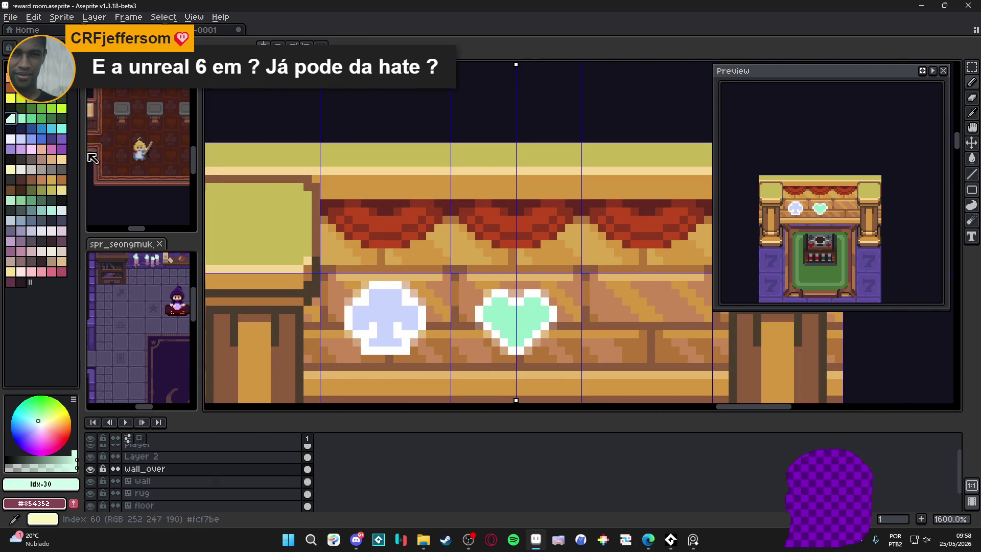
click(525, 315)
click(527, 325)
click(534, 317)
click(500, 310)
click(520, 335)
click(513, 334)
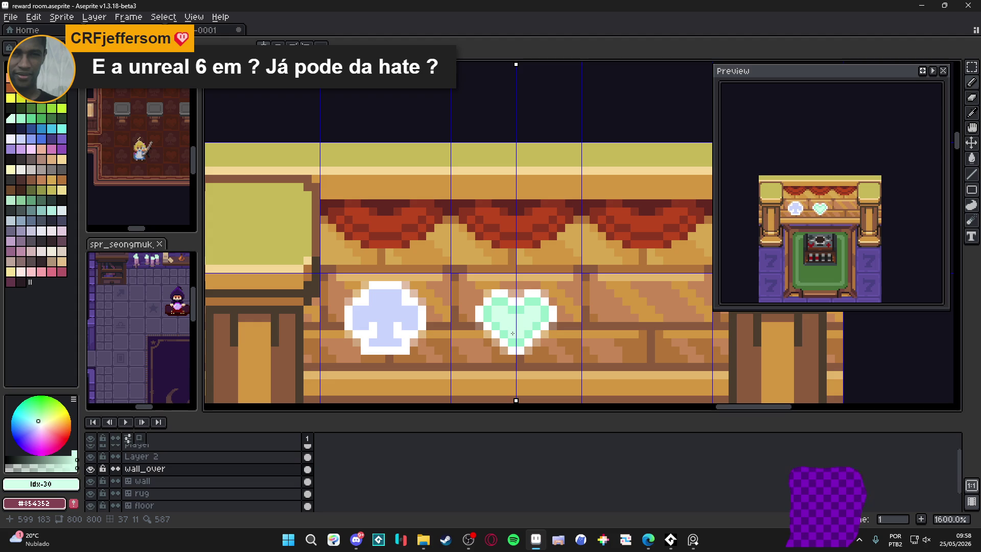
scroll(513, 334, down, 3)
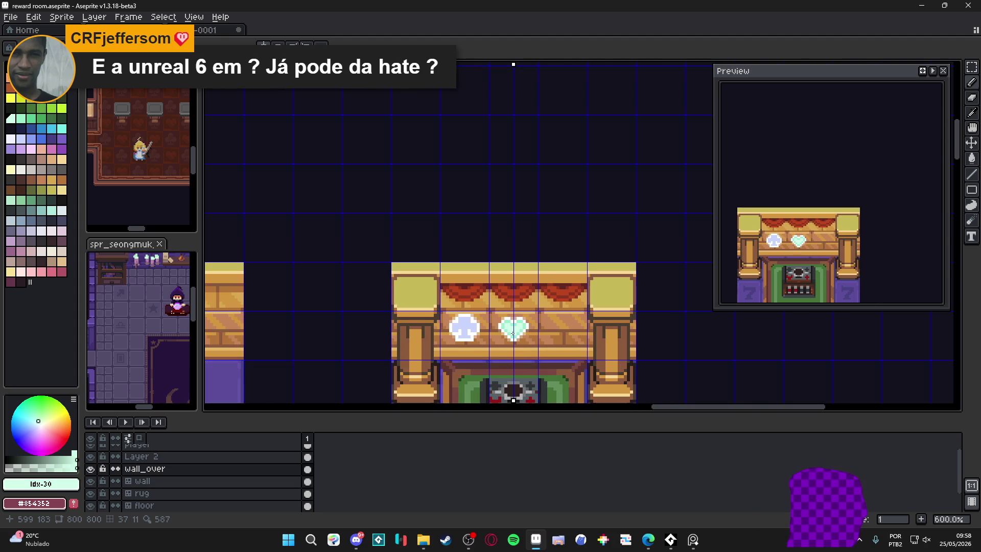
scroll(500, 350, up, 4)
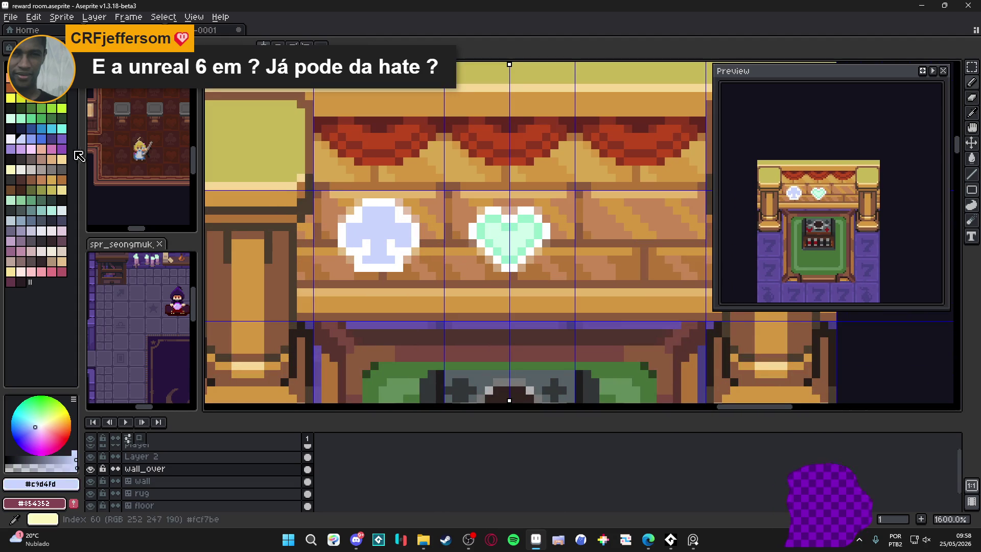
Pick the paler lavender #F1F2FF and lighten the club emblem's centre pixels.
alt+click(370, 262)
scroll(371, 262, up, 2)
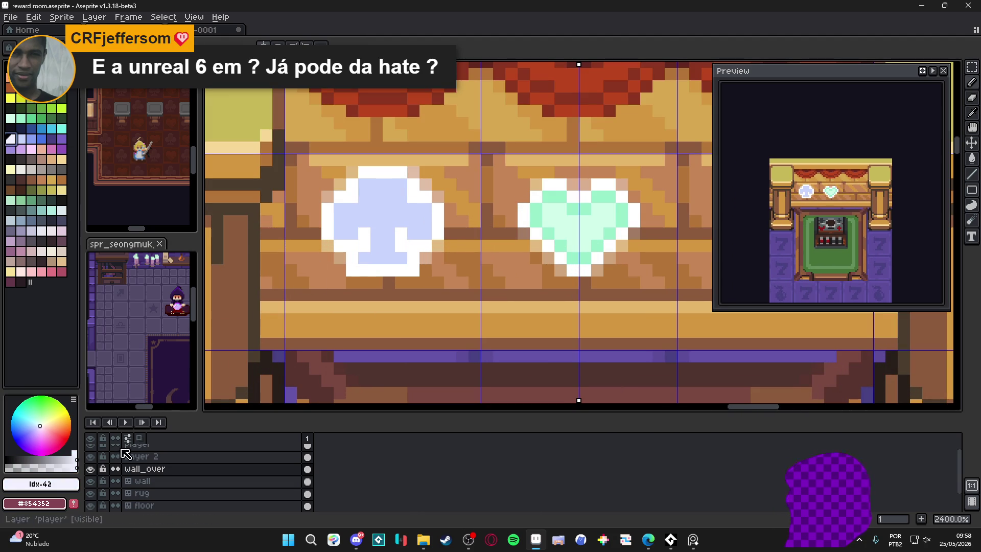
click(37, 466)
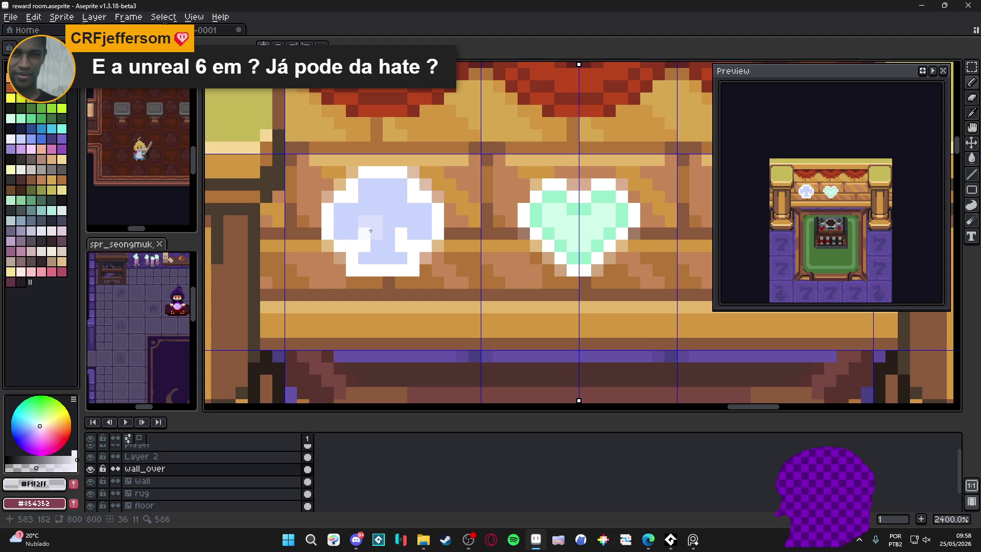
scroll(364, 228, up, 1)
click(361, 209)
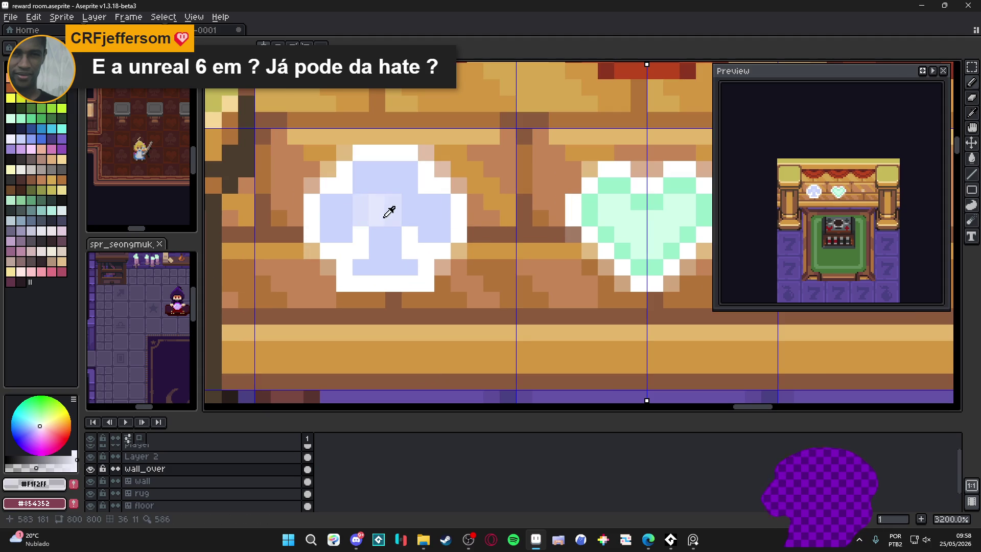
alt+click(386, 202)
click(360, 209)
click(386, 185)
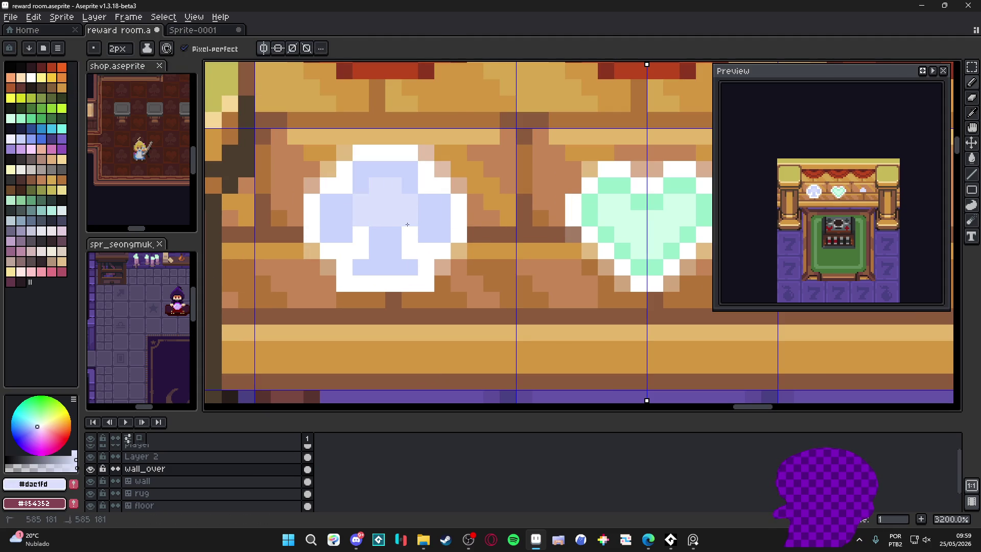
With a 1px pencil, paint a pale cross-shaped highlight down and across the club.
key(minus)
click(425, 217)
click(393, 234)
click(377, 235)
click(377, 250)
click(393, 252)
click(393, 267)
click(371, 267)
click(343, 201)
click(425, 207)
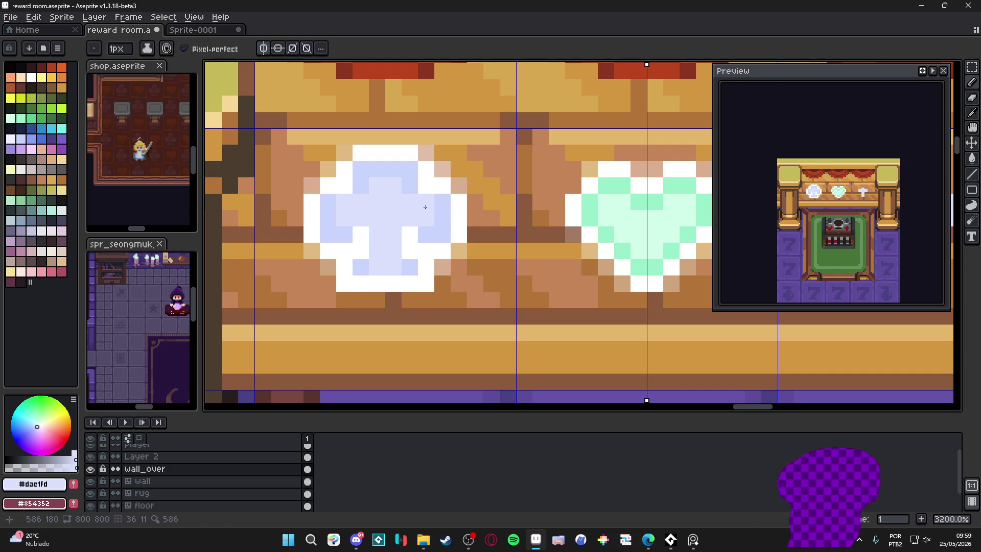
Turn off symmetry, erase the stray mirrored cross beside the heart, and save the file.
scroll(408, 220, down, 4)
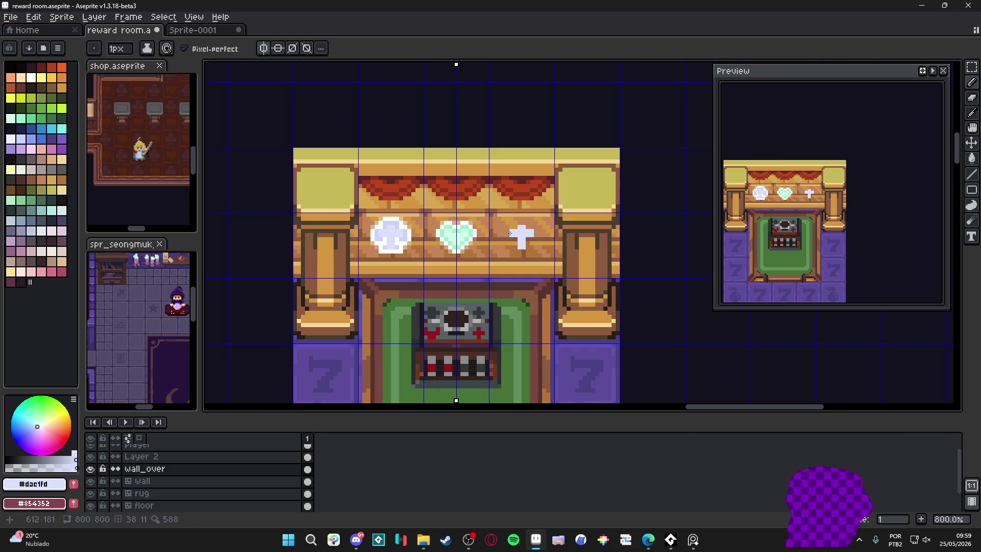
click(264, 48)
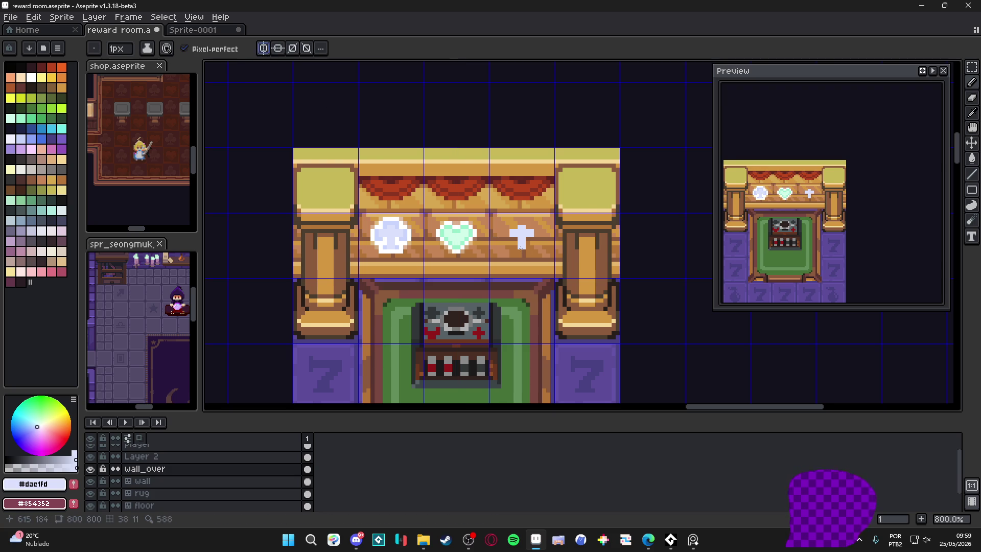
scroll(510, 243, up, 3)
key(e)
click(521, 227)
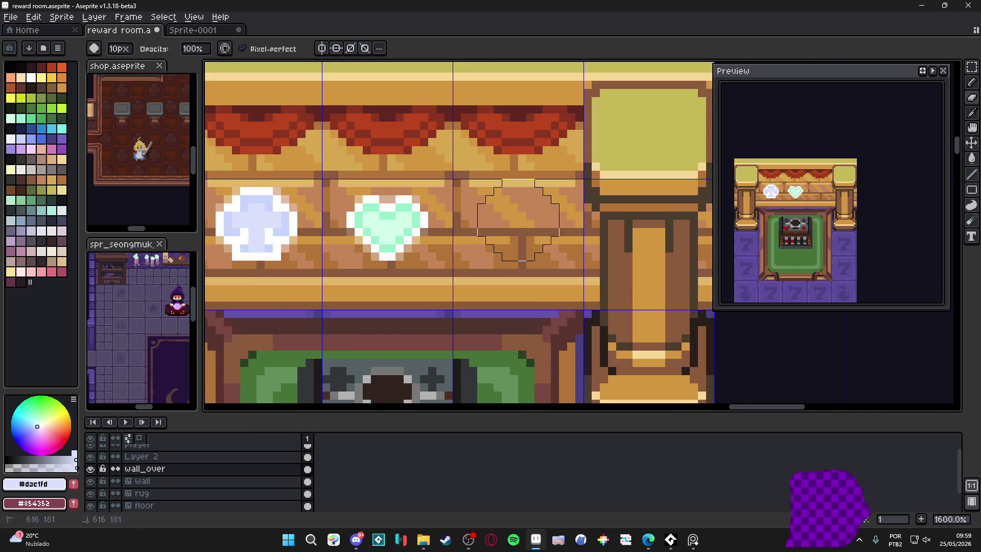
scroll(521, 226, down, 4)
key(ctrl+s)
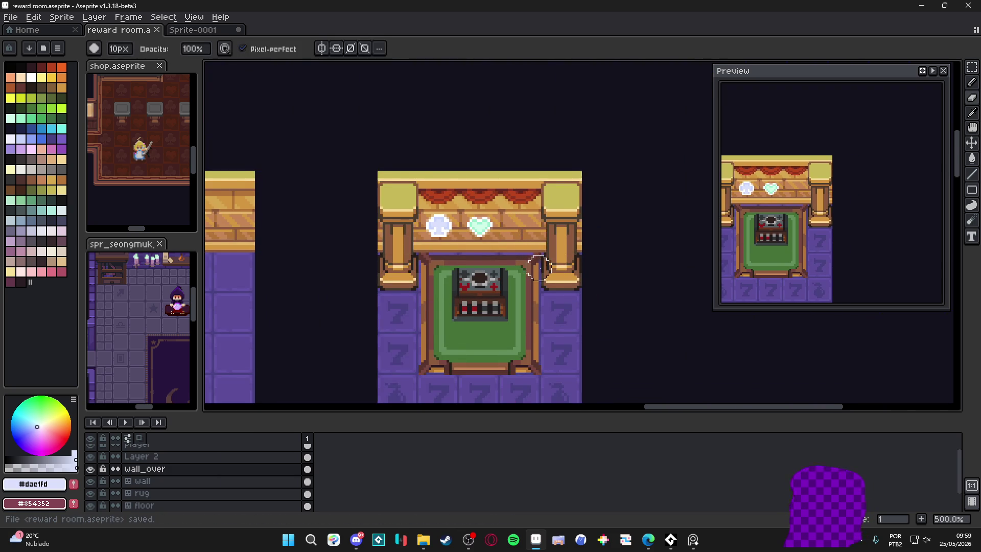
scroll(539, 267, down, 2)
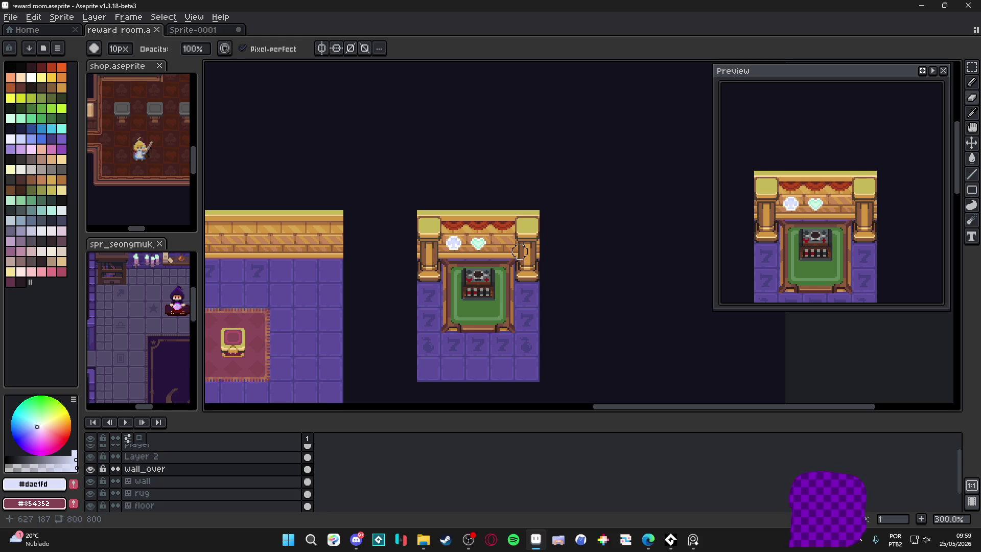
ctrl+scroll(488, 234, down, 9)
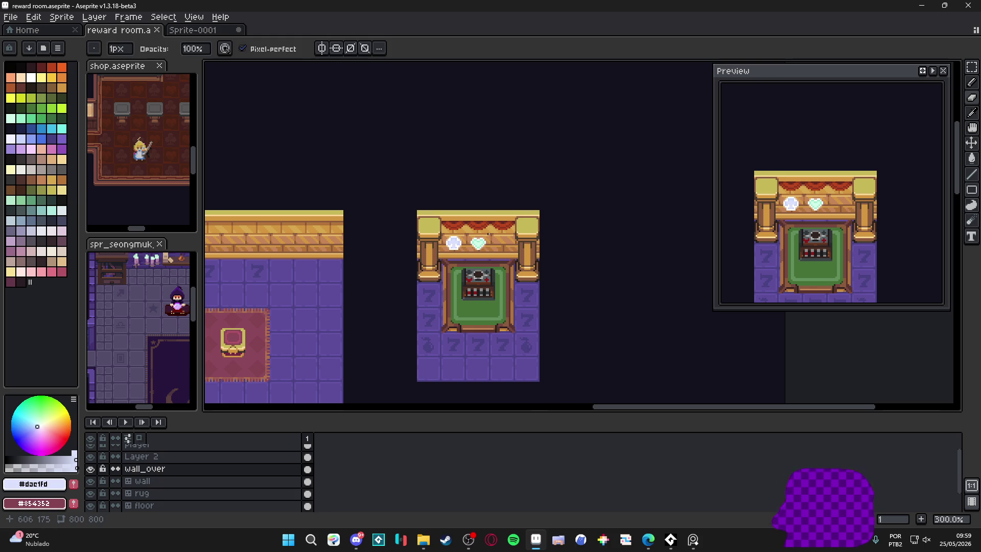
scroll(481, 240, up, 3)
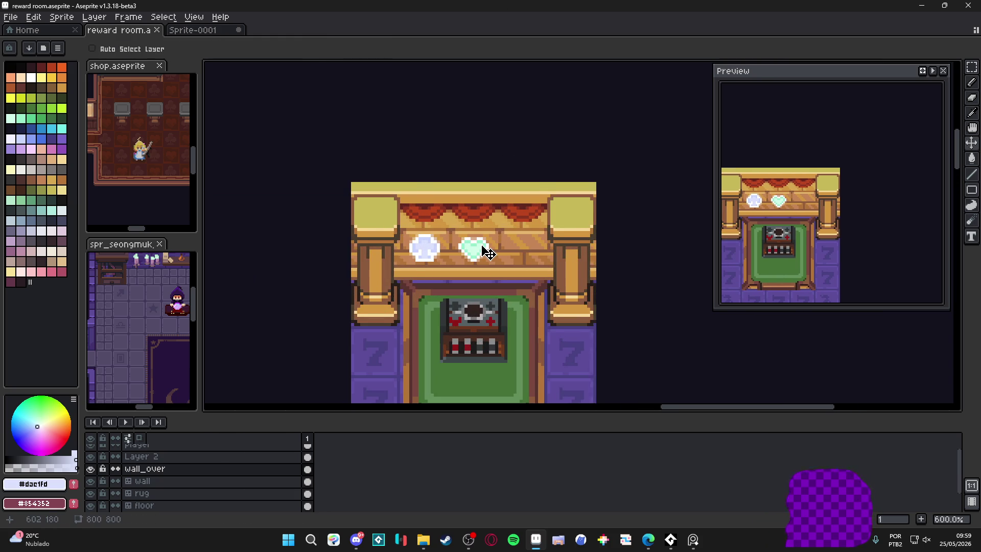
scroll(487, 253, down, 2)
scroll(488, 253, down, 2)
mouse_move(477, 270)
mouse_down()
mouse_move(511, 194)
mouse_move(515, 203)
mouse_up()
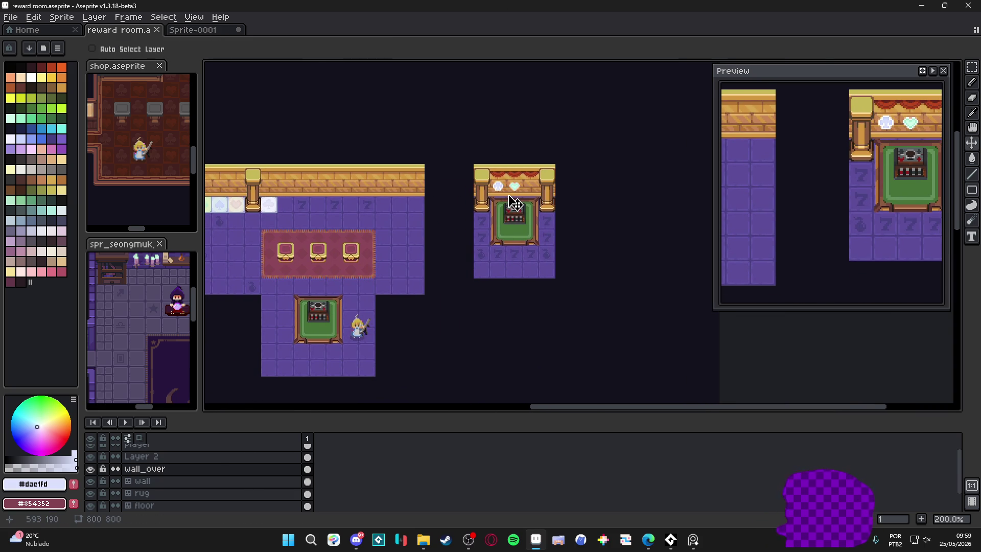
scroll(514, 204, up, 6)
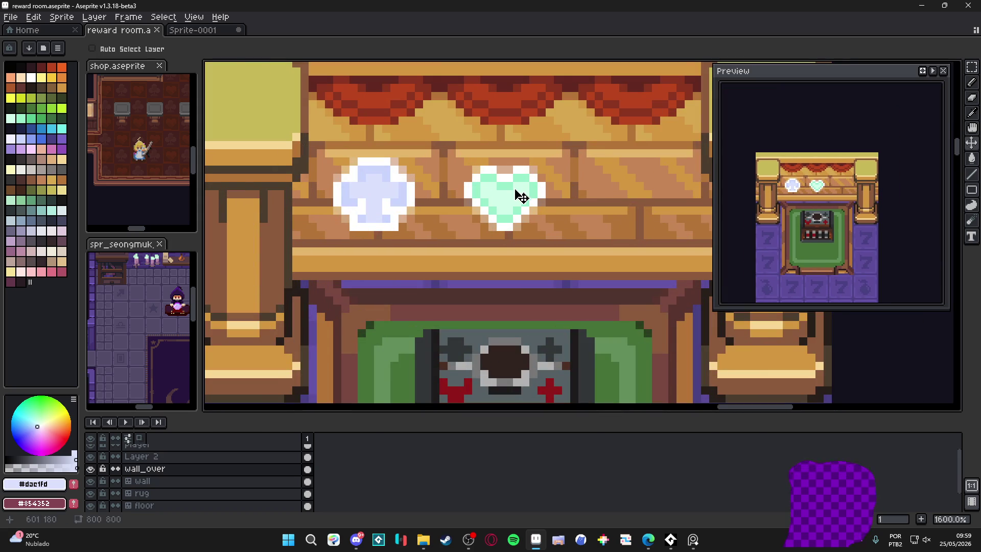
Show the 16-pixel grid, select the heart's 16x16 tile and copy it.
key(m)
key(ctrl+apostrophe)
mouse_move(517, 197)
mouse_down()
mouse_move(526, 209)
mouse_move(516, 234)
mouse_move(661, 203)
mouse_move(650, 191)
mouse_up()
key(ctrl+z)
Place a flipped copy right of the heart and centre the vertical mirror axis on it.
scroll(574, 201, right, 3)
click(591, 48)
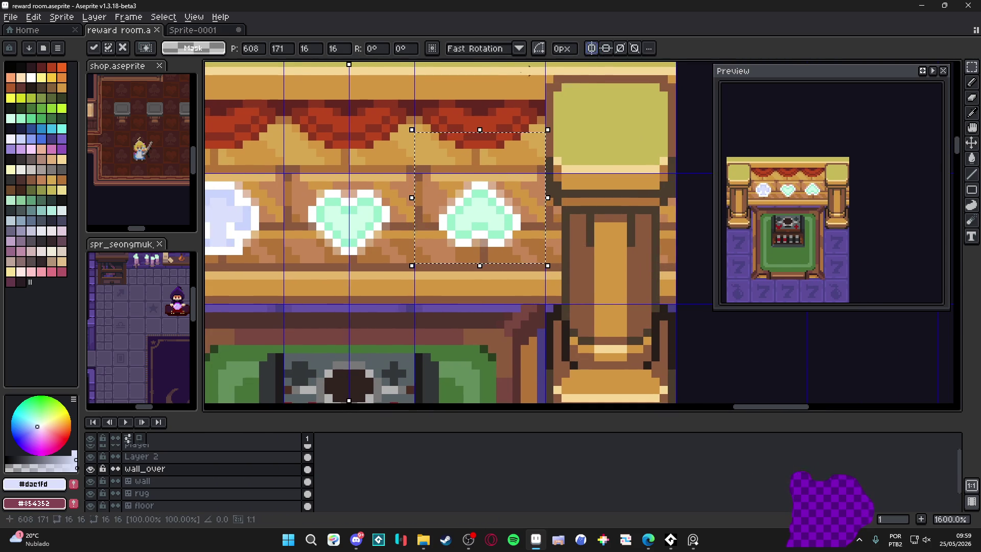
key(Return)
mouse_move(349, 65)
mouse_down()
mouse_move(381, 65)
mouse_move(474, 104)
mouse_up()
Draw the spade's mint stem with a white outline and base using the mirrored pencil.
key(b)
scroll(480, 232, up, 2)
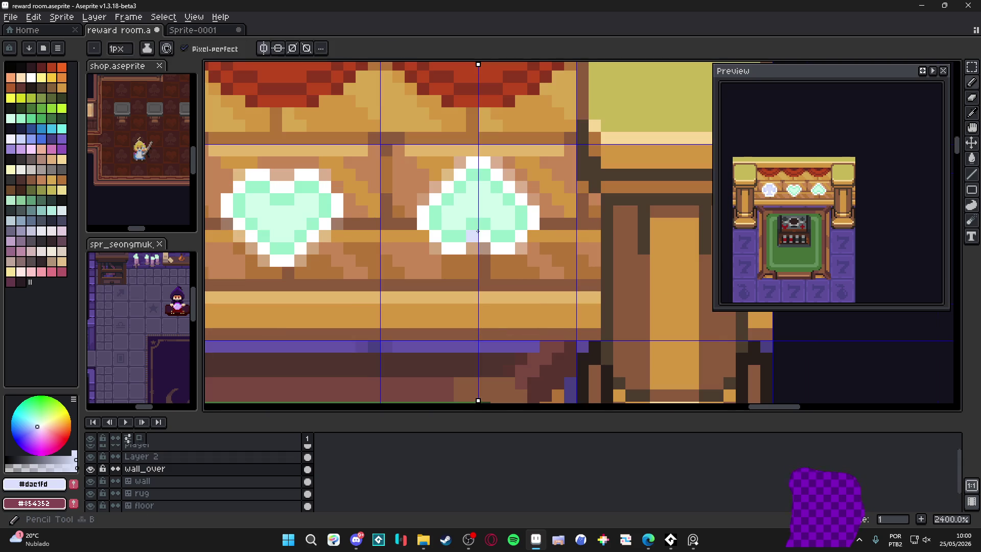
alt+click(474, 237)
click(472, 248)
click(472, 261)
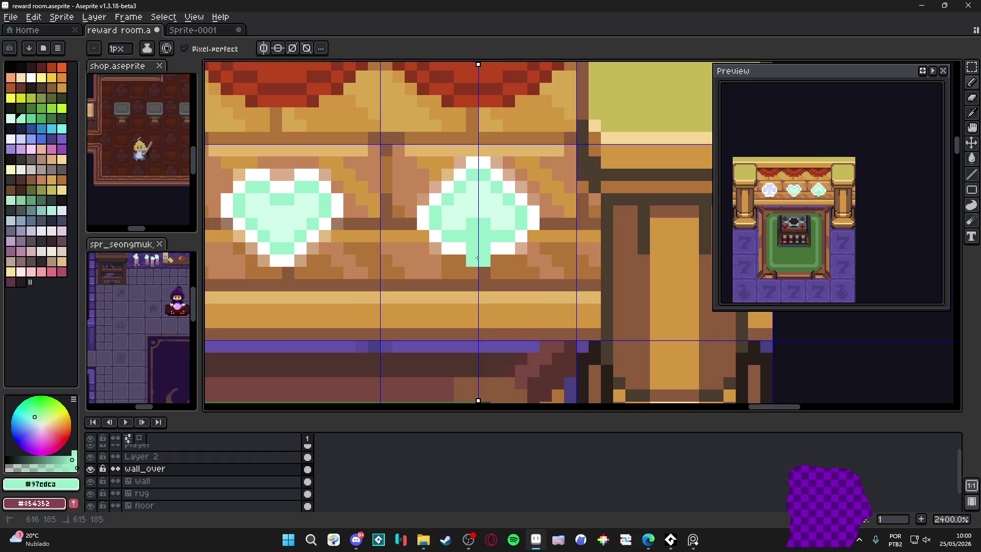
alt+click(496, 259)
alt+click(509, 248)
click(496, 261)
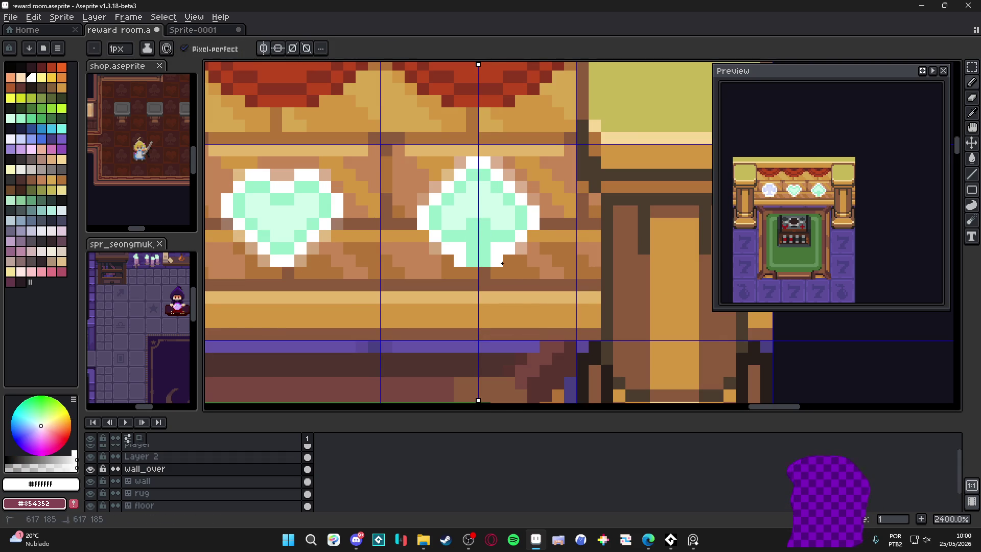
click(507, 274)
drag(508, 276, 495, 273)
Touch up the stem's mint centre and the white pixels at the base edges.
click(484, 273)
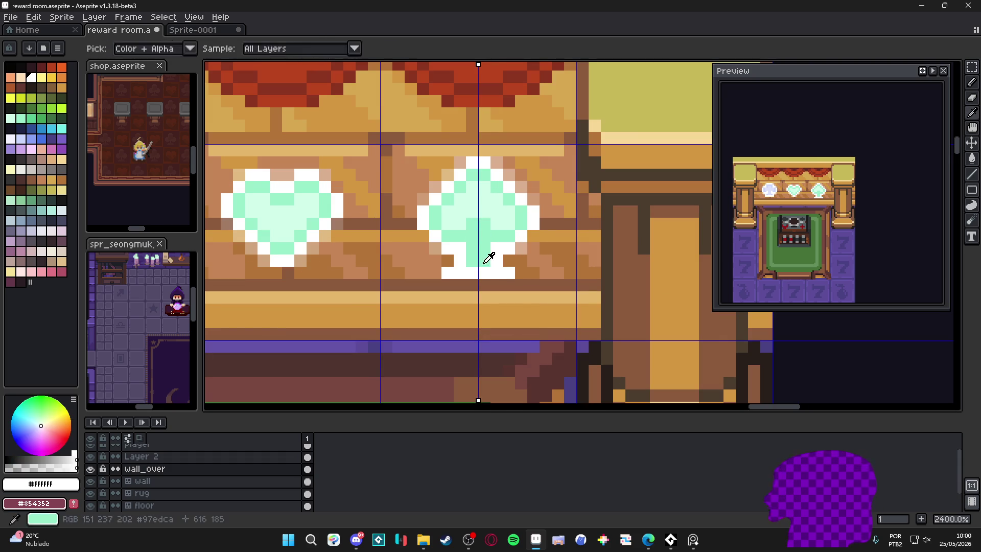
alt+click(485, 255)
click(473, 271)
click(496, 272)
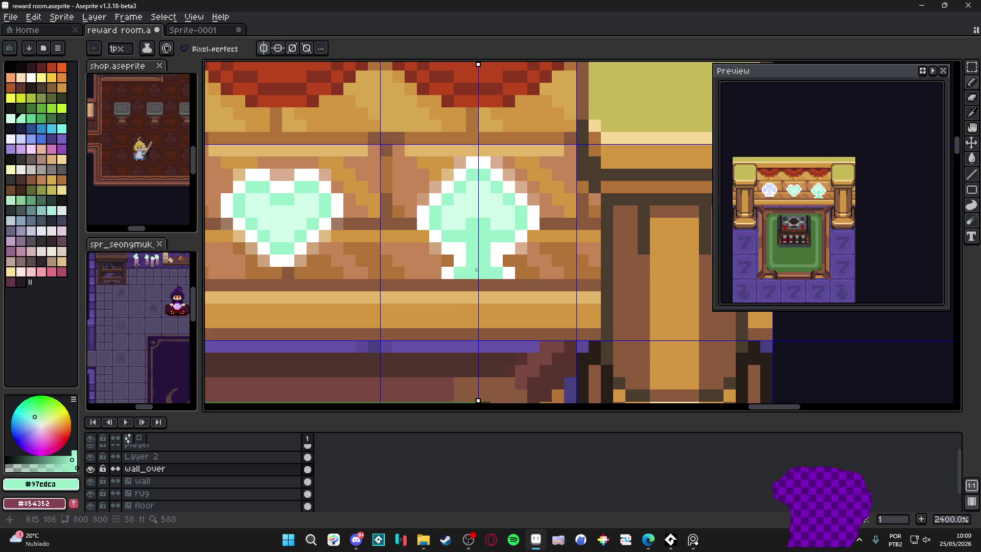
alt+click(508, 271)
alt+click(463, 263)
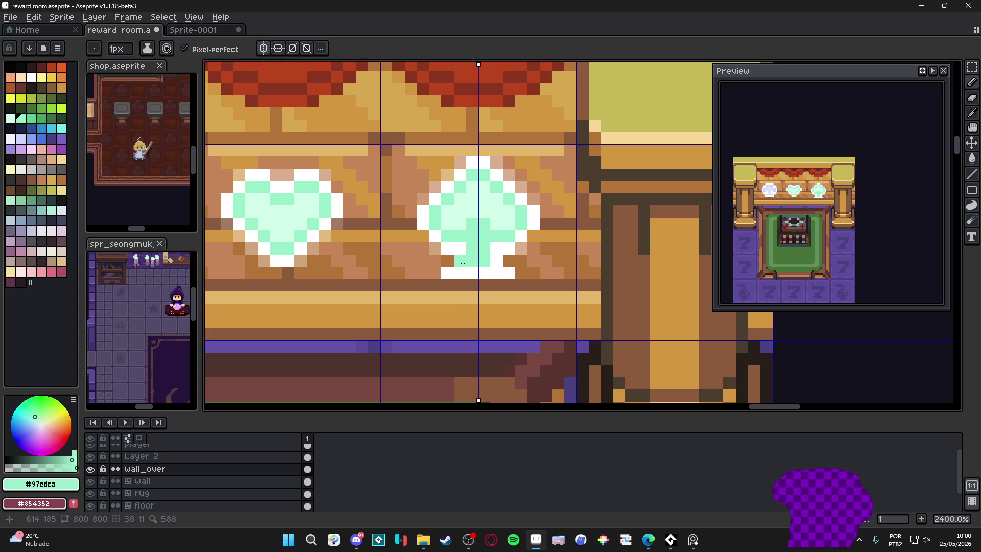
click(464, 261)
alt+click(504, 269)
click(509, 264)
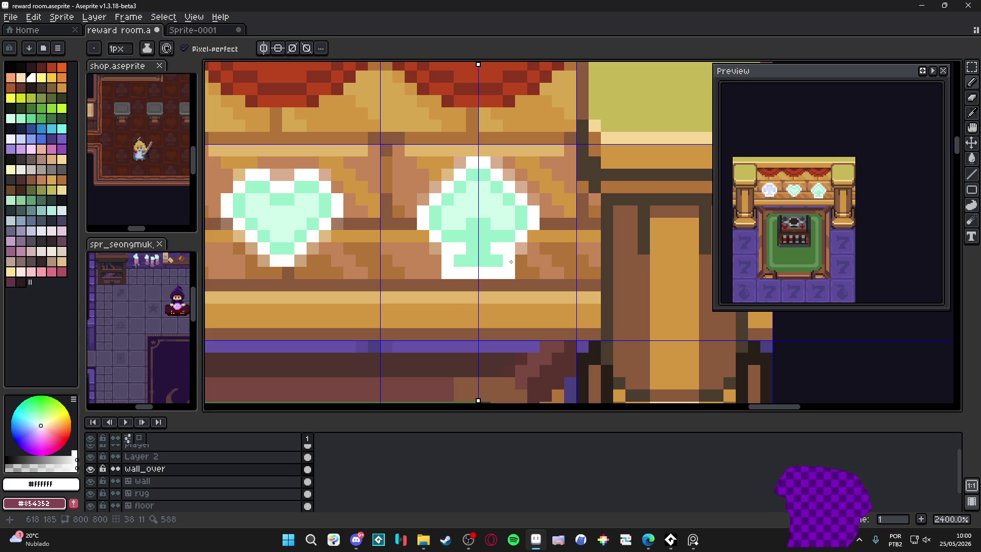
Fill the spade with the club's pale lavender using the Paint Bucket.
scroll(513, 296, down, 3)
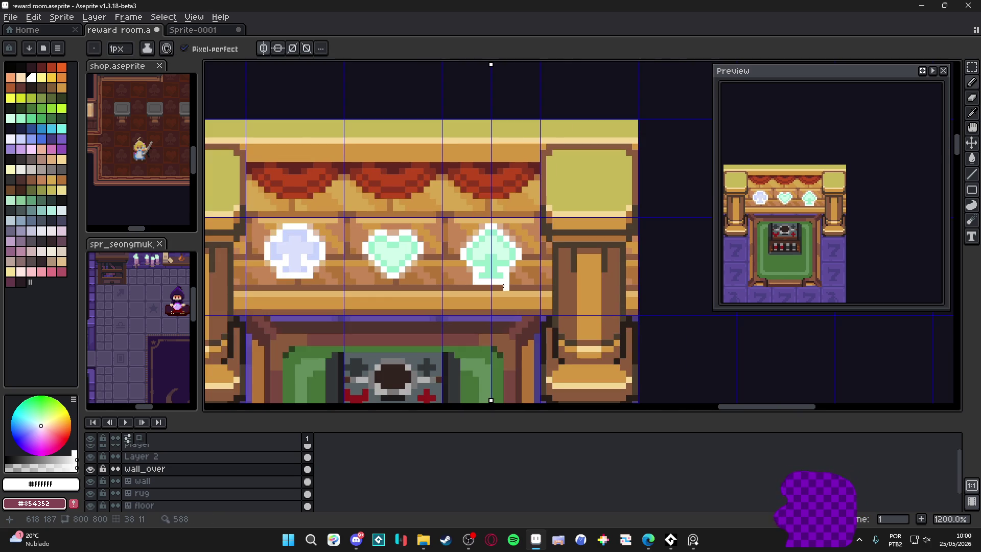
scroll(473, 266, up, 1)
alt+click(237, 240)
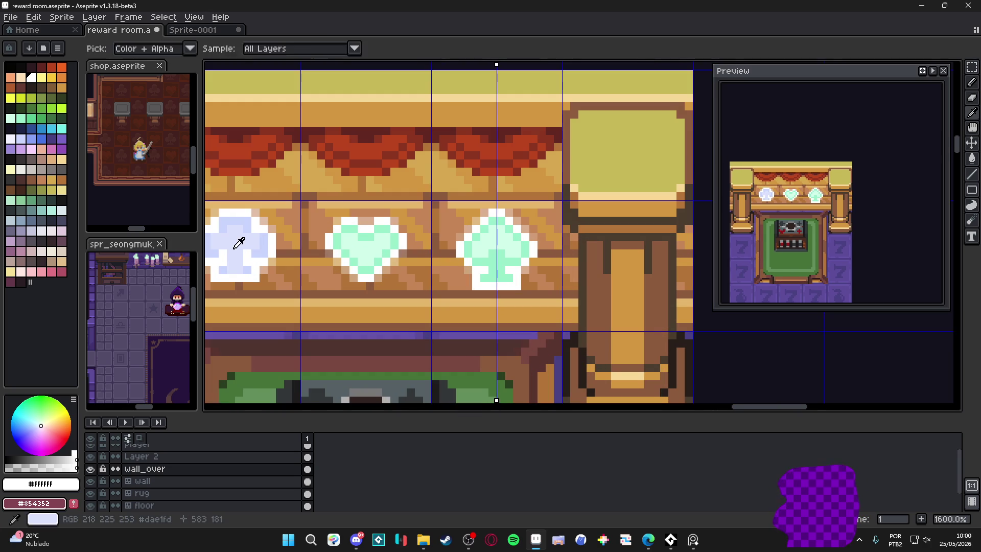
key(g)
click(496, 245)
alt+click(246, 264)
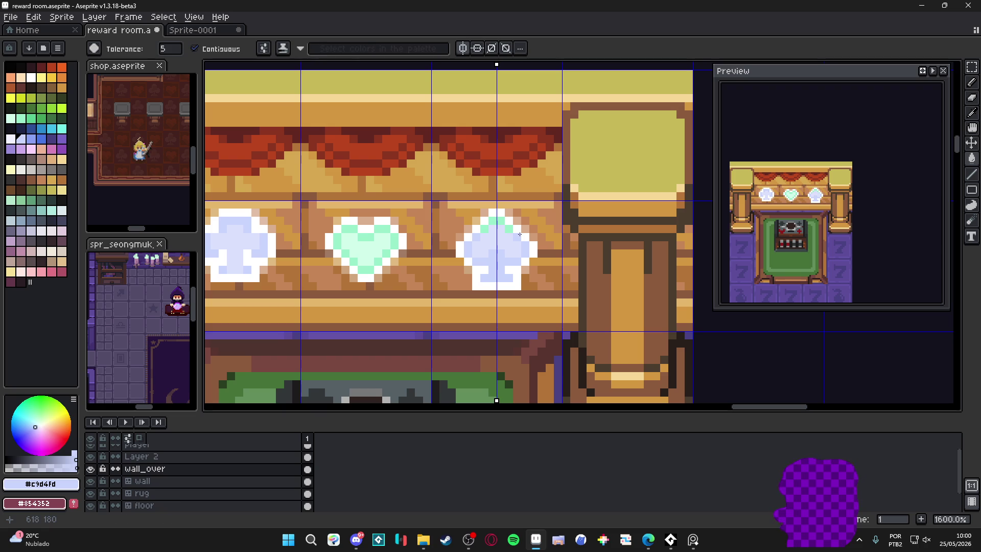
scroll(520, 234, down, 5)
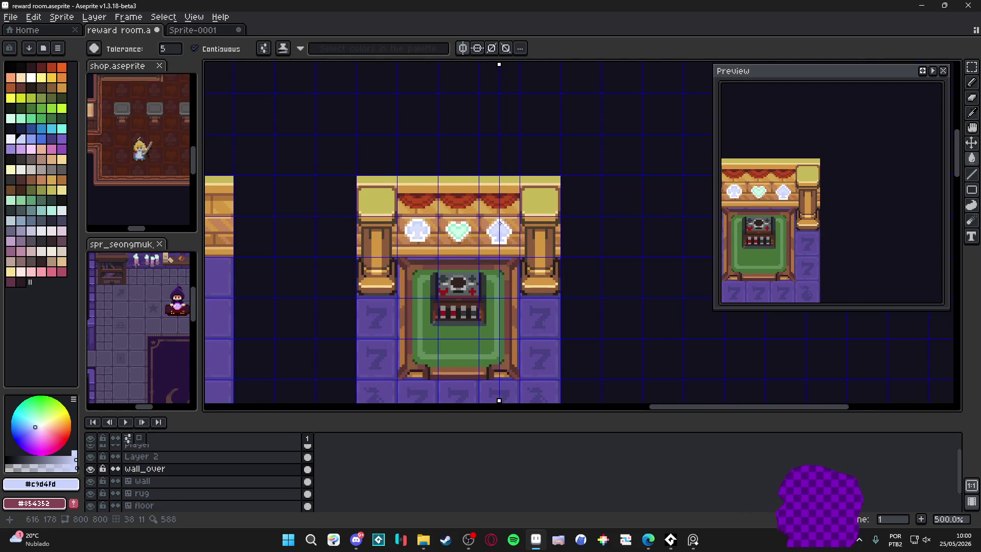
Zoom and pan to bring the room and booth into view together.
scroll(500, 223, down, 2)
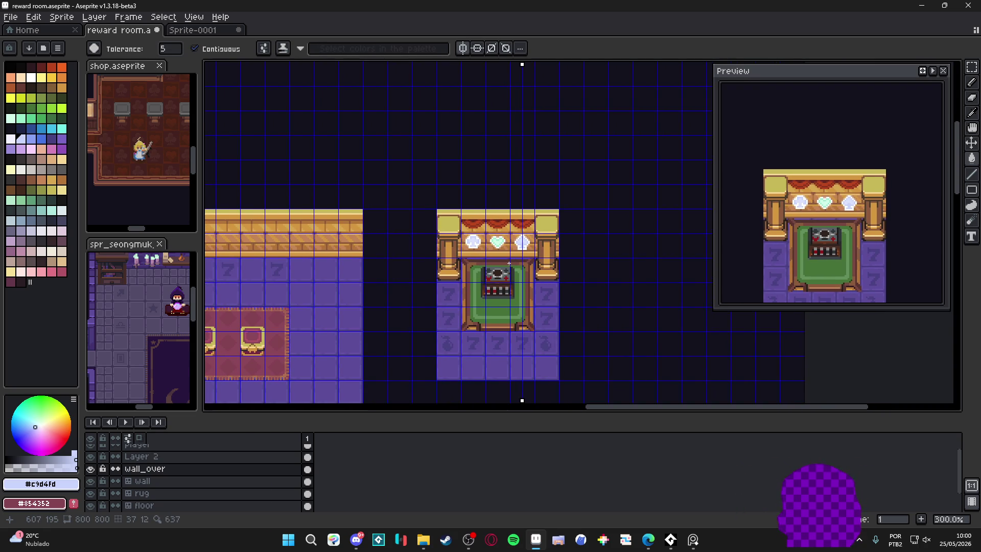
scroll(509, 262, up, 2)
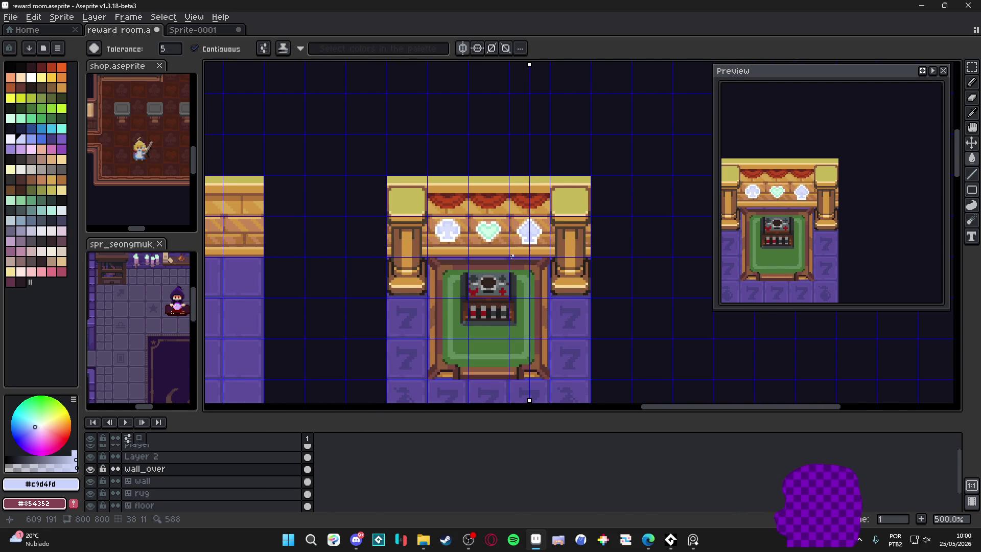
scroll(512, 256, down, 2)
key(v)
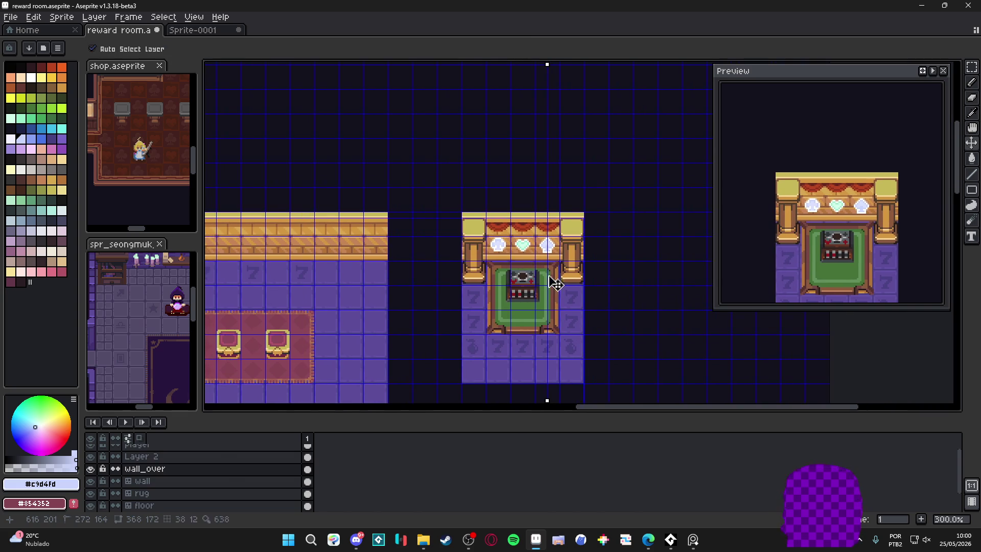
key(w)
scroll(581, 284, down, 3)
scroll(541, 262, up, 4)
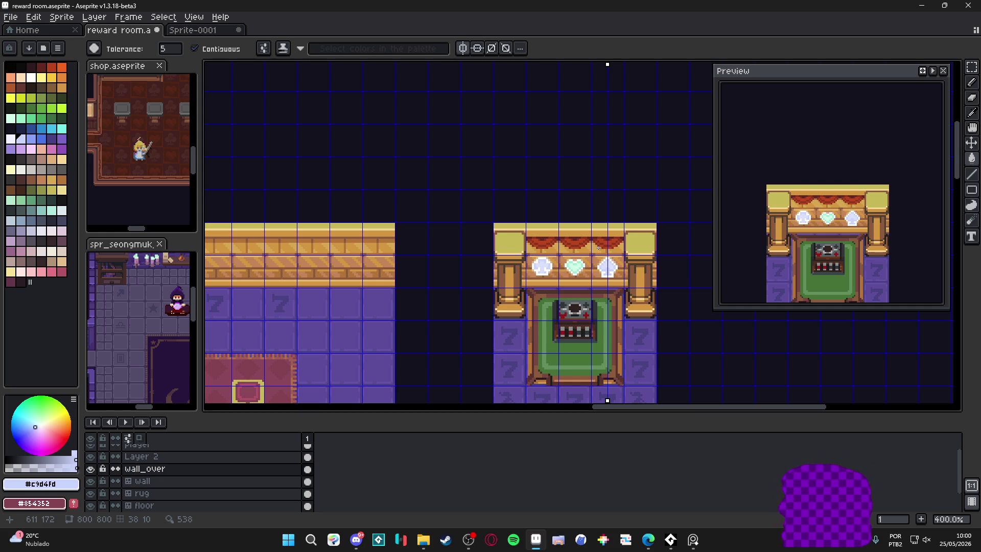
scroll(598, 248, down, 3)
scroll(562, 317, up, 1)
mouse_move(562, 316)
mouse_down()
mouse_move(554, 291)
mouse_move(480, 254)
mouse_up()
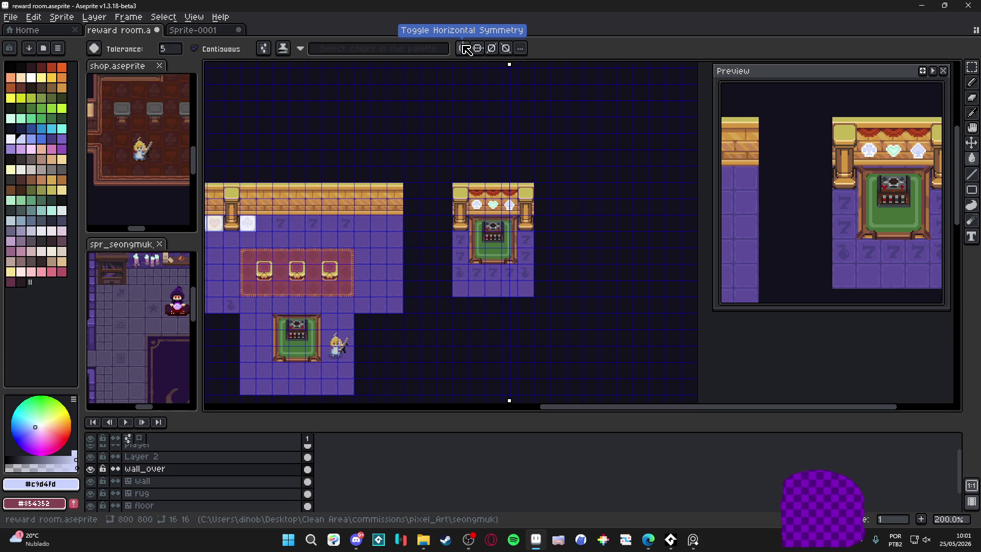
Toggle horizontal mirror symmetry and save reward room.aseprite.
click(466, 49)
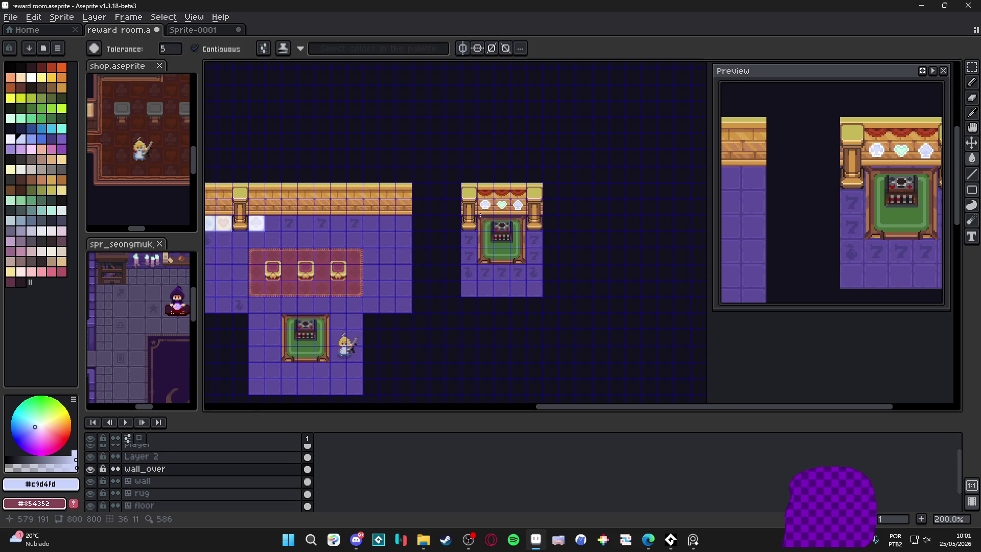
scroll(485, 241, up, 2)
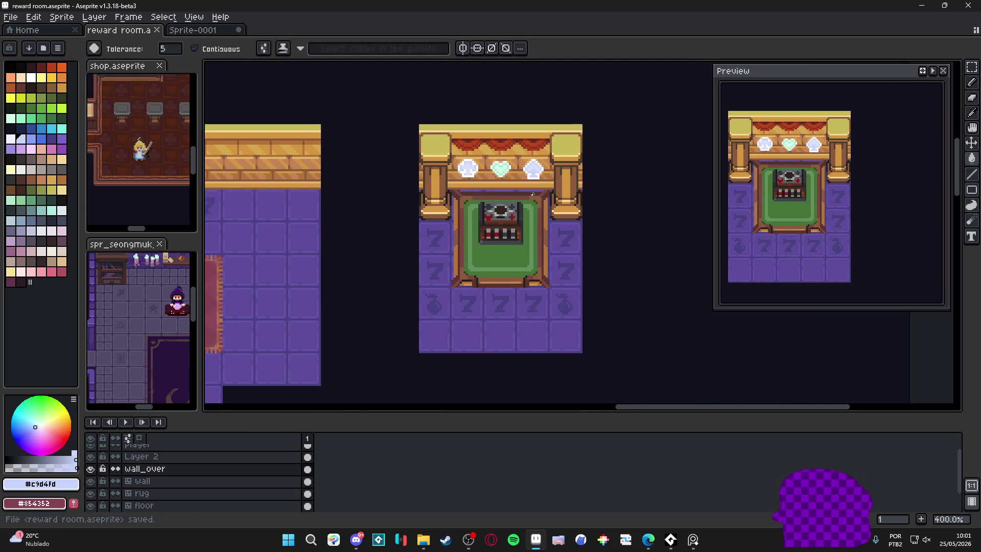
key(v)
scroll(537, 174, up, 2)
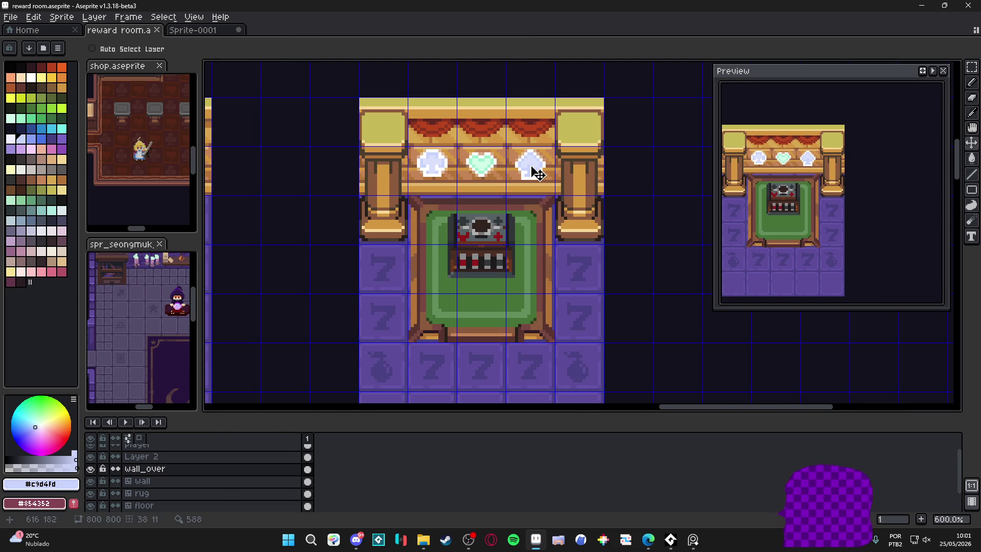
key(m)
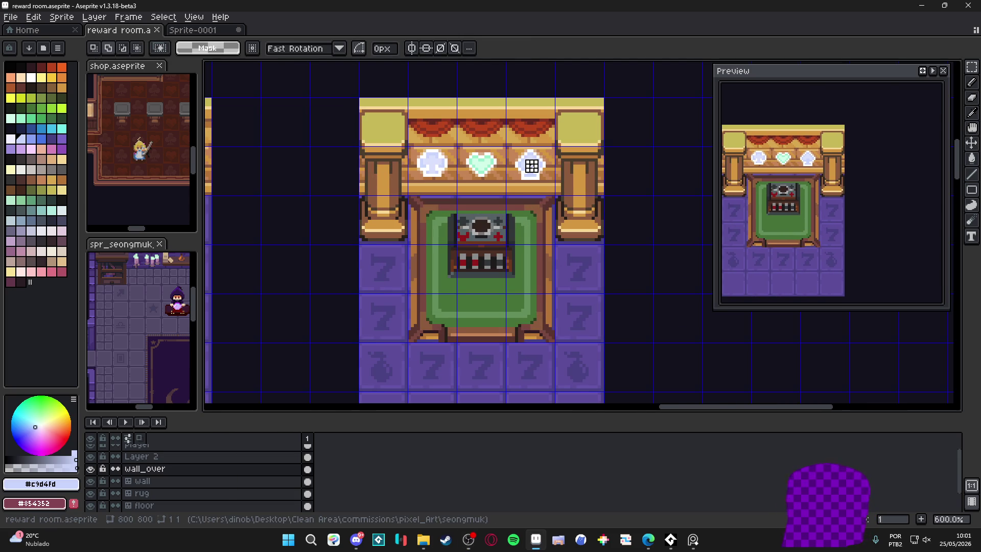
Select the club, heart and spade emblems together with the rectangular marquee.
key(v)
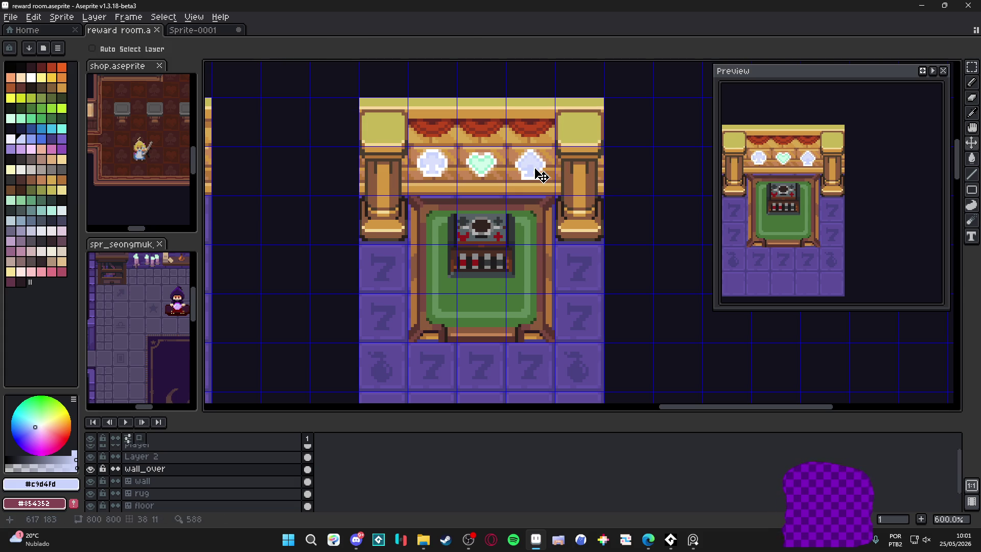
key(m)
scroll(532, 166, down, 2)
drag(531, 166, 607, 188)
scroll(611, 185, left, 2)
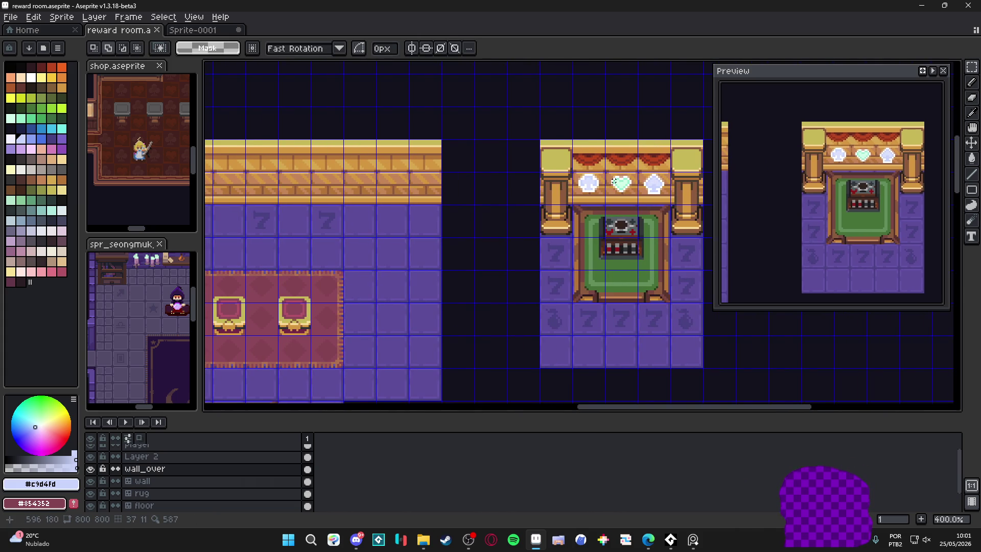
scroll(605, 184, left, 1)
mouse_move(674, 207)
mouse_down()
mouse_move(606, 170)
mouse_move(569, 169)
mouse_up()
scroll(609, 193, down, 1)
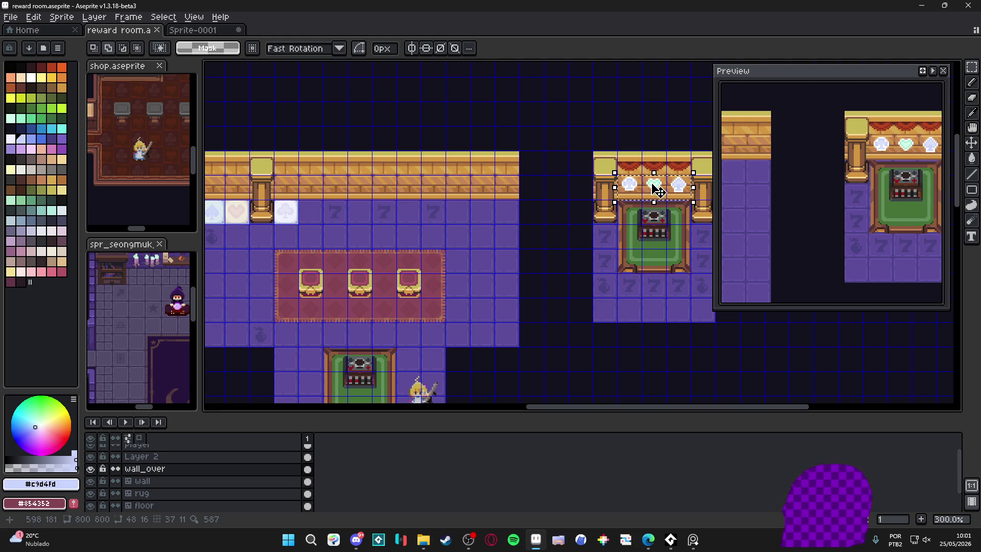
Shift the emblems left onto the room's back wall, deselect, and show the grid.
key(shift+Left)
key(shift+Left)
key(shift+Left)
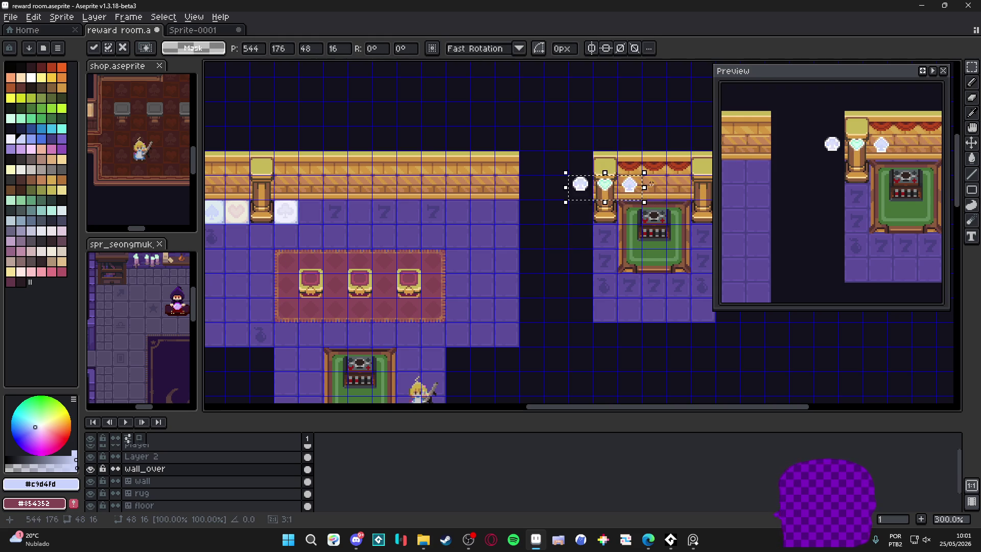
key(shift+Left)
key(shift+Left)
key(shift+Left)
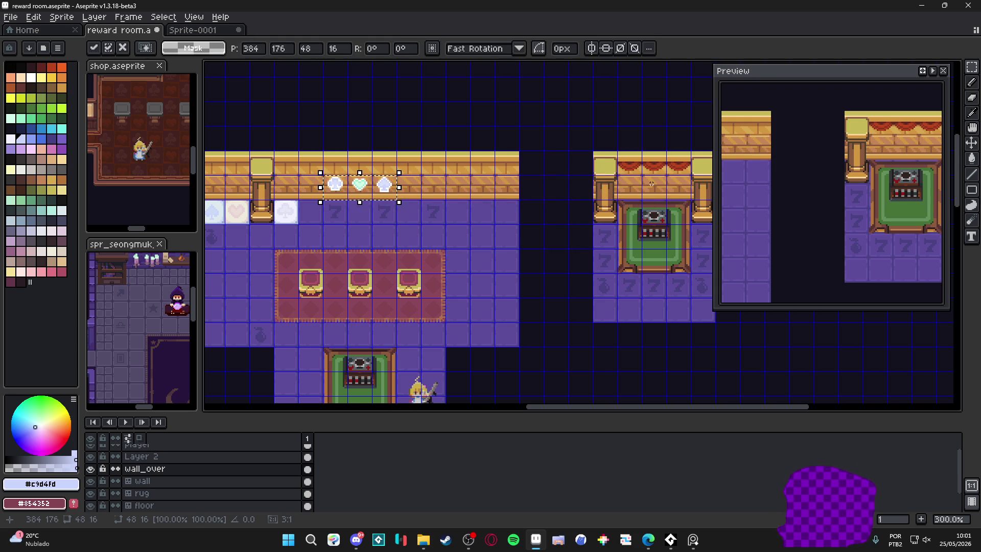
key(ctrl+d)
drag(434, 266, 473, 253)
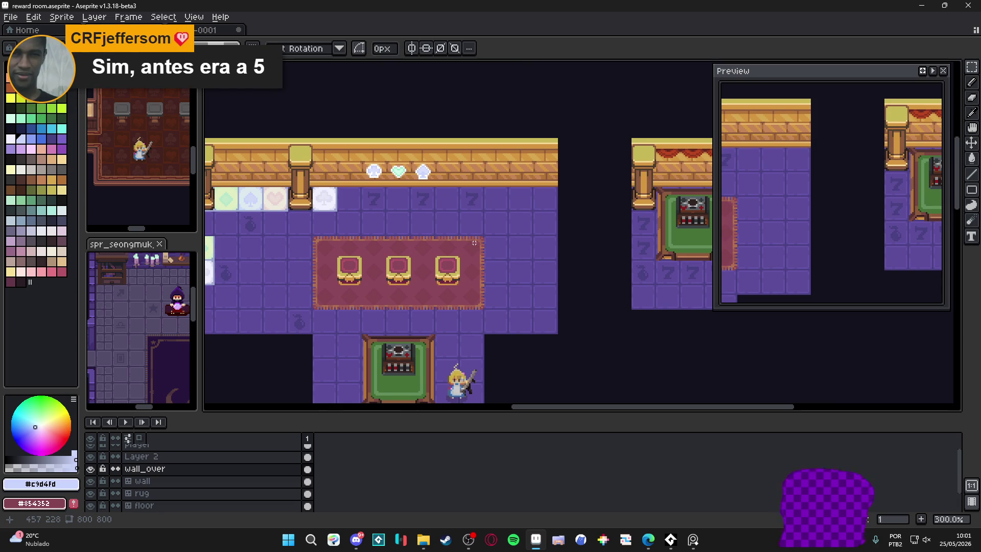
key(ctrl+apostrophe)
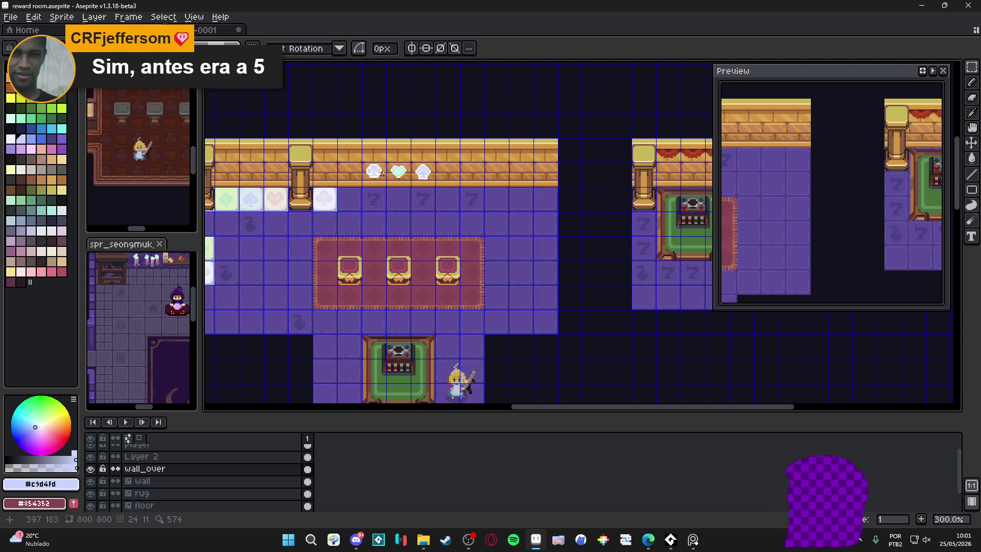
Turn on symmetry and move the vertical mirror axis to the empty wall spot.
scroll(413, 176, up, 6)
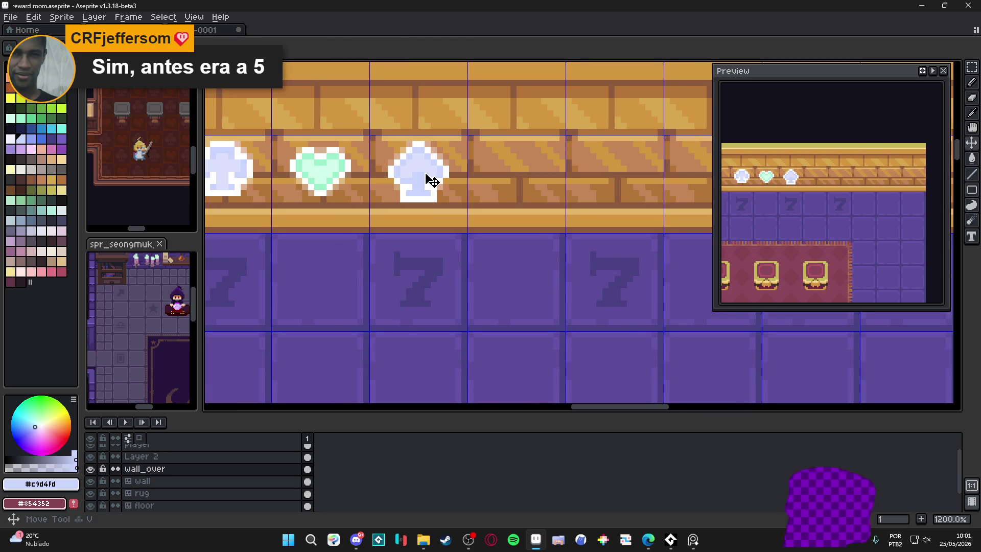
click(321, 173)
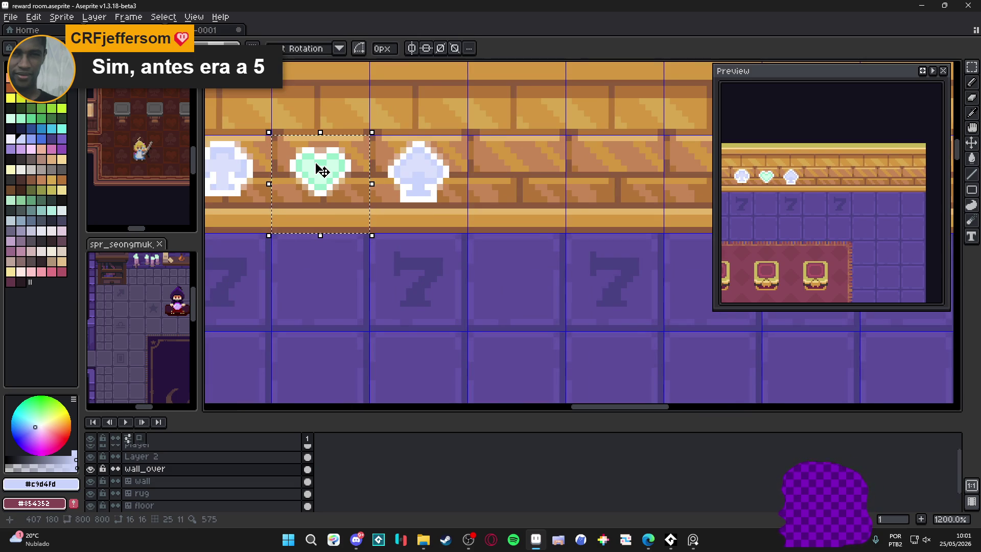
scroll(324, 164, right, 3)
click(423, 51)
scroll(651, 117, down, 5)
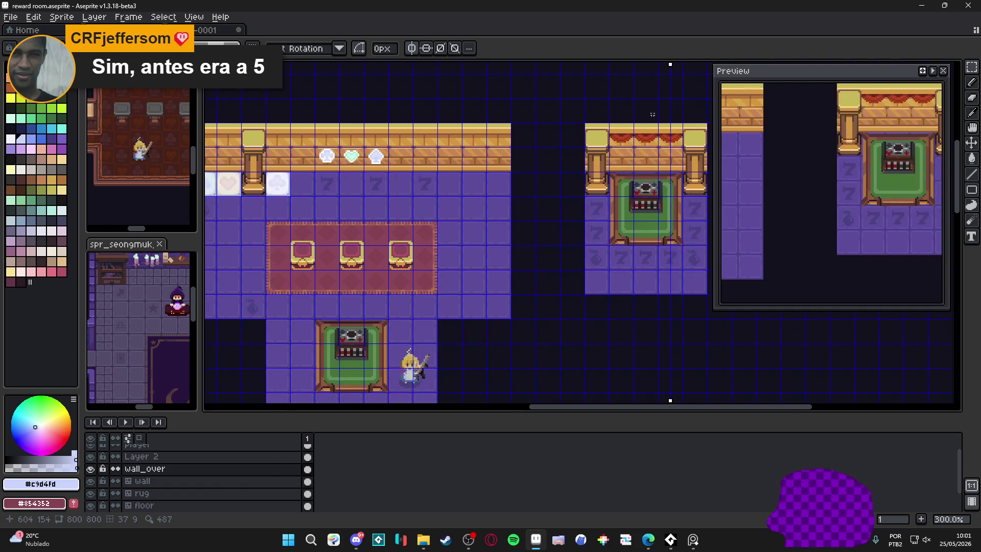
mouse_move(668, 62)
mouse_down()
mouse_move(459, 77)
mouse_move(399, 94)
mouse_up()
Pick the heart's mint colour, then undo some trial mirrored mint strokes.
scroll(400, 94, up, 7)
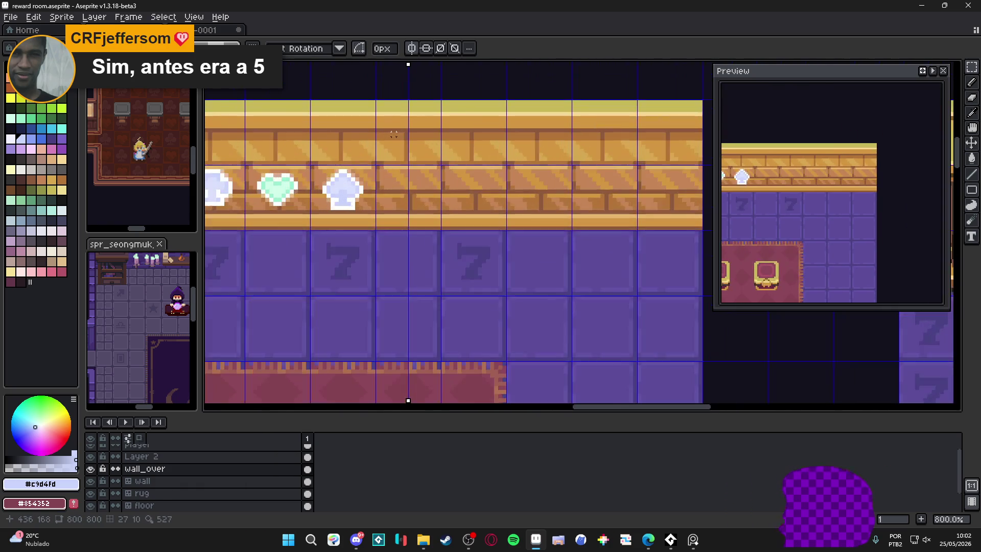
scroll(408, 198, down, 2)
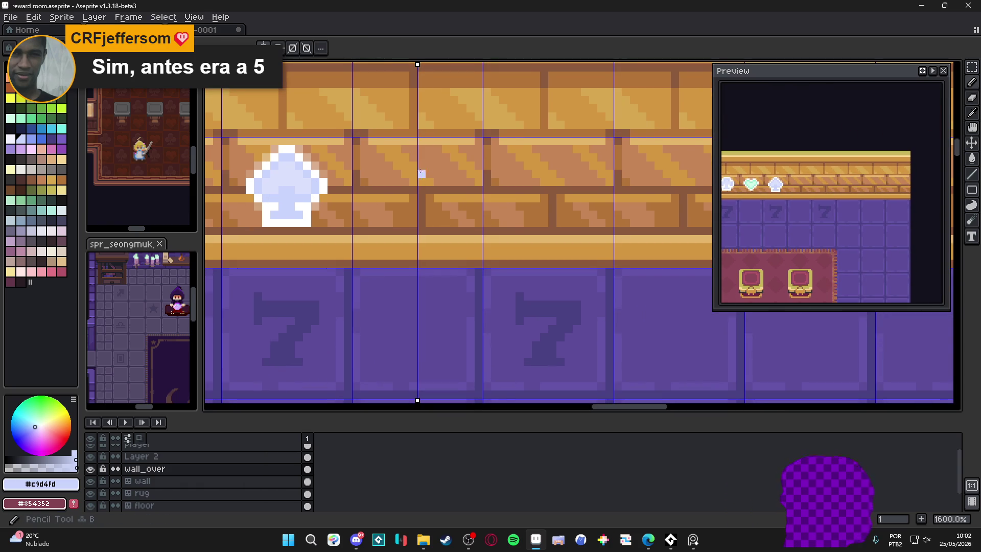
scroll(276, 182, down, 3)
scroll(276, 182, up, 3)
alt+click(270, 171)
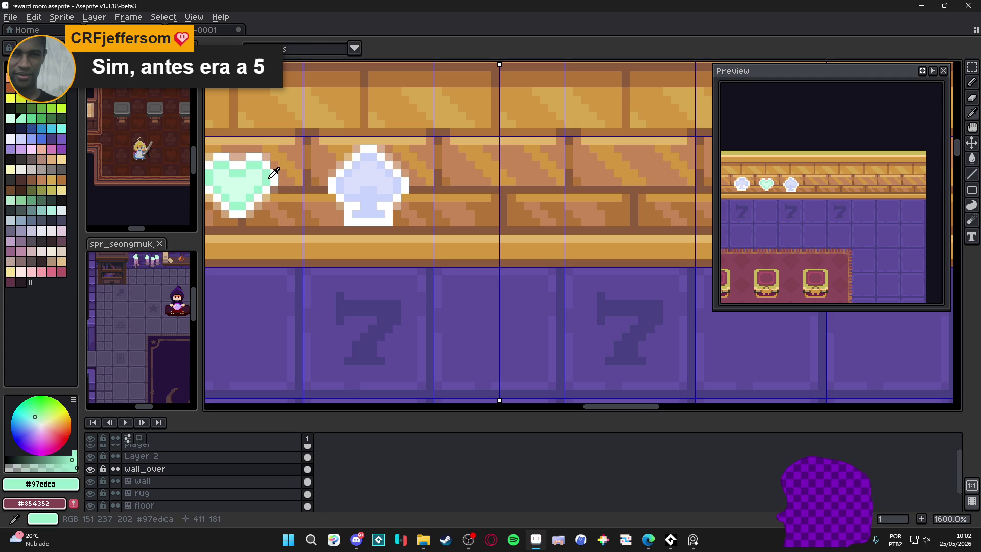
click(491, 157)
shift+click(474, 190)
key(ctrl)
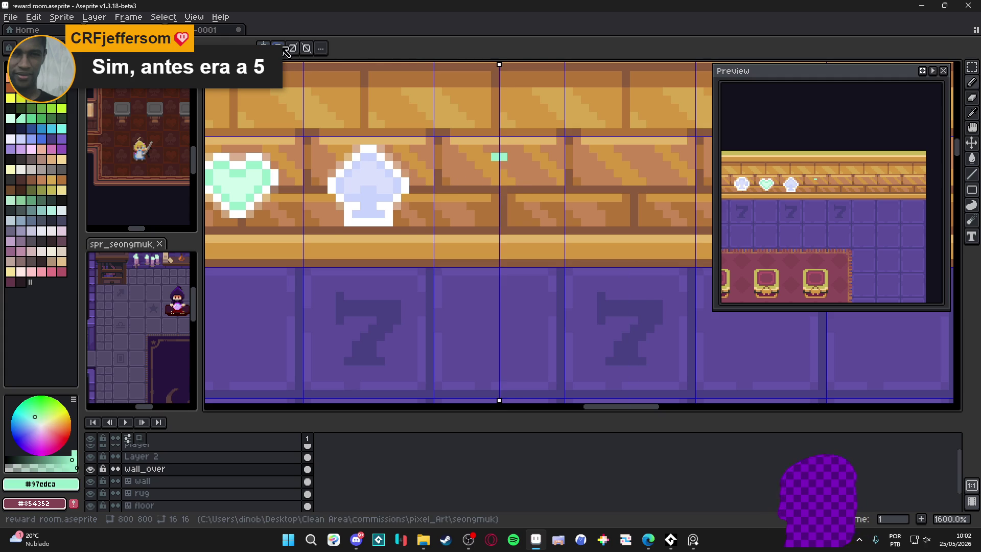
key(2)
key(ctrl+z)
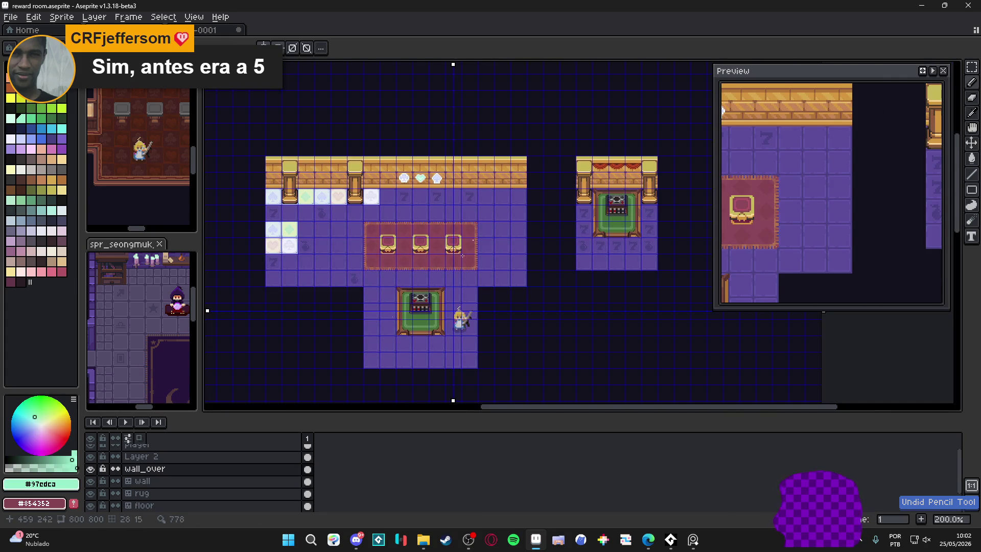
Move the horizontal mirror axis up level with the emblem row.
drag(209, 312, 207, 178)
scroll(446, 179, up, 9)
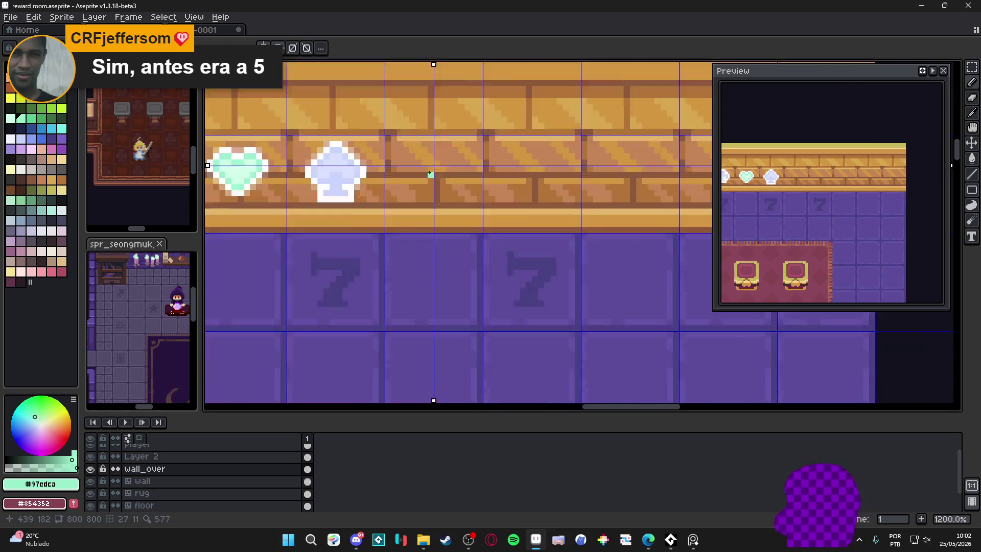
scroll(437, 231, down, 1)
scroll(437, 231, up, 2)
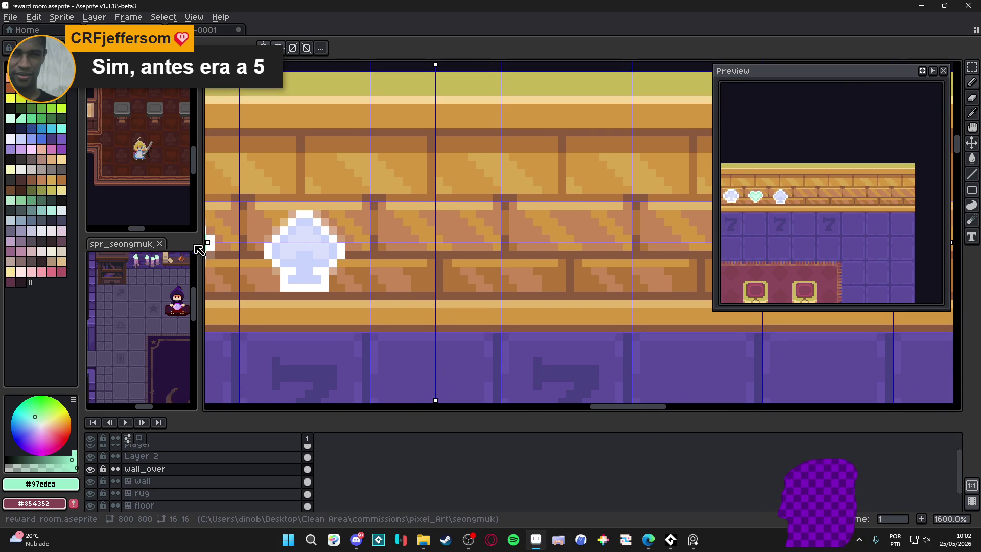
Align the mirror axis, draw a mint diamond outline and fill it with solid mint.
drag(209, 244, 194, 262)
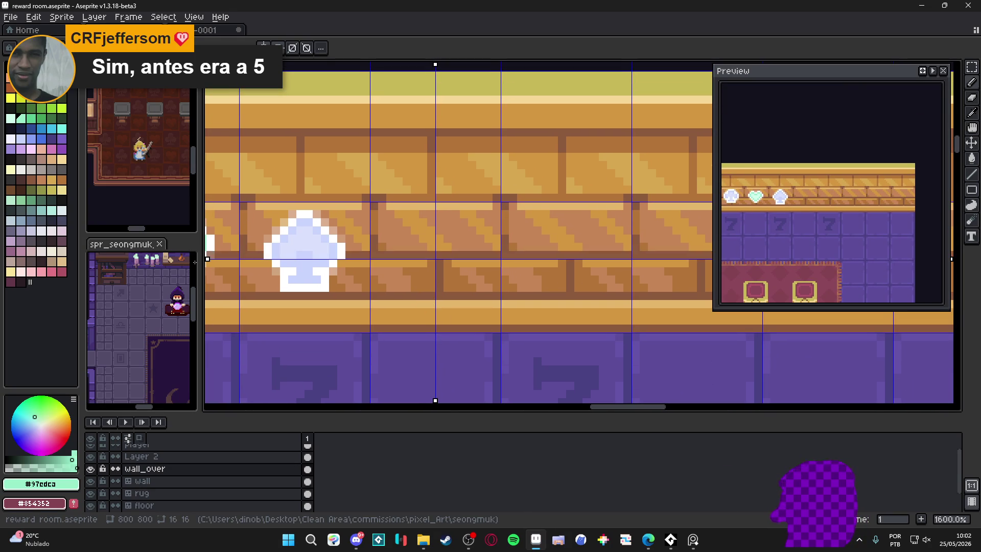
mouse_move(430, 219)
mouse_down()
mouse_move(469, 259)
mouse_move(404, 258)
mouse_up()
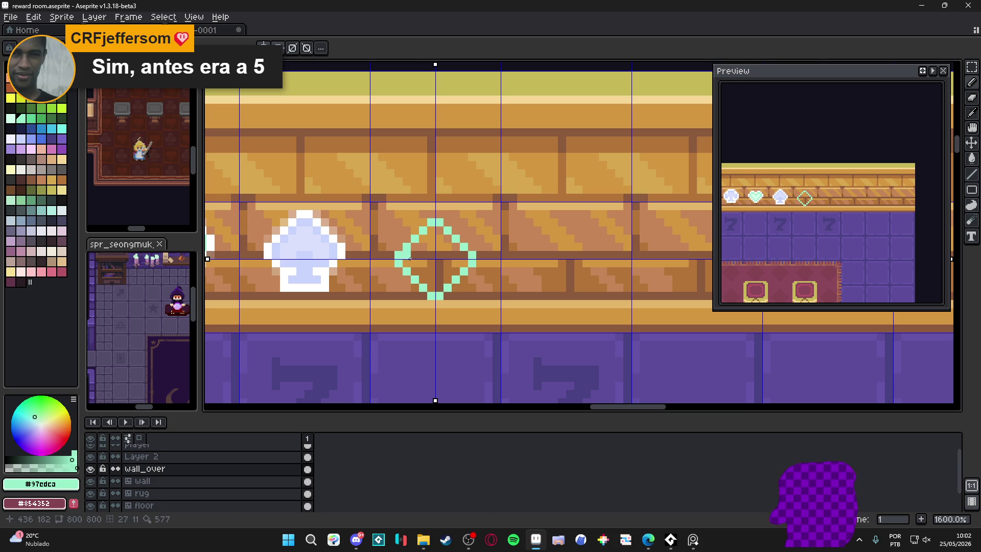
key(g)
click(436, 255)
key(b)
scroll(441, 253, down, 3)
scroll(442, 252, up, 4)
Erase the mint diamond's tips to shape it.
key(e)
mouse_move(436, 218)
mouse_down()
mouse_move(469, 259)
mouse_move(462, 241)
mouse_up()
key(b)
scroll(434, 261, down, 4)
scroll(431, 265, up, 2)
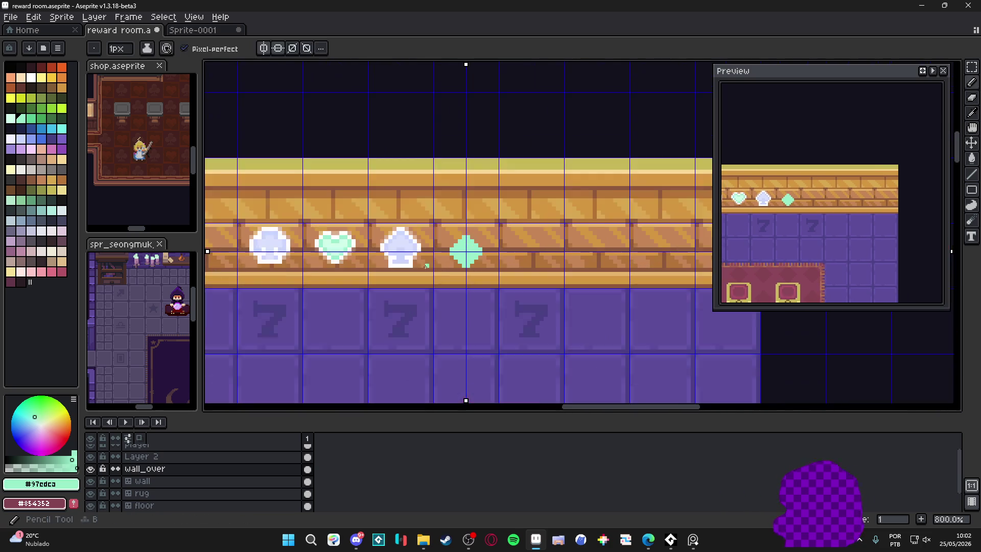
scroll(431, 265, up, 2)
Outline the mint diamond in white, adding white pixels at its tips and edges.
alt+click(409, 266)
scroll(463, 257, up, 1)
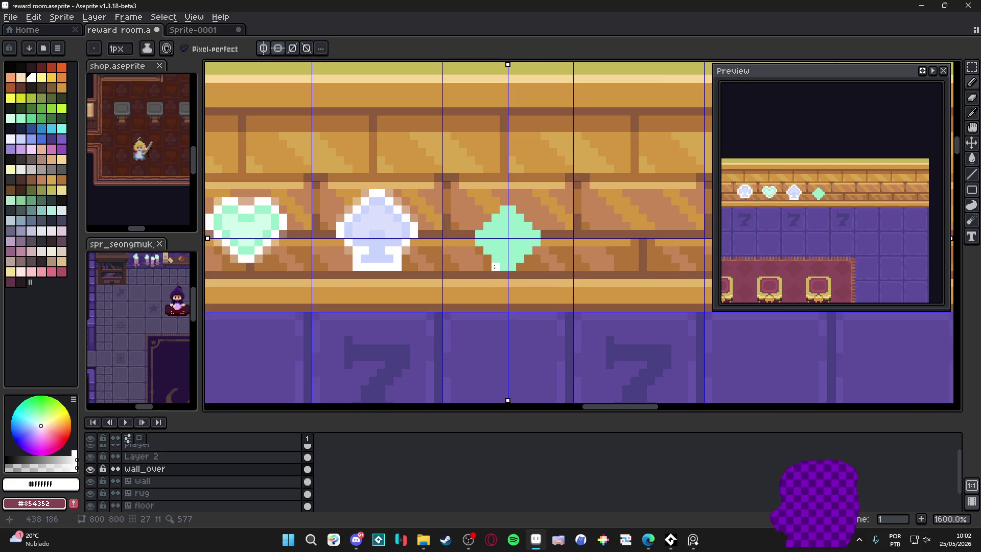
drag(500, 265, 472, 238)
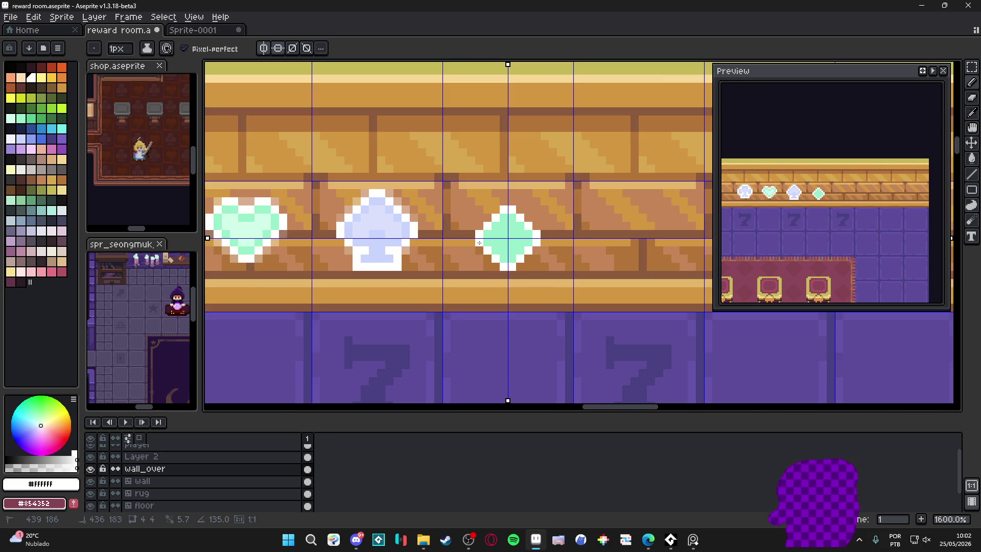
scroll(502, 270, down, 3)
scroll(503, 271, down, 1)
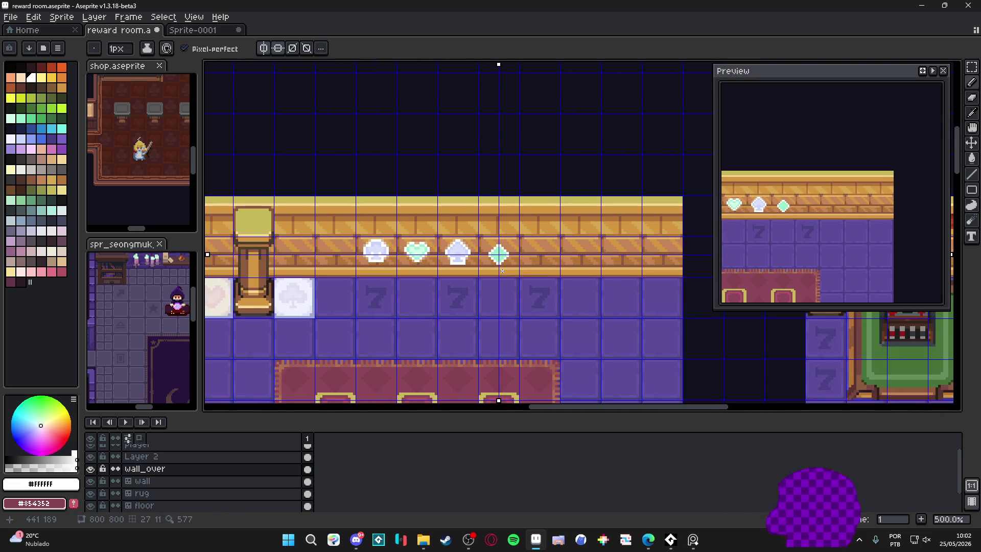
scroll(503, 247, up, 4)
key(ctrl+z)
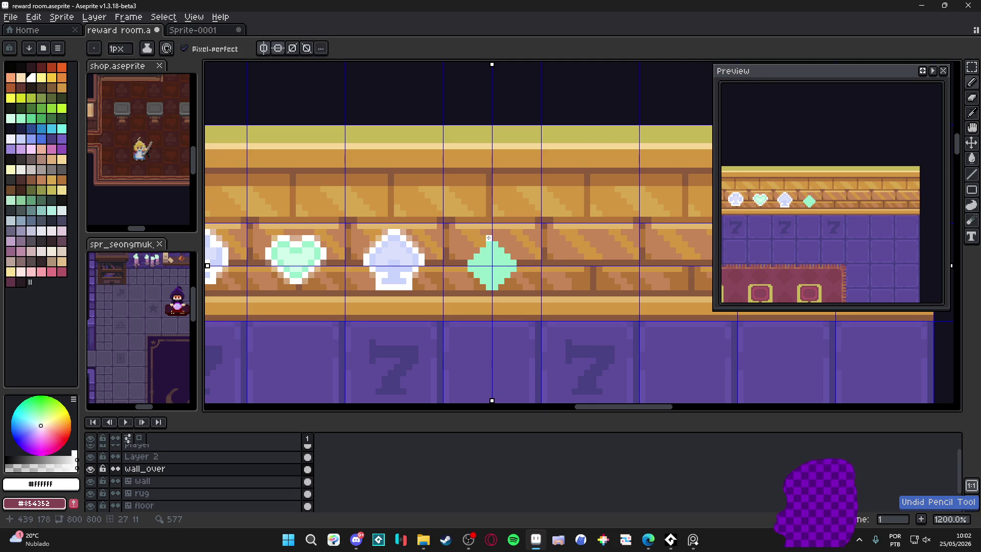
click(488, 237)
drag(501, 244, 517, 264)
key(ctrl+z)
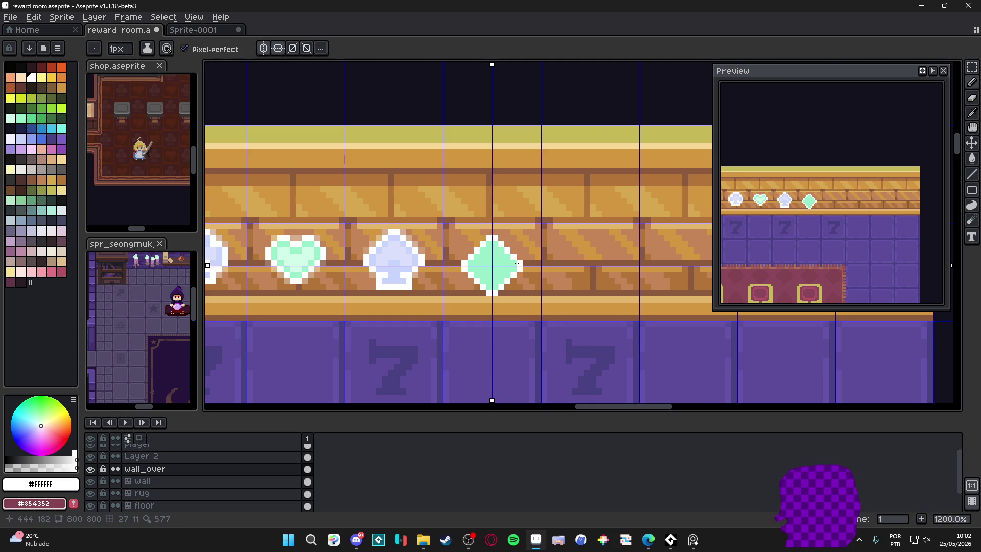
Add light-mint #d0ffca highlights to the diamond with a 1px pencil.
alt+click(302, 254)
scroll(470, 263, up, 1)
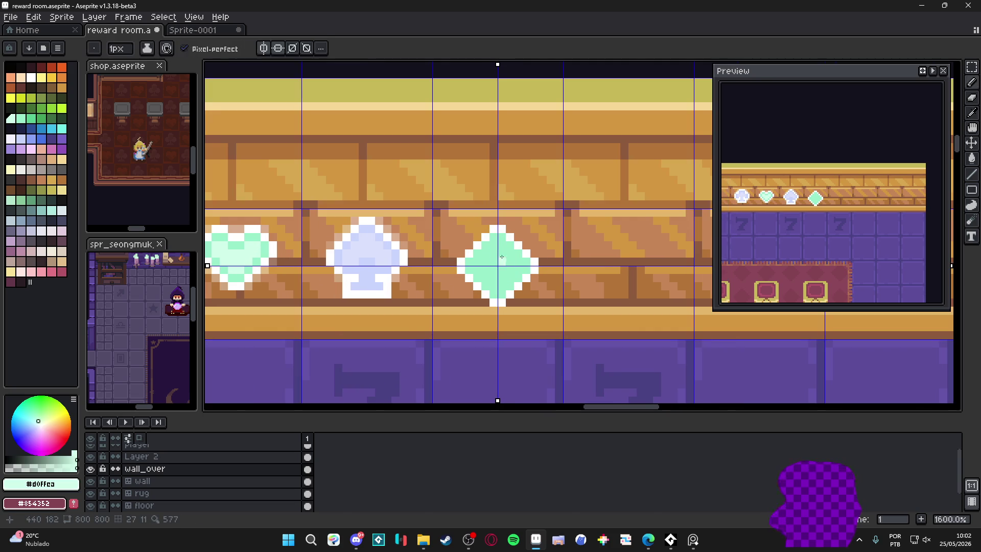
drag(496, 235, 498, 281)
key(minus)
click(476, 266)
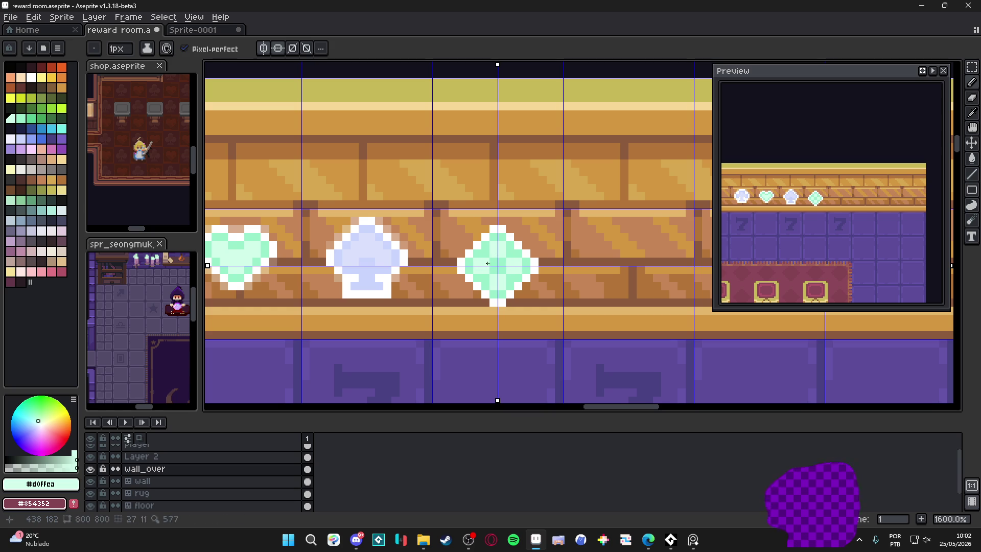
alt+click(477, 262)
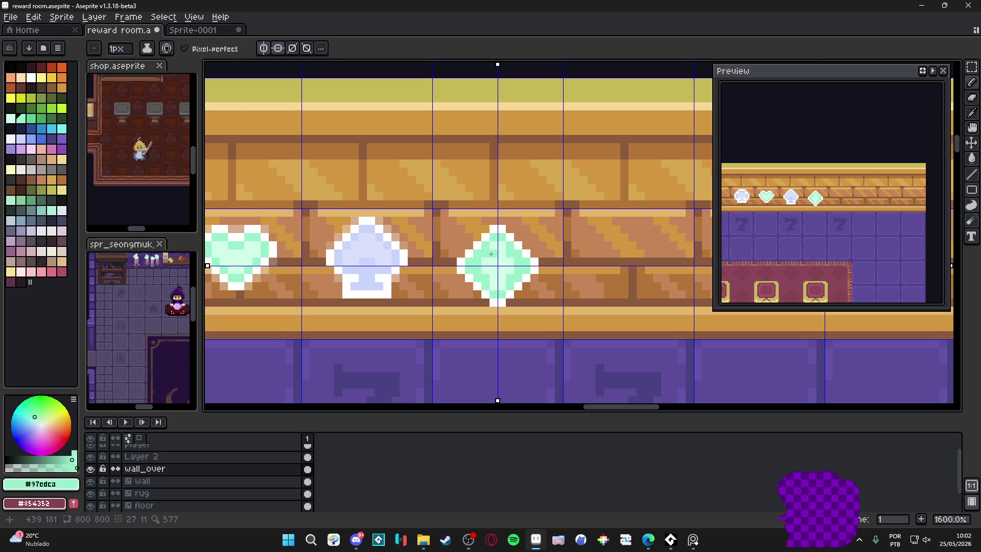
alt+click(493, 251)
click(476, 264)
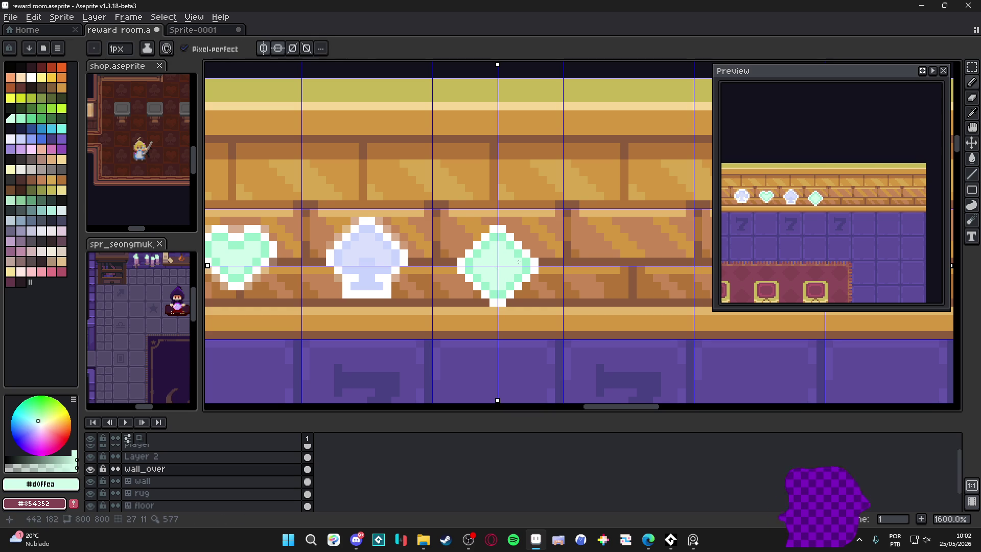
scroll(519, 261, down, 4)
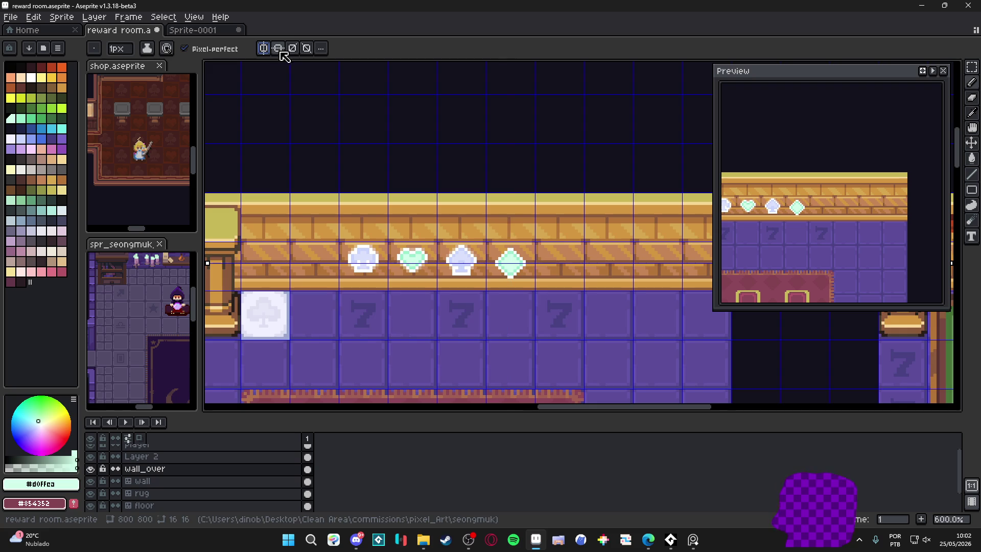
Turn off mirrored drawing, marquee the area around the mint diamond, then clear the selection.
click(279, 49)
scroll(525, 269, up, 3)
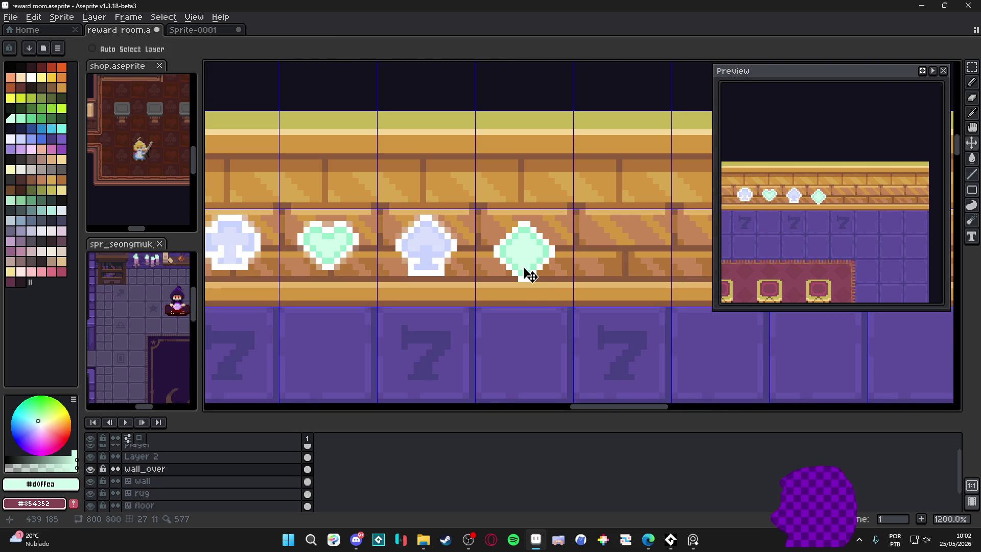
key(m)
drag(563, 206, 485, 315)
key(ctrl+d)
Show the tile grid, marquee the row of four wall emblems, and choose orange.
scroll(559, 285, down, 5)
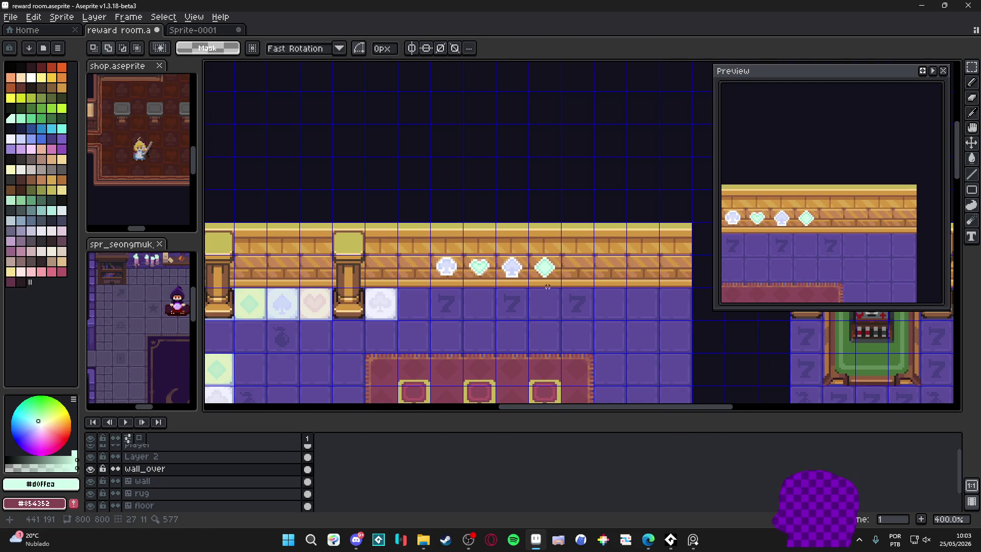
scroll(537, 290, down, 1)
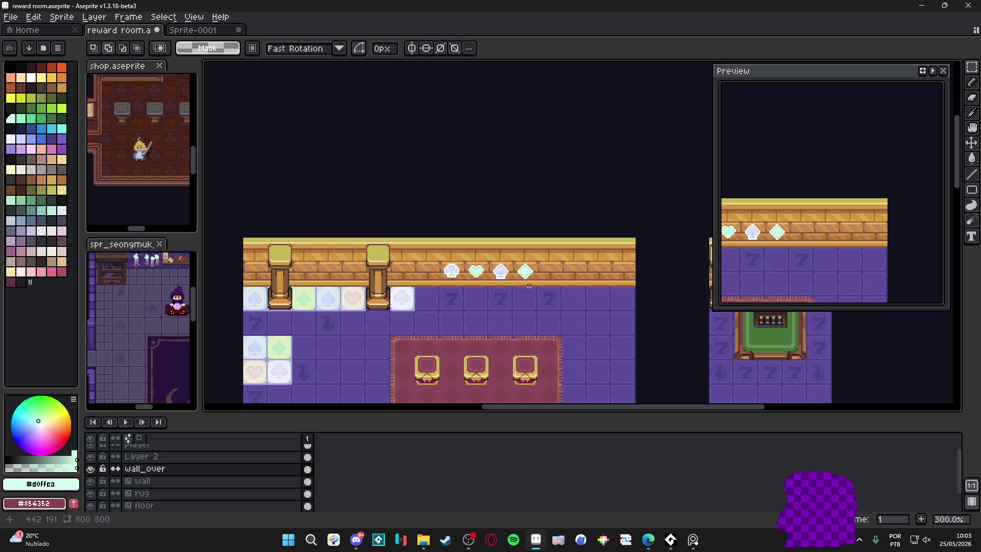
scroll(525, 284, down, 1)
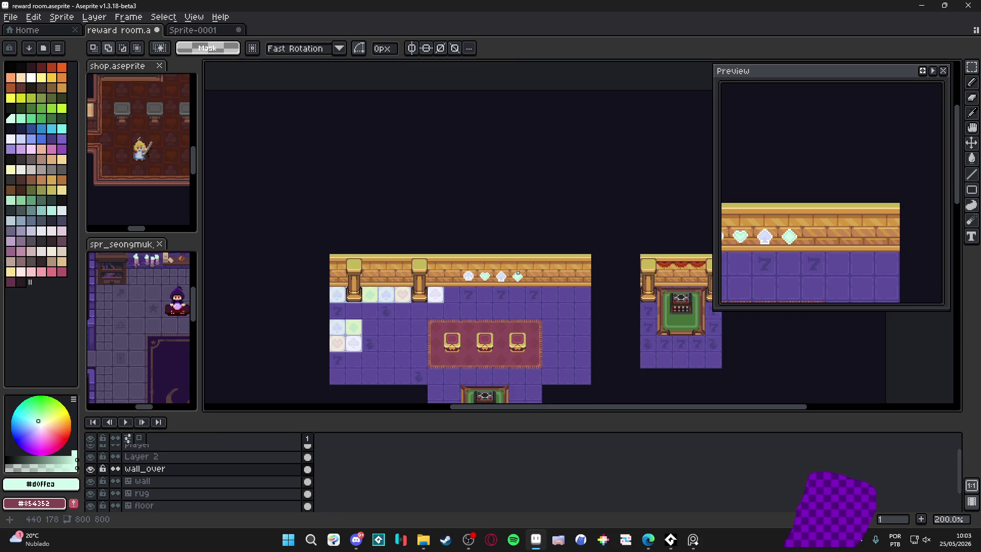
scroll(518, 275, up, 3)
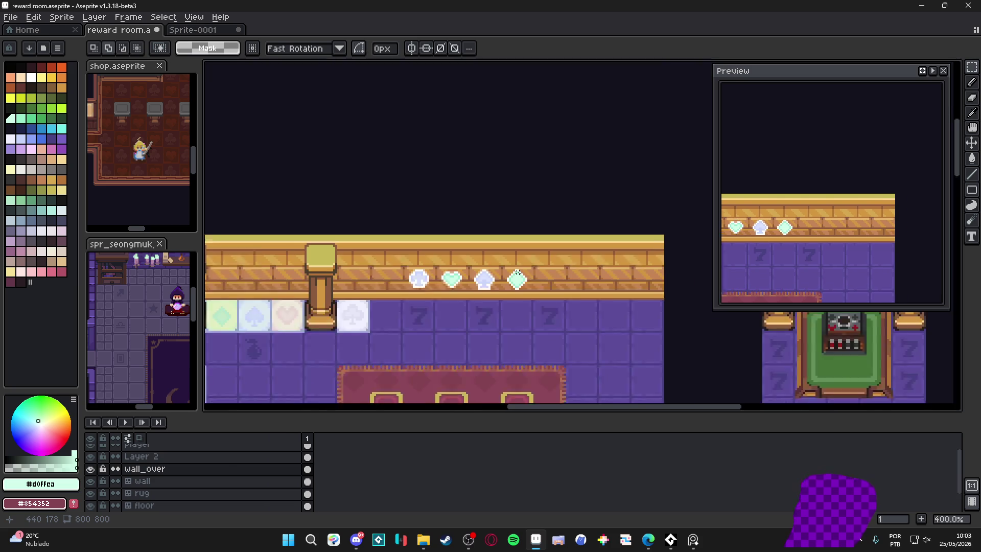
key(ctrl+apostrophe)
drag(518, 280, 379, 284)
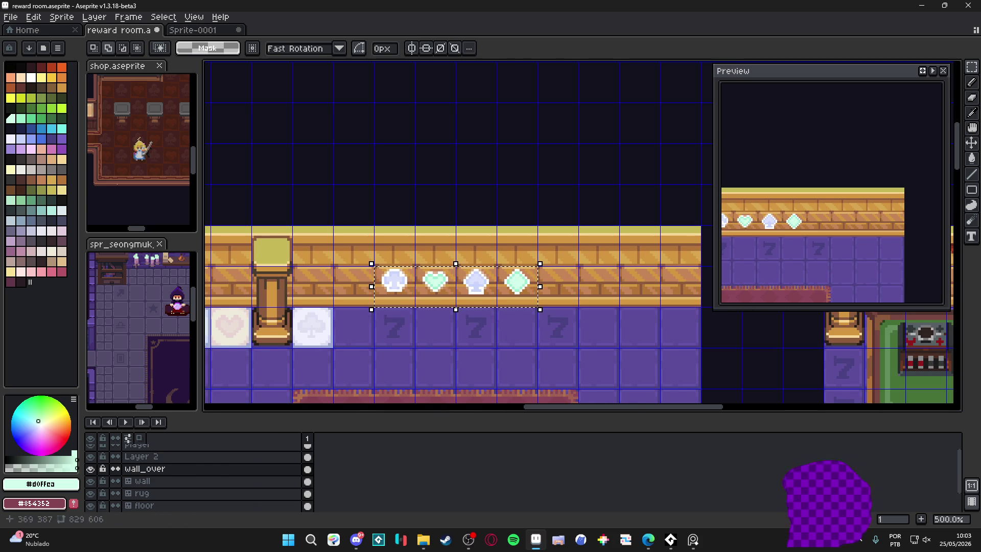
click(66, 71)
scroll(404, 268, up, 5)
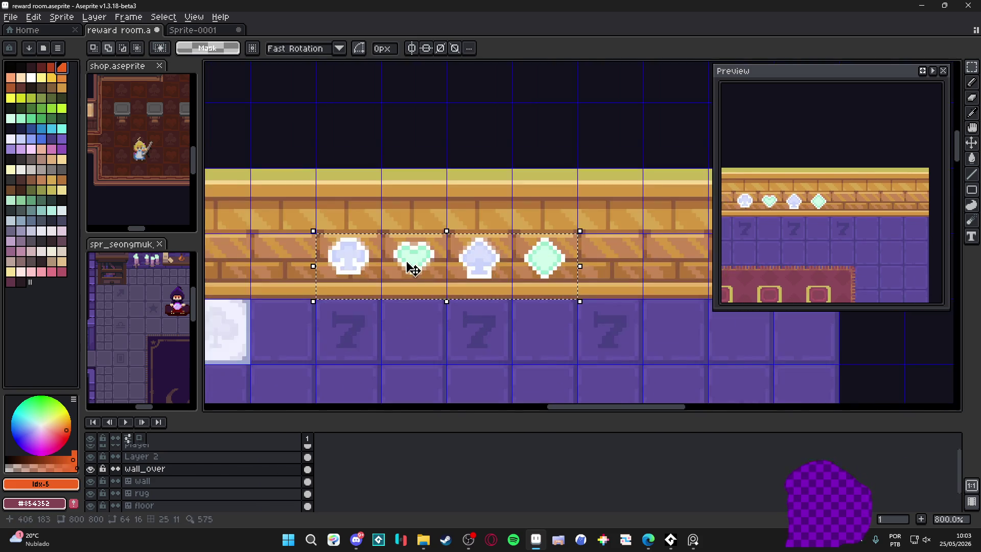
Bucket-fill the inside of the club orange, then undo that fill.
key(g)
click(353, 263)
key(ctrl+z)
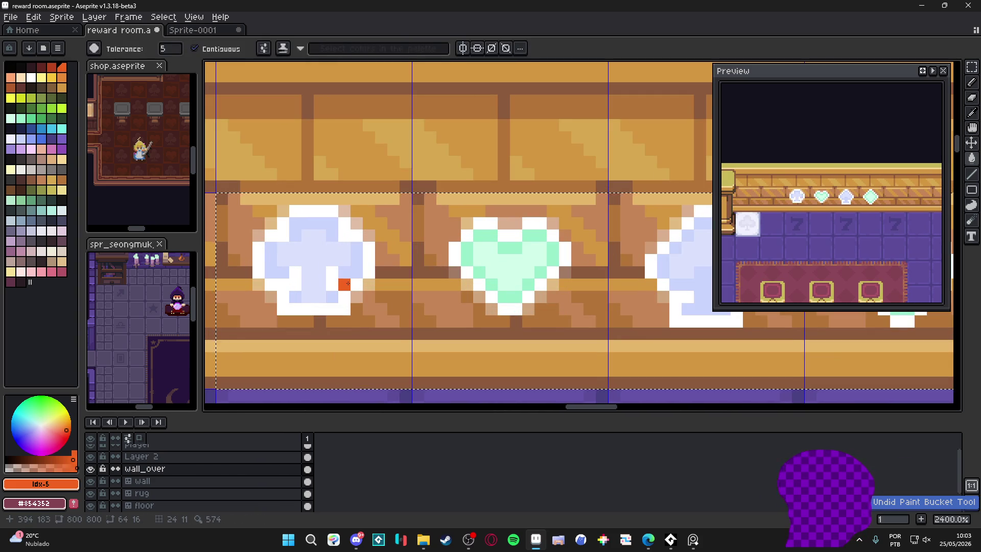
scroll(355, 286, down, 3)
Shift the selected emblems' hue to 81 in Hue/Saturation and apply it.
key(v)
key(ctrl+u)
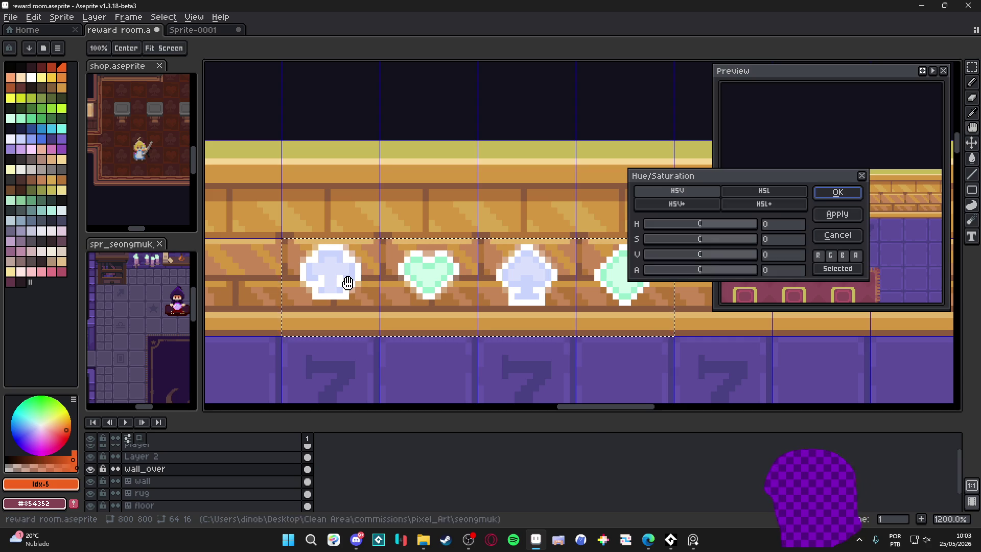
mouse_move(712, 225)
mouse_down()
mouse_move(729, 224)
mouse_move(669, 226)
mouse_move(731, 235)
mouse_up()
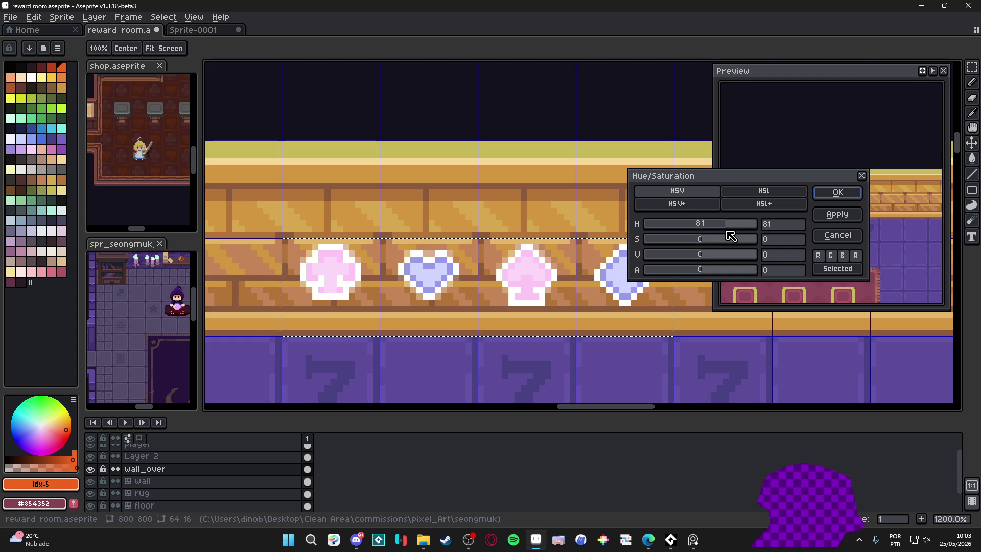
click(837, 193)
scroll(495, 237, down, 4)
scroll(494, 237, down, 2)
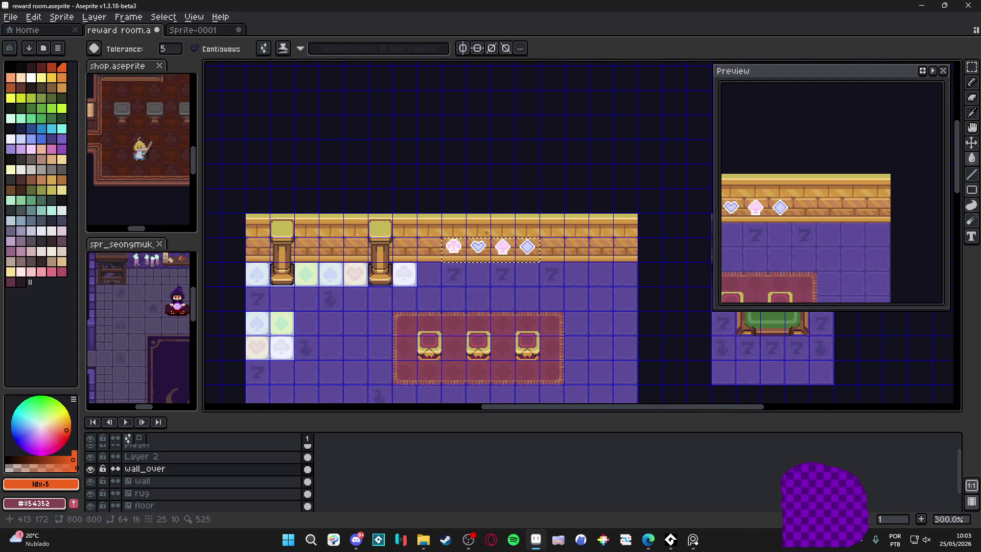
Marquee-select the heart, spade and diamond emblems.
key(m)
scroll(483, 246, up, 3)
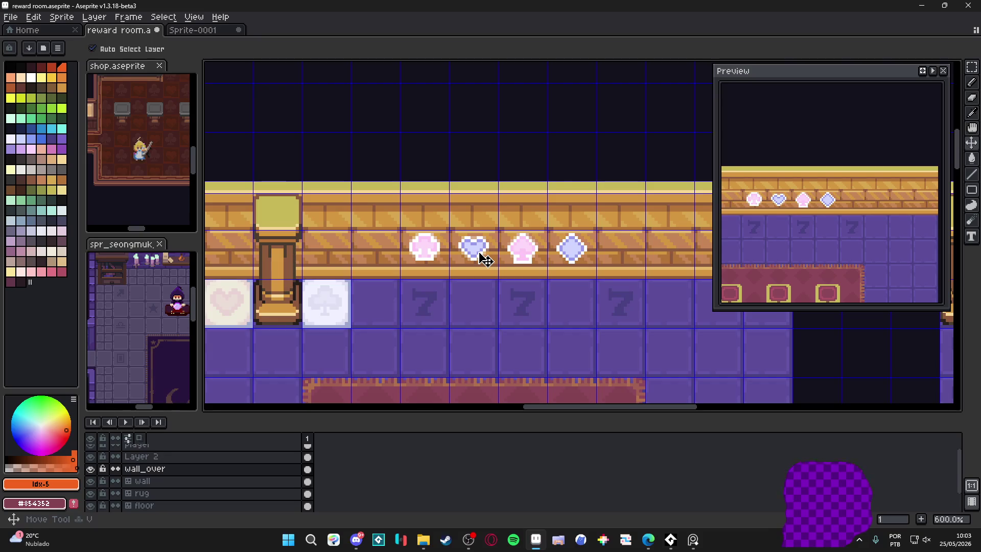
scroll(480, 251, up, 3)
drag(478, 252, 650, 247)
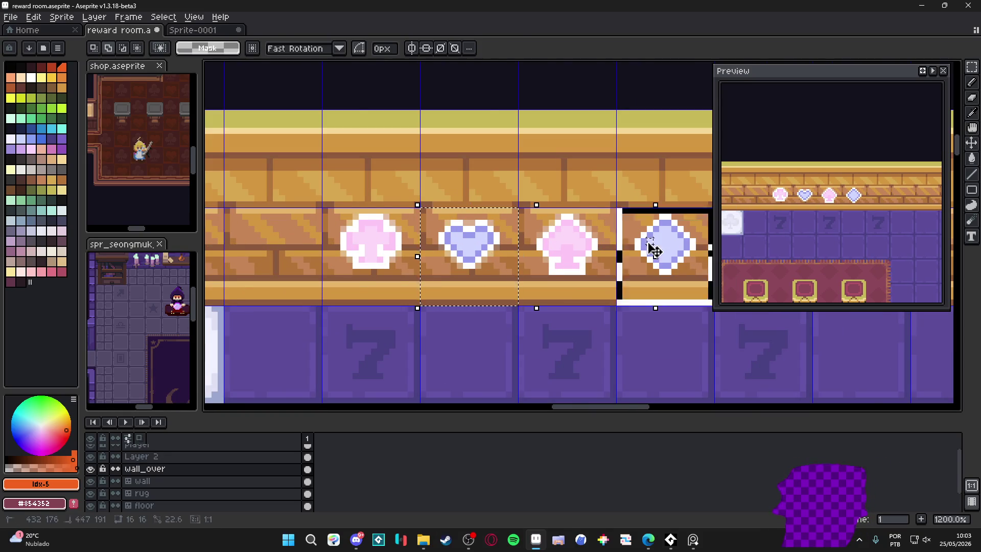
scroll(596, 250, up, 2)
Eyedrop the spade's pale pink and non-contiguously fill the lavender heart and diamond with it.
key(i)
click(565, 247)
key(g)
click(194, 48)
click(352, 245)
alt+click(538, 232)
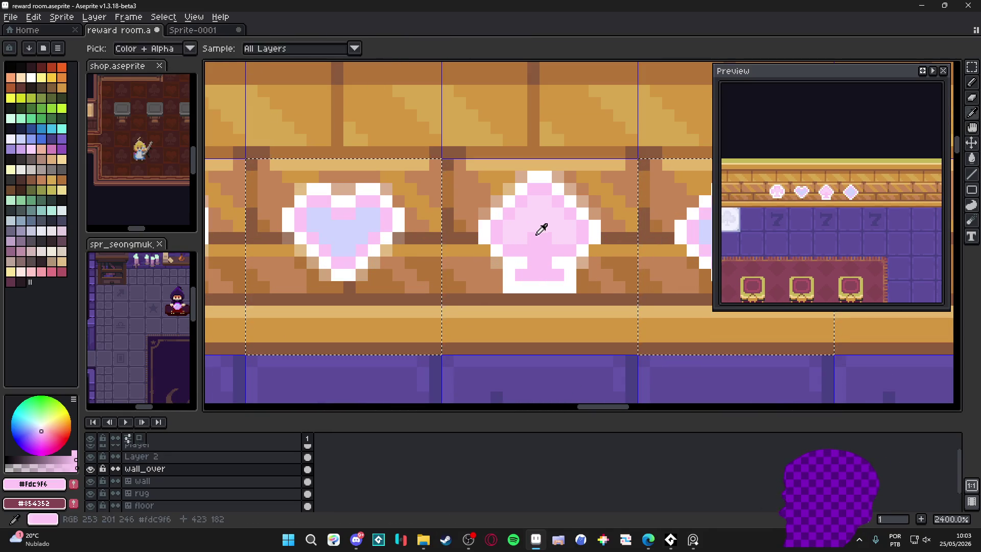
click(368, 236)
scroll(369, 235, down, 5)
scroll(369, 236, down, 5)
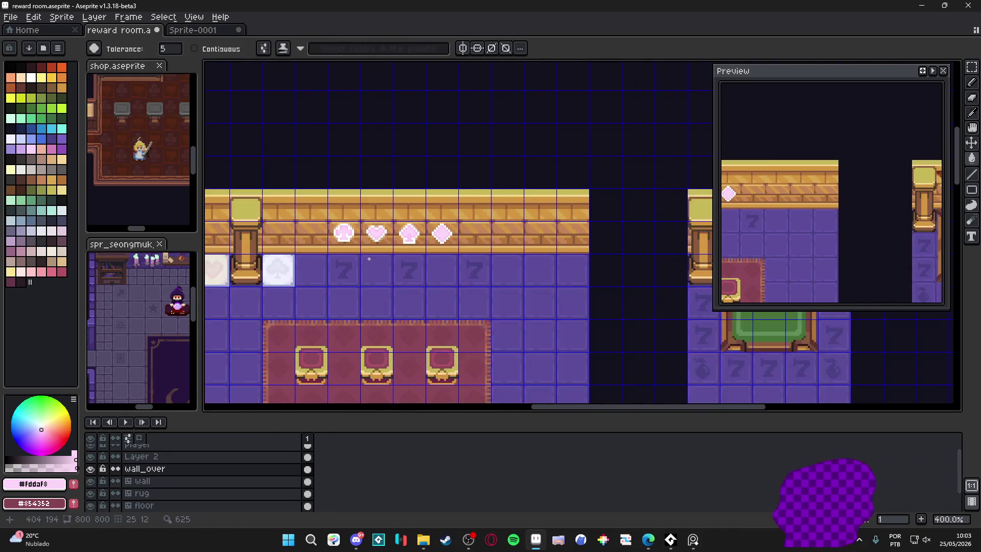
scroll(359, 248, up, 1)
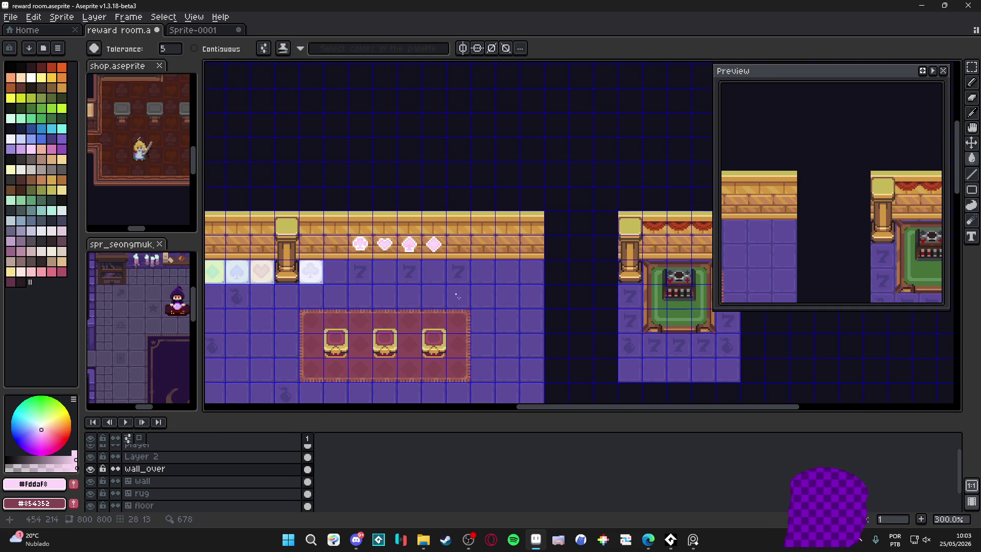
Select all four wall emblems, nudge them up one pixel, and drop the selection.
key(ctrl+apostrophe)
key(ctrl+apostrophe)
key(ctrl+apostrophe)
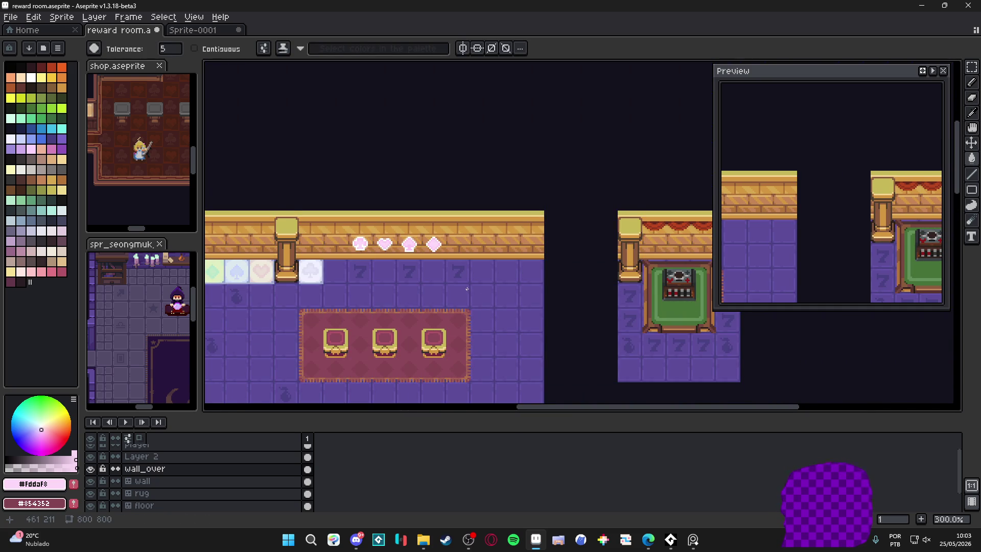
key(ctrl+apostrophe)
scroll(406, 260, up, 2)
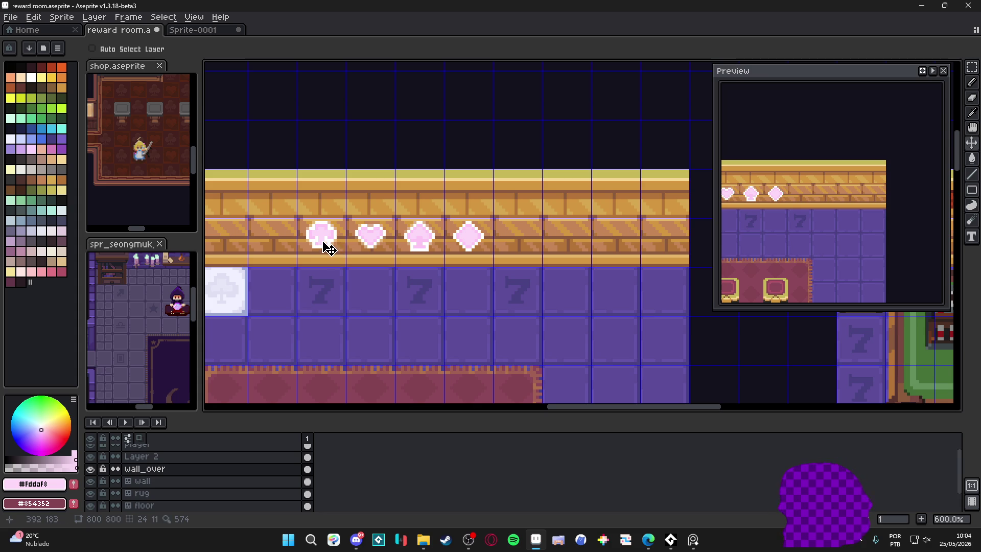
key(m)
drag(324, 243, 462, 244)
key(Up)
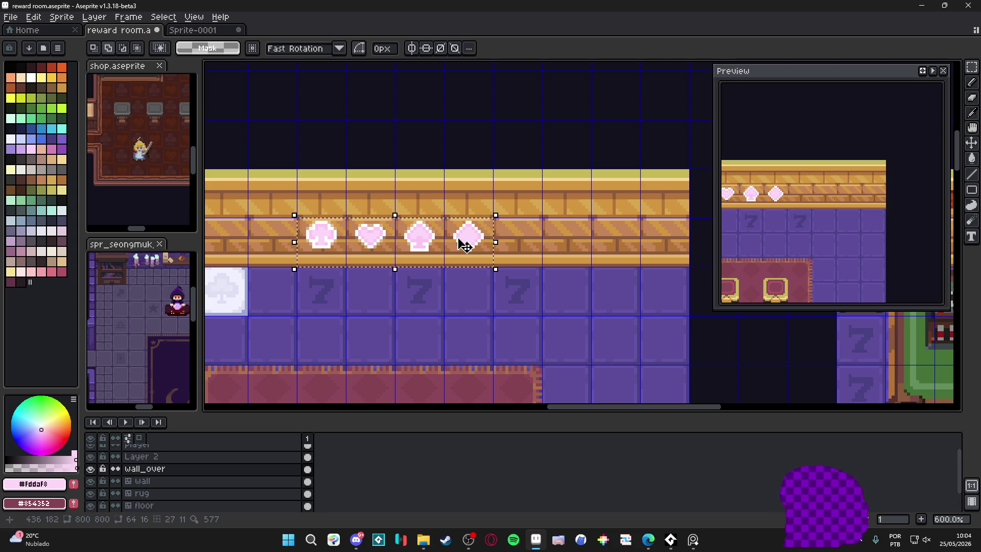
key(ctrl+d)
scroll(463, 244, down, 5)
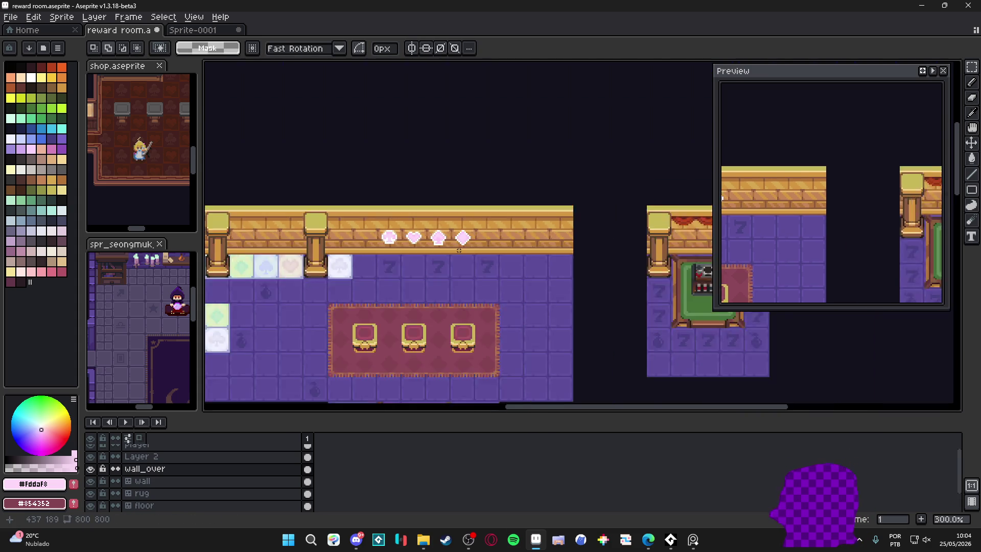
scroll(418, 231, up, 2)
drag(418, 231, 383, 213)
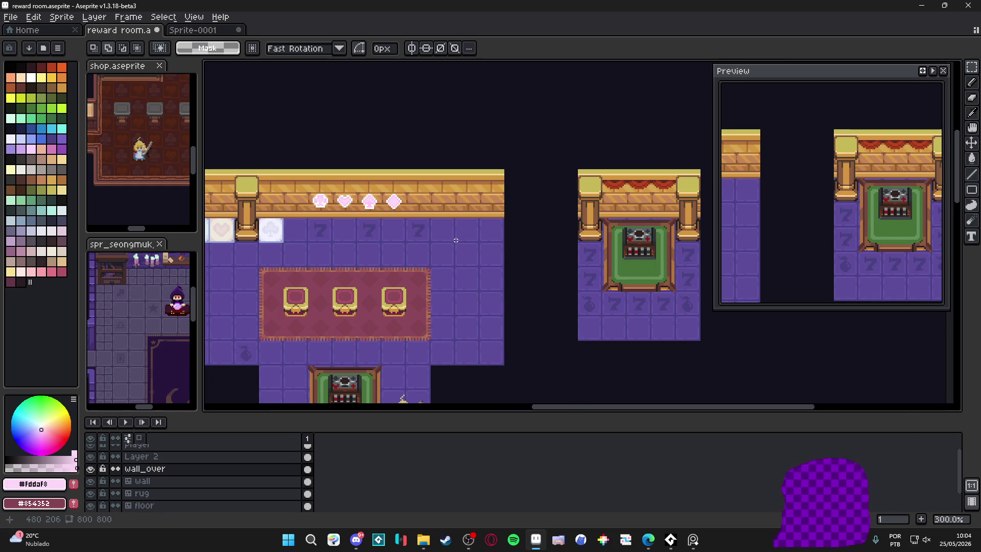
scroll(455, 240, down, 1)
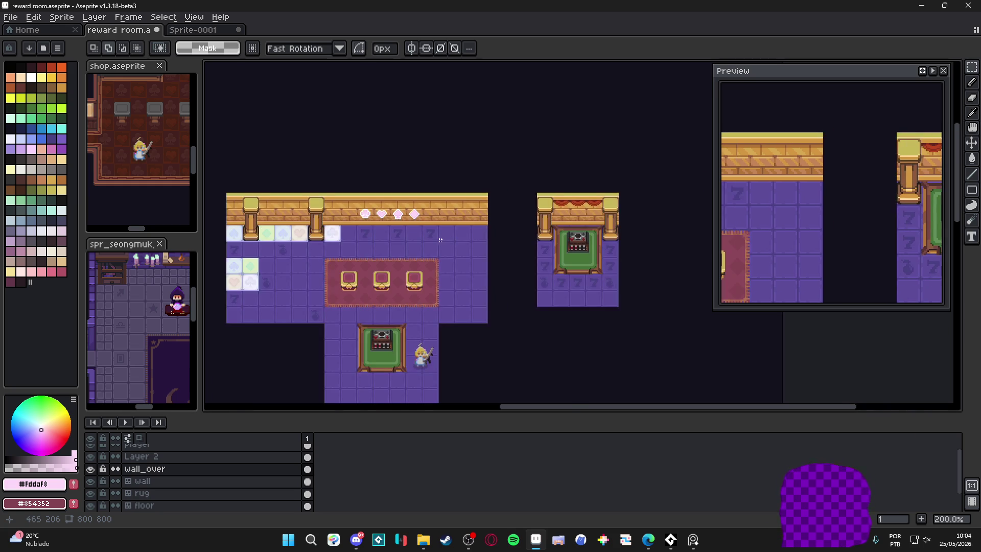
drag(402, 238, 396, 214)
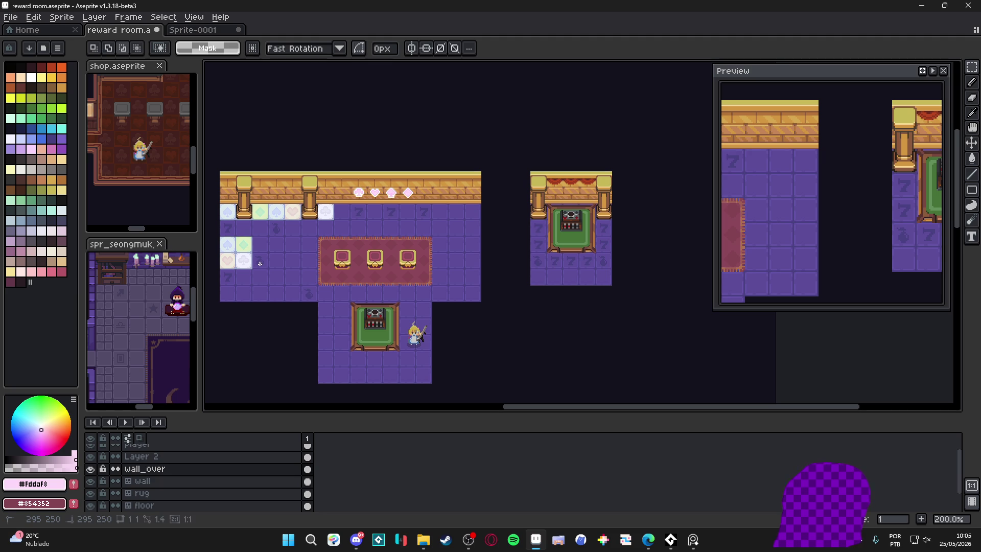
scroll(386, 244, up, 1)
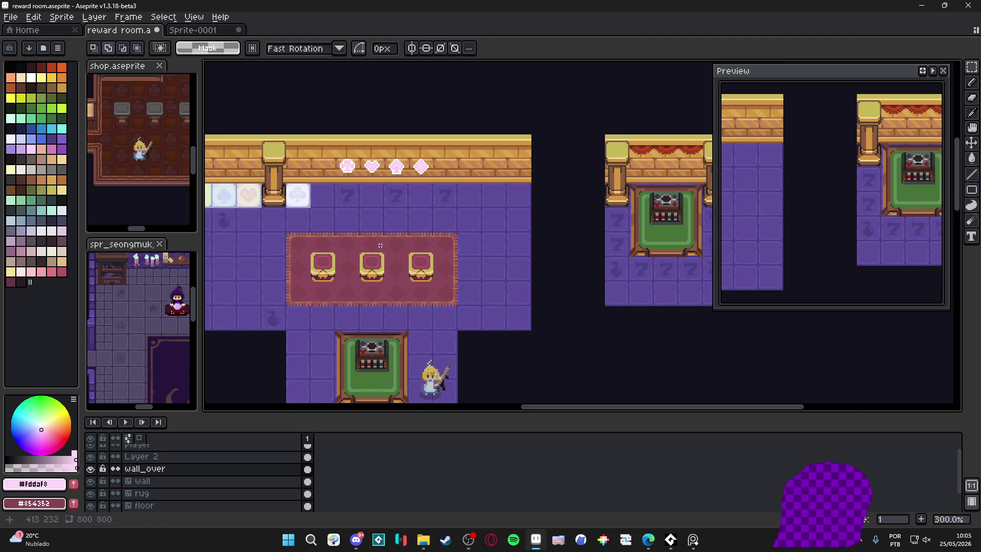
scroll(380, 245, down, 1)
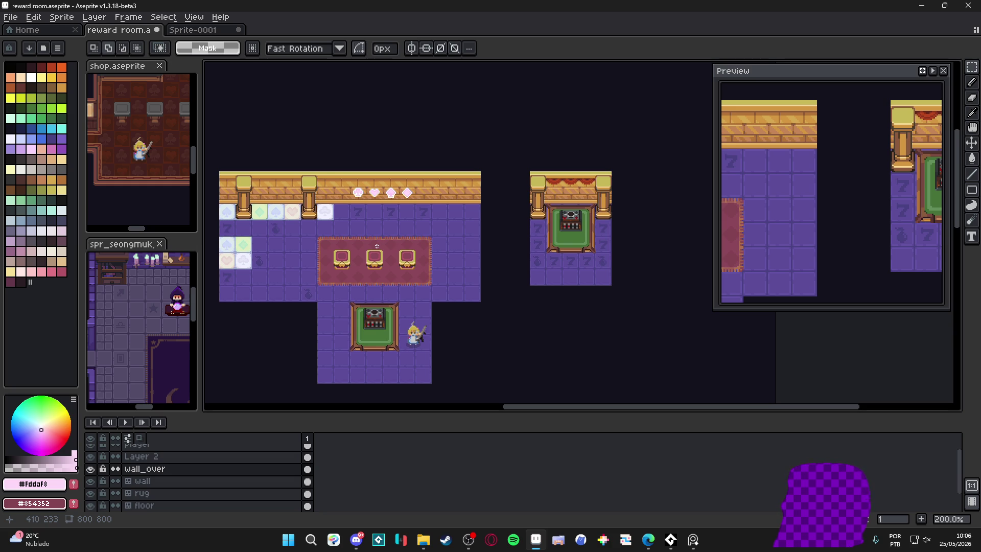
Save reward room.aseprite, then switch away to the browser and PureRef's recent files.
key(ctrl+s)
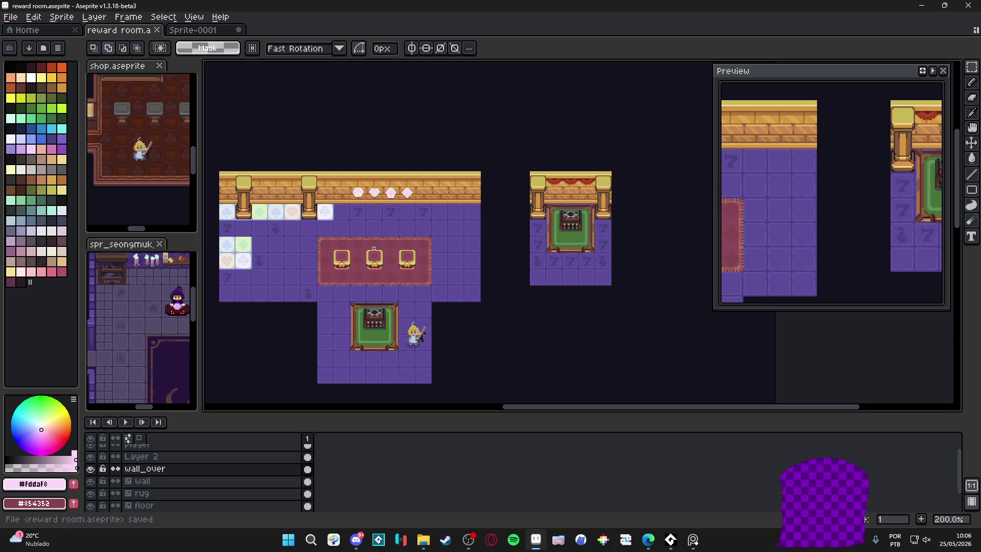
key(alt+Tab)
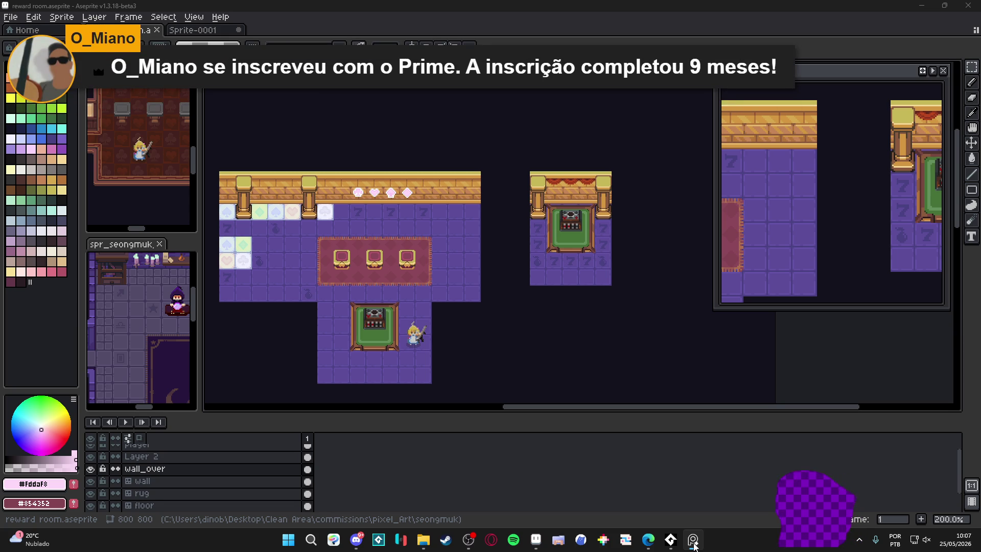
right_click(693, 542)
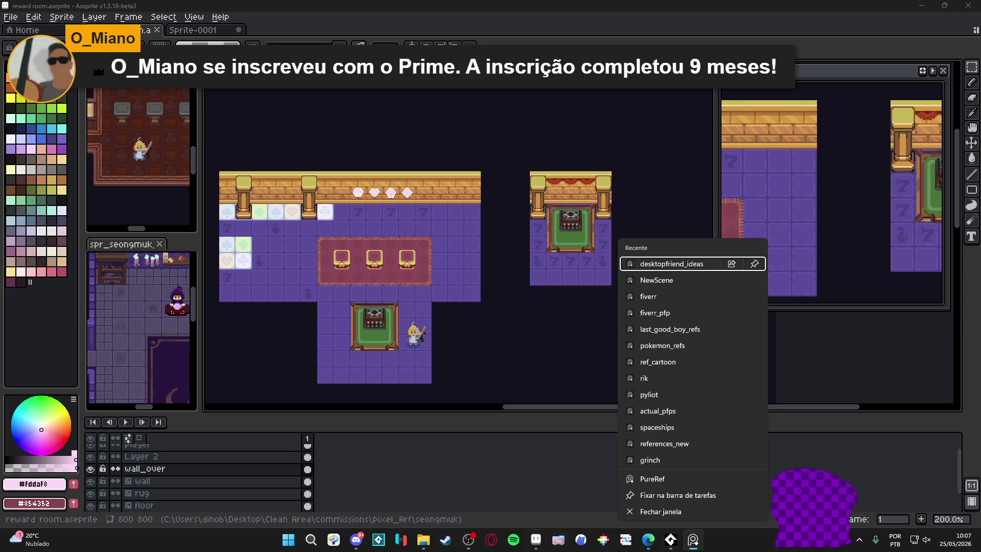
click(362, 459)
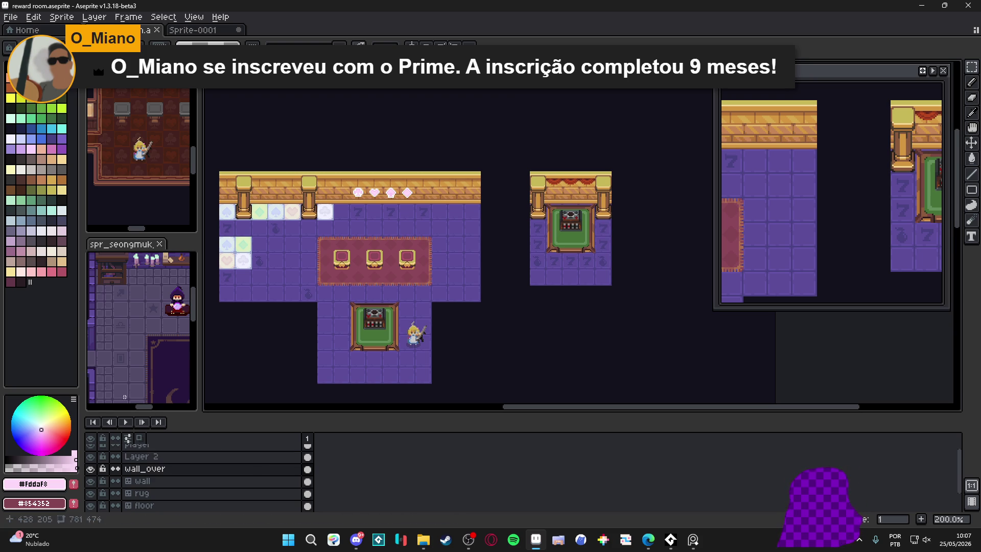
drag(456, 285, 464, 275)
Save the file and enlarge the canvas by shrinking the timeline and reference-view panel.
key(ctrl+s)
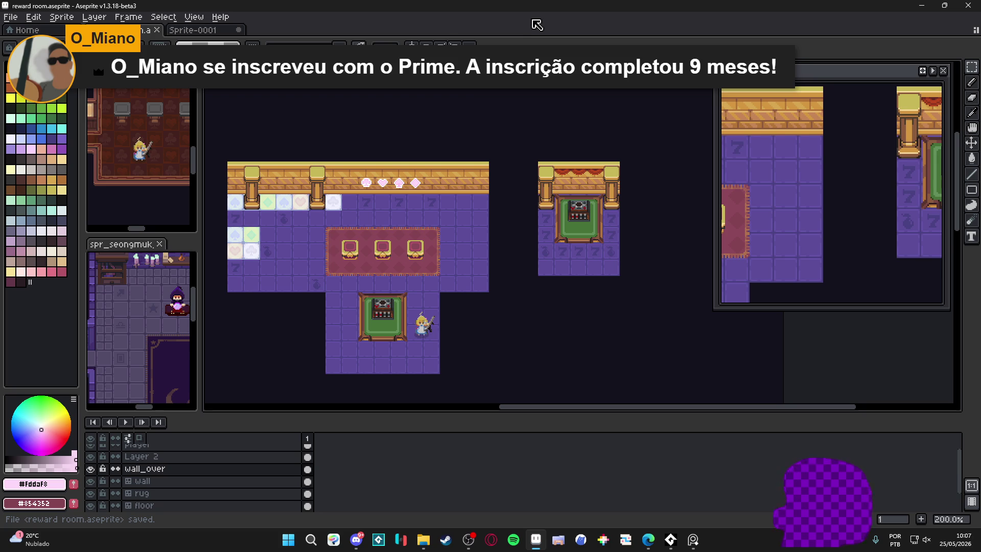
scroll(559, 204, up, 1)
mouse_move(559, 205)
mouse_down()
mouse_move(563, 181)
mouse_move(528, 182)
mouse_move(535, 178)
mouse_up()
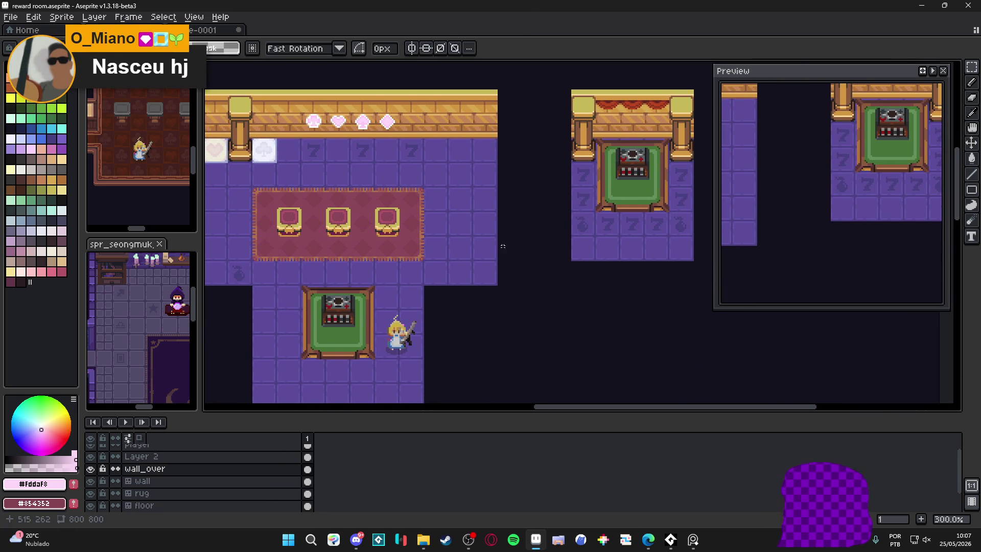
drag(478, 413, 469, 475)
mouse_move(197, 339)
mouse_down()
mouse_move(85, 327)
mouse_move(92, 323)
mouse_up()
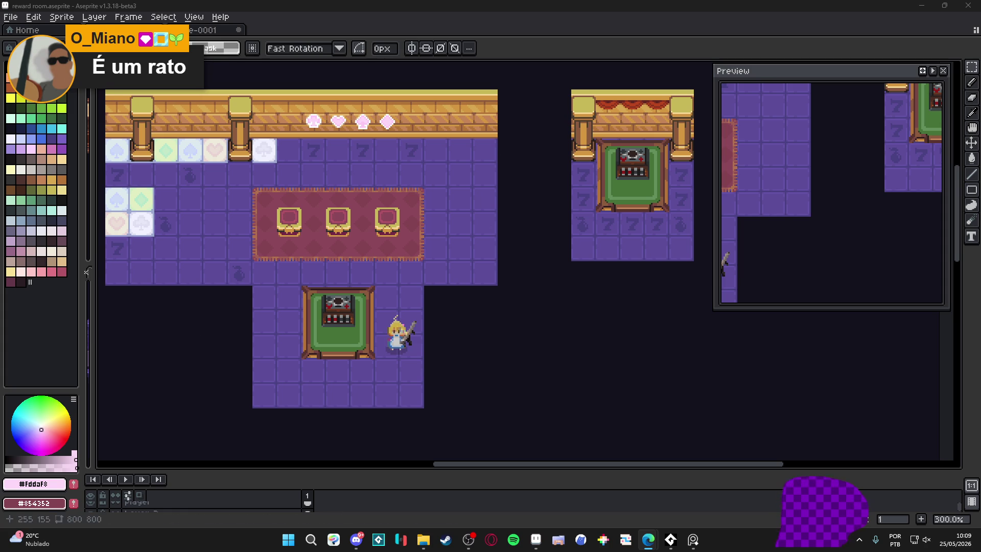
Restore the reference sprite views beside the canvas and zoom out to 200% to frame the room.
drag(86, 272, 250, 272)
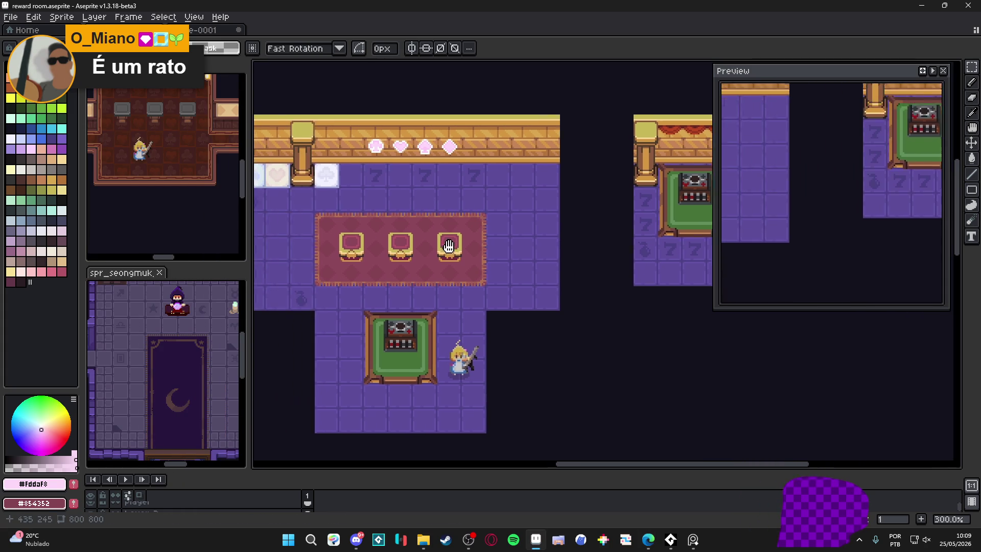
scroll(496, 229, down, 1)
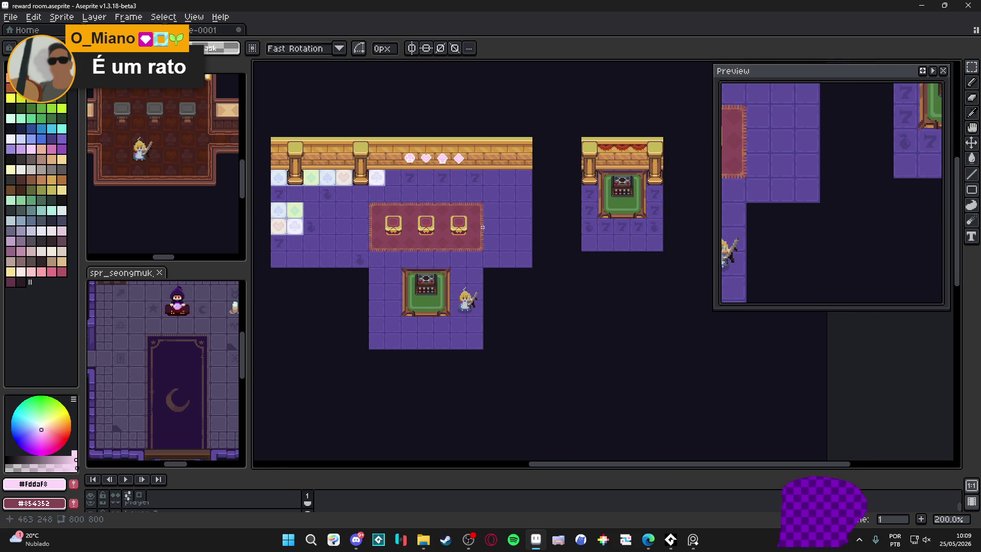
scroll(470, 209, left, 2)
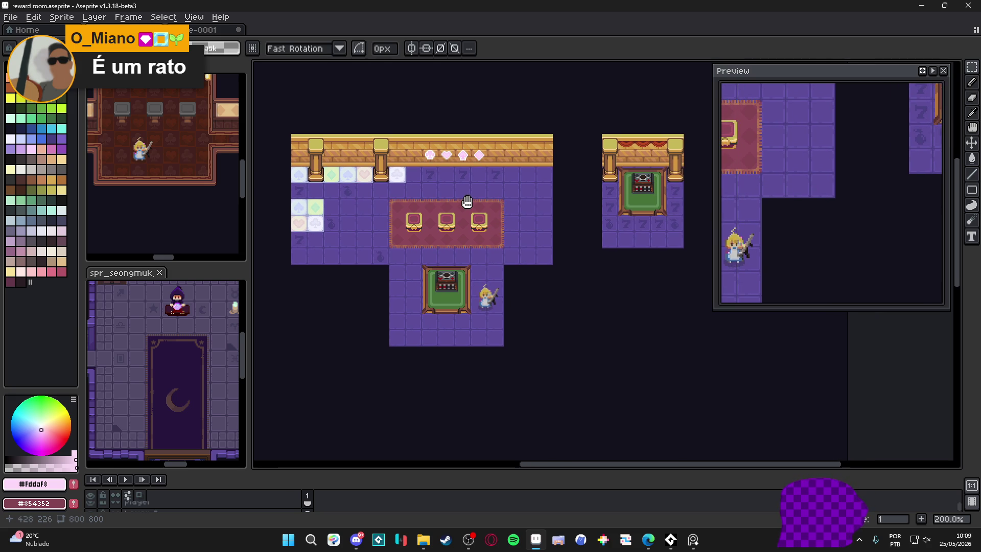
drag(468, 202, 467, 202)
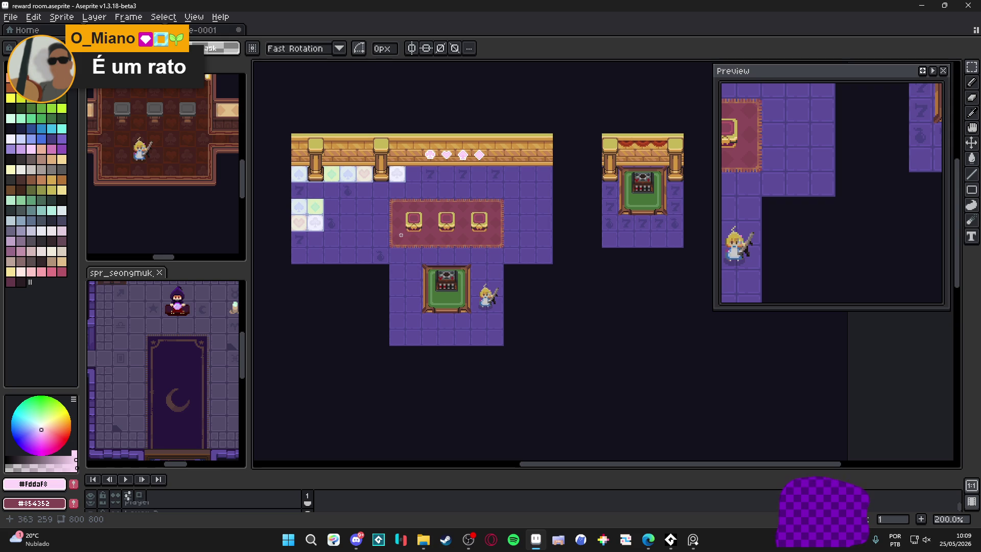
scroll(403, 259, right, 3)
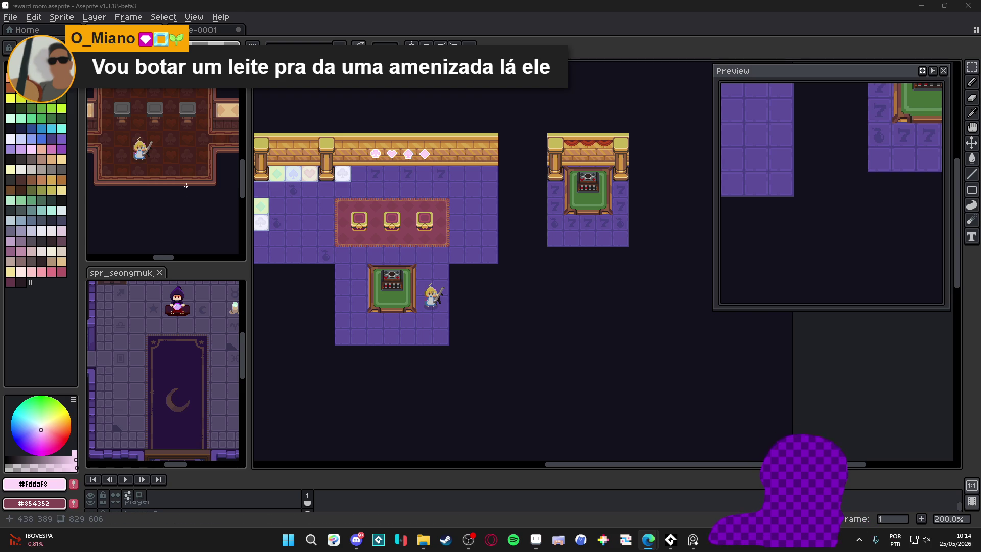
Make wall_over the active layer, show the grid, and pick dark brown #58342f.
scroll(463, 199, up, 2)
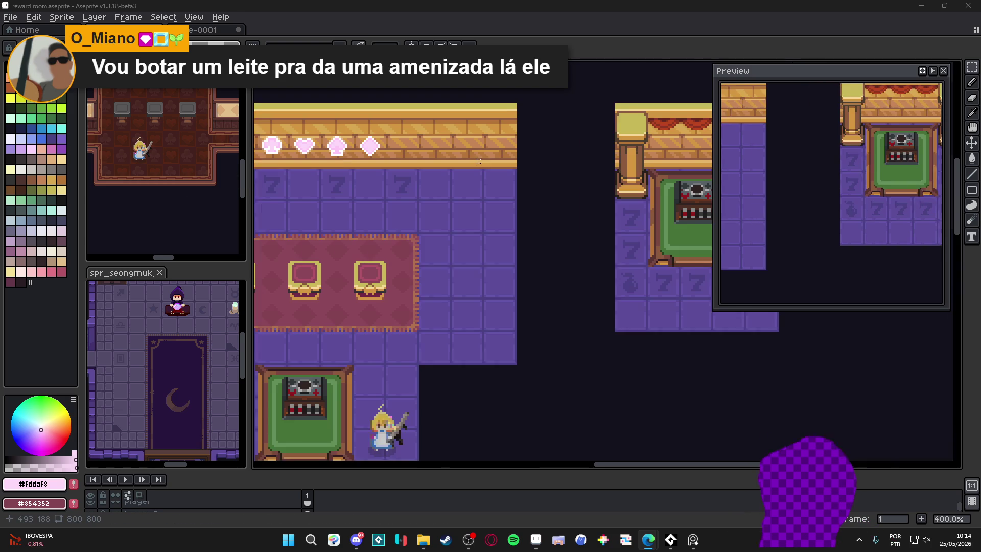
ctrl+click(463, 199)
scroll(388, 312, up, 1)
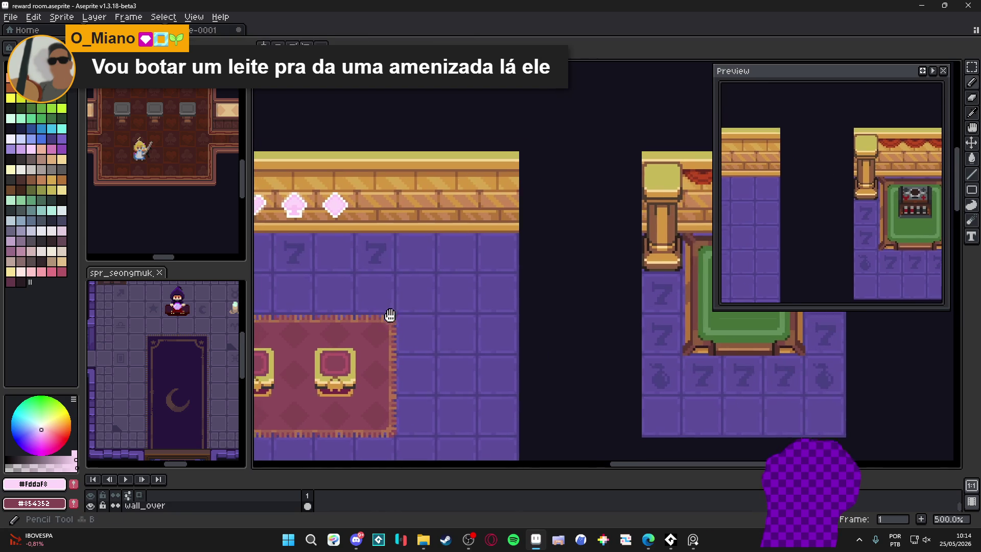
key(ctrl+apostrophe)
scroll(616, 363, down, 1)
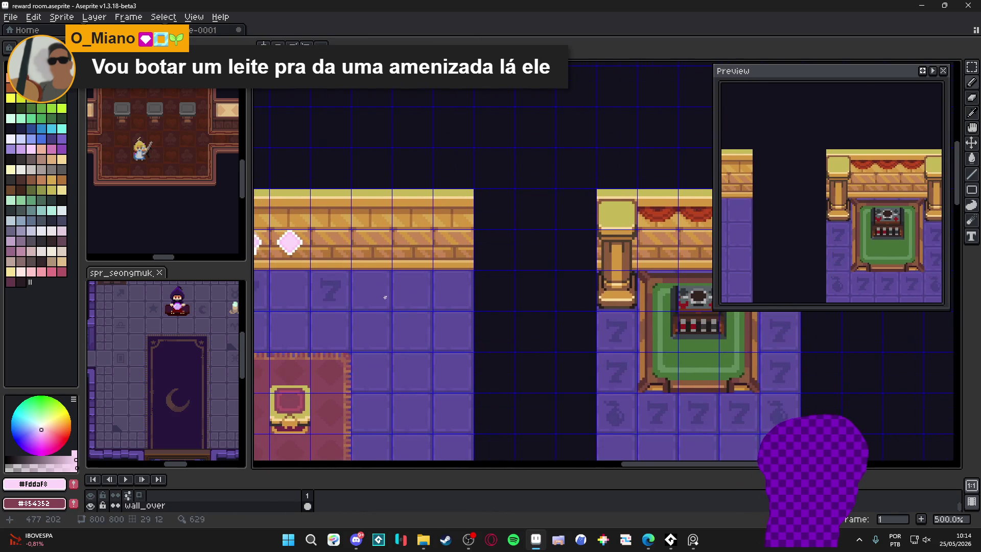
scroll(615, 363, up, 1)
alt+click(603, 366)
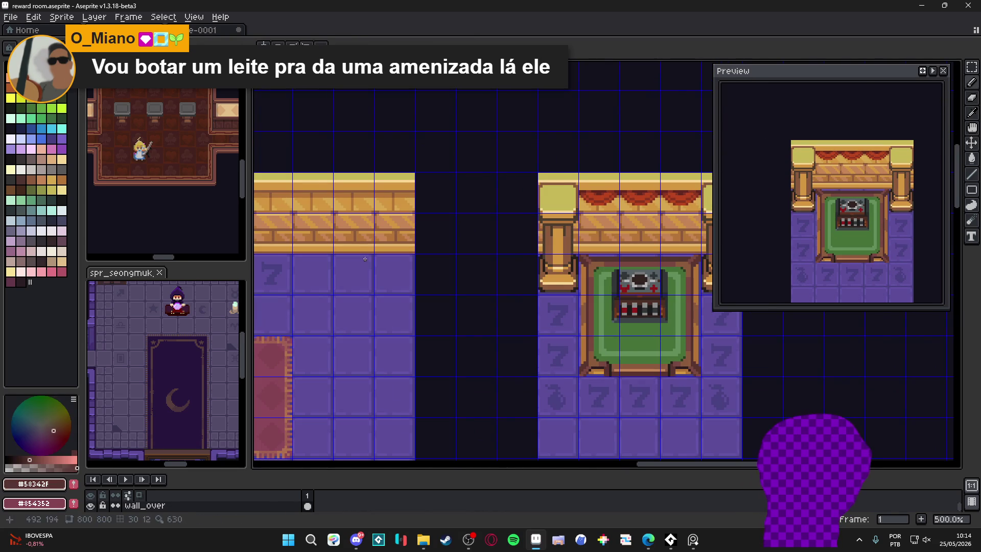
scroll(347, 246, down, 1)
scroll(319, 458, down, 2)
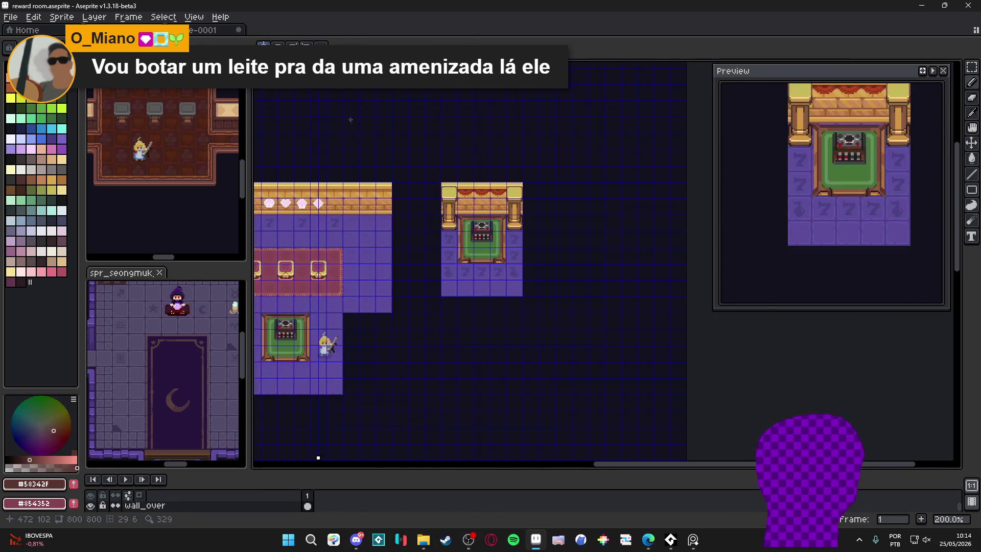
Draw a symmetric dark brown arch outline on the wall, nudging the mirror axis slightly right.
drag(316, 63, 362, 91)
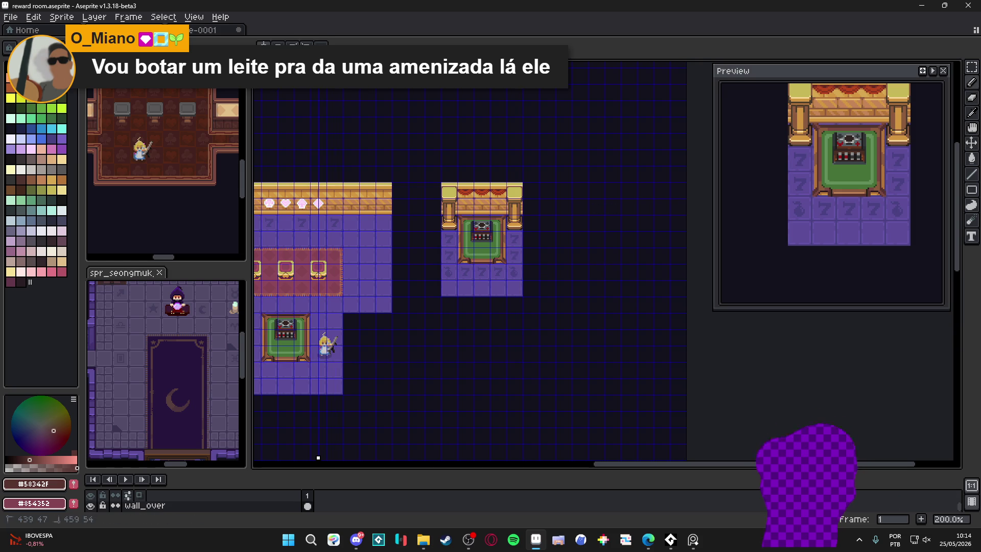
key(ctrl+z)
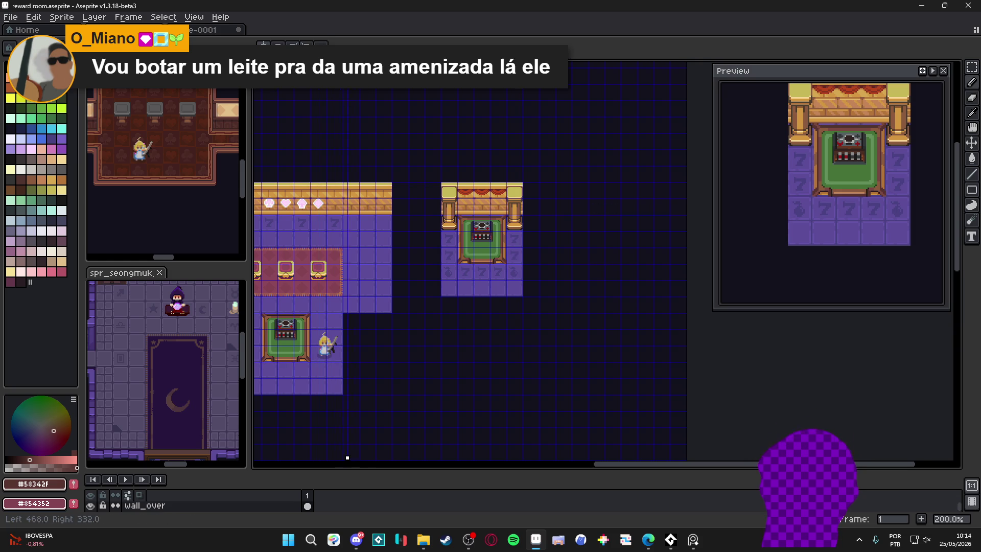
scroll(372, 209, up, 7)
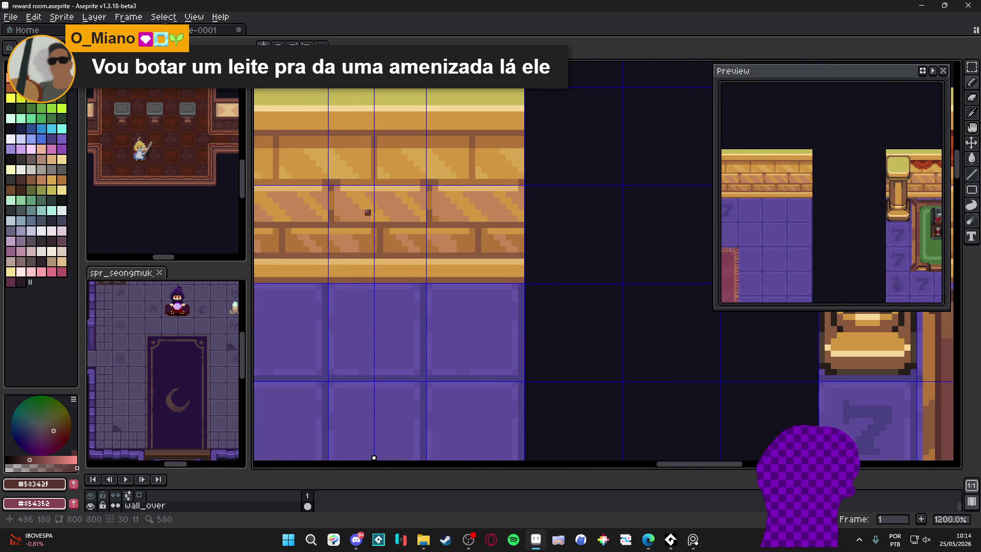
mouse_move(381, 197)
mouse_down()
mouse_move(415, 219)
mouse_move(419, 335)
mouse_move(420, 217)
mouse_move(405, 194)
mouse_up()
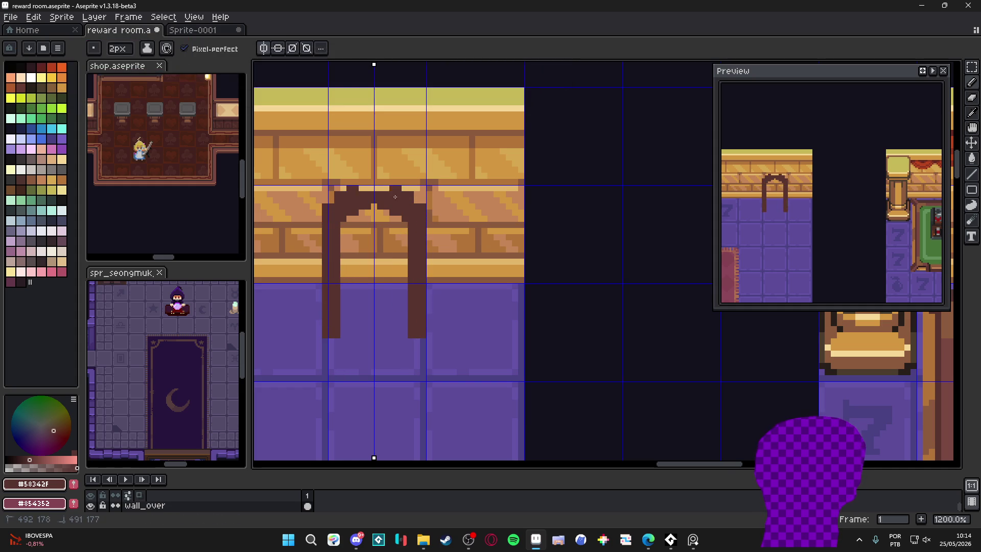
key(e)
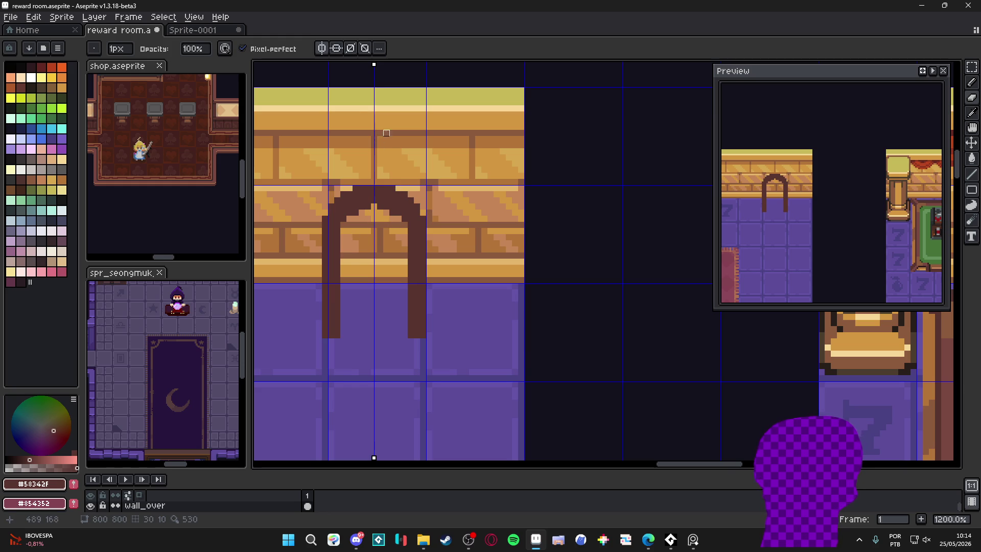
click(321, 48)
click(322, 48)
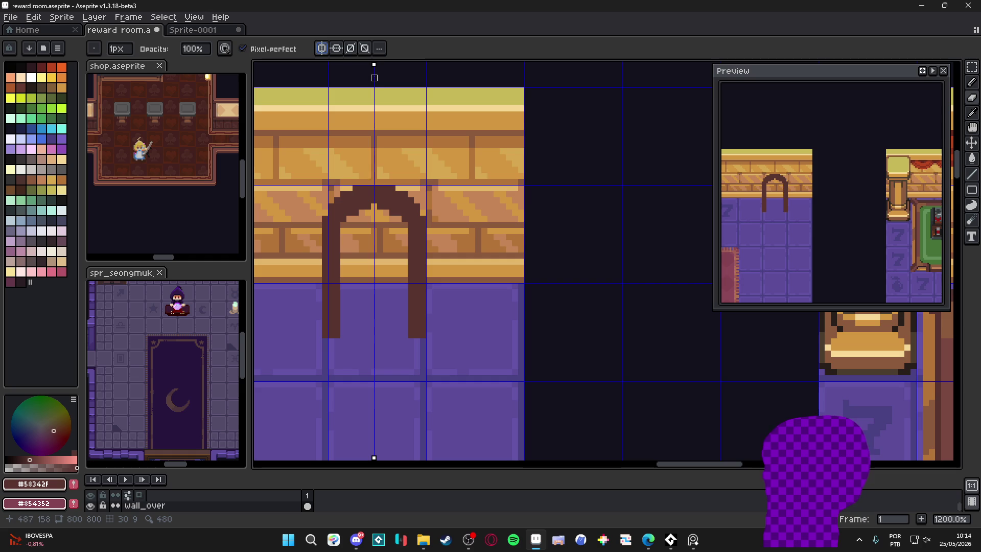
drag(380, 65, 383, 64)
drag(331, 215, 331, 335)
key(ctrl+z)
key(e)
mouse_move(344, 253)
mouse_down()
mouse_move(342, 337)
mouse_move(348, 244)
mouse_up()
key(ctrl+z)
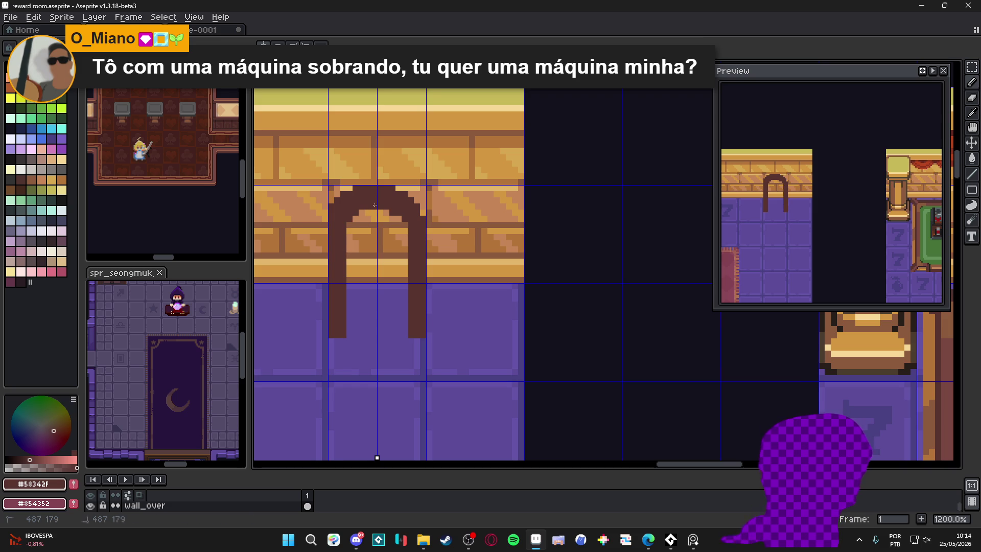
Bucket-fill inside the arch with dark brown.
key(e)
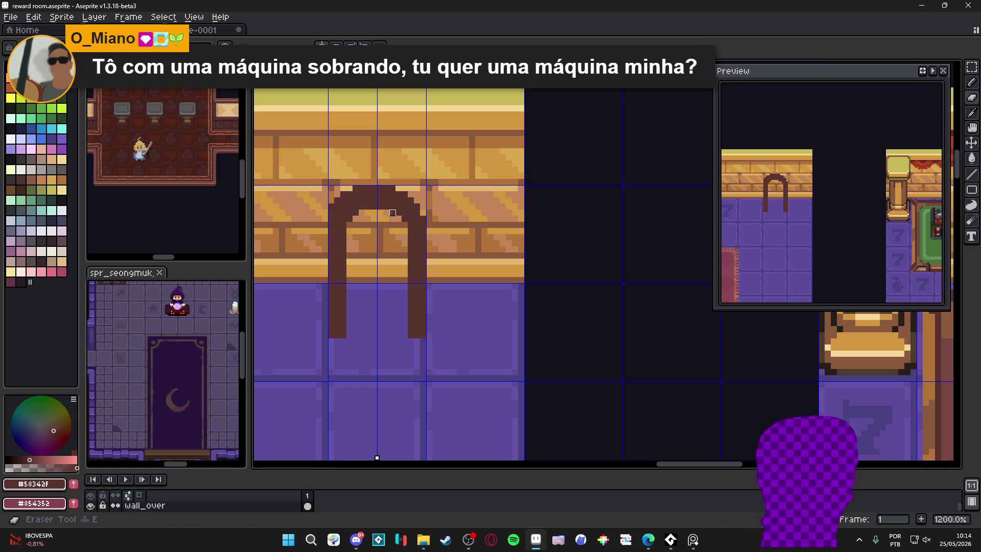
key(b)
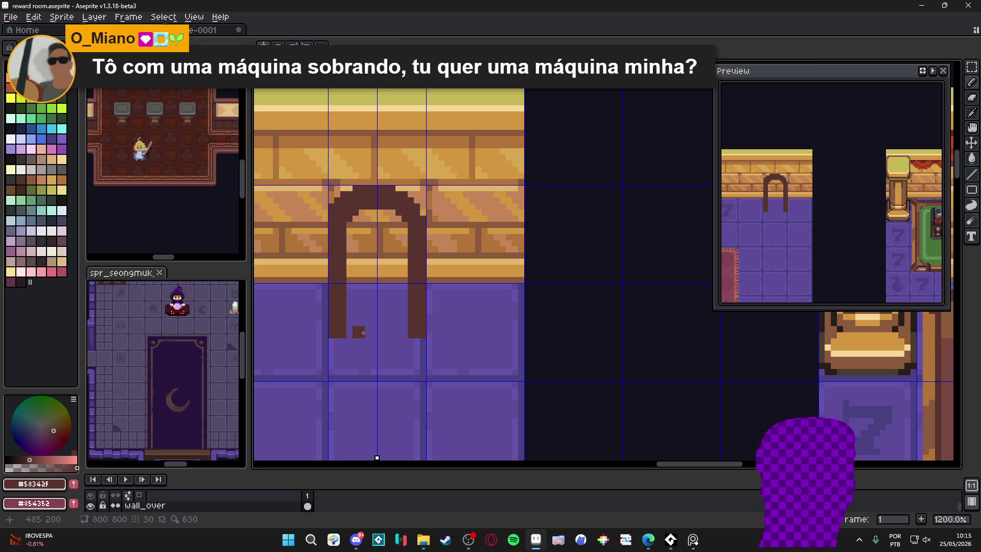
key(g)
click(389, 300)
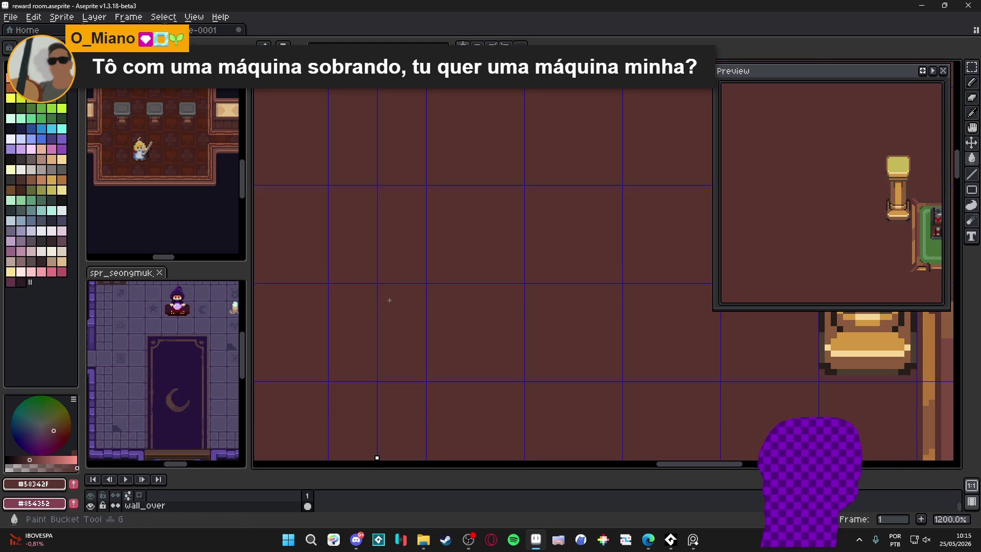
Undo the layer-wide flood, refill just the arch interior, and extend the door down one row.
key(ctrl+z)
click(357, 251)
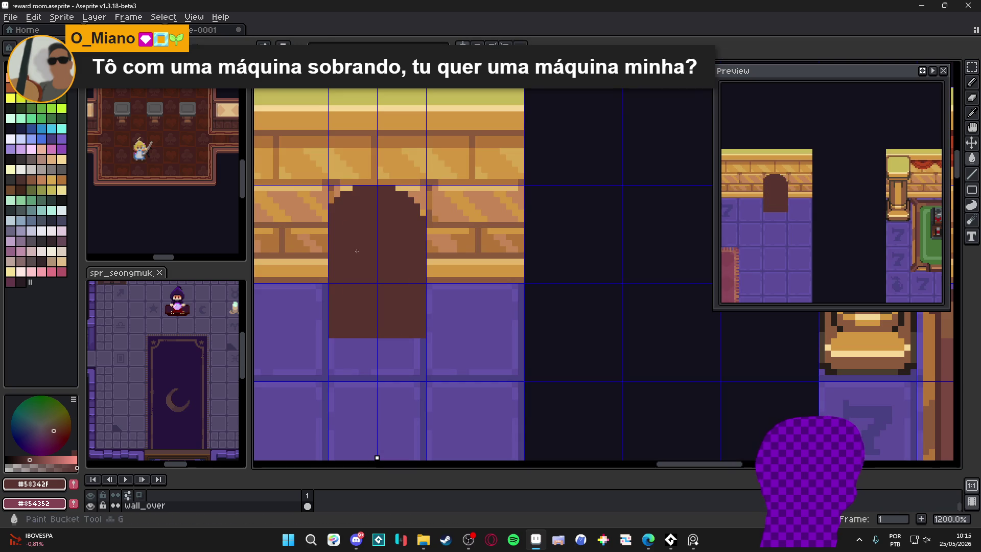
key(e)
key(b)
drag(335, 342, 422, 342)
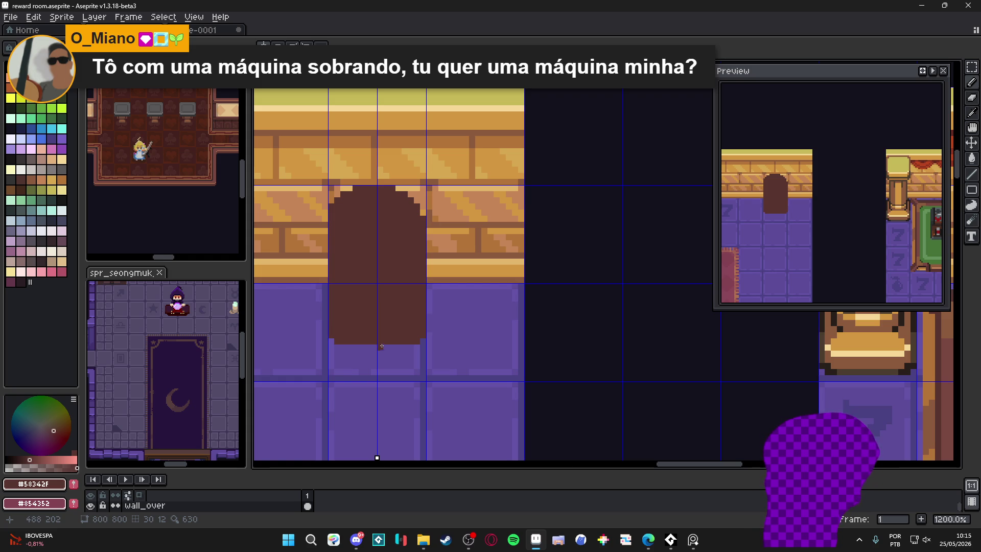
Flatten the door top by erasing its upper row, then pick a light brown swatch.
key(e)
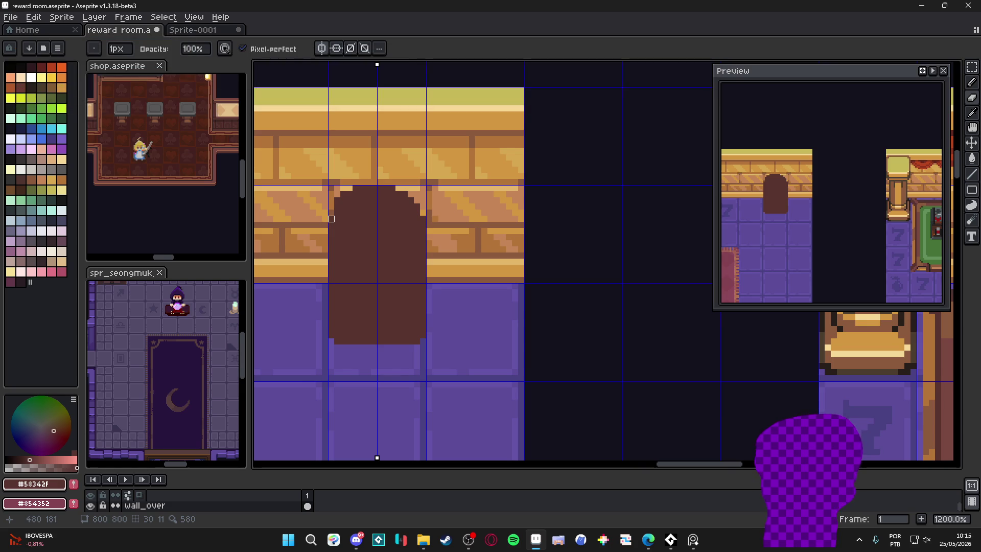
key(ctrl+z)
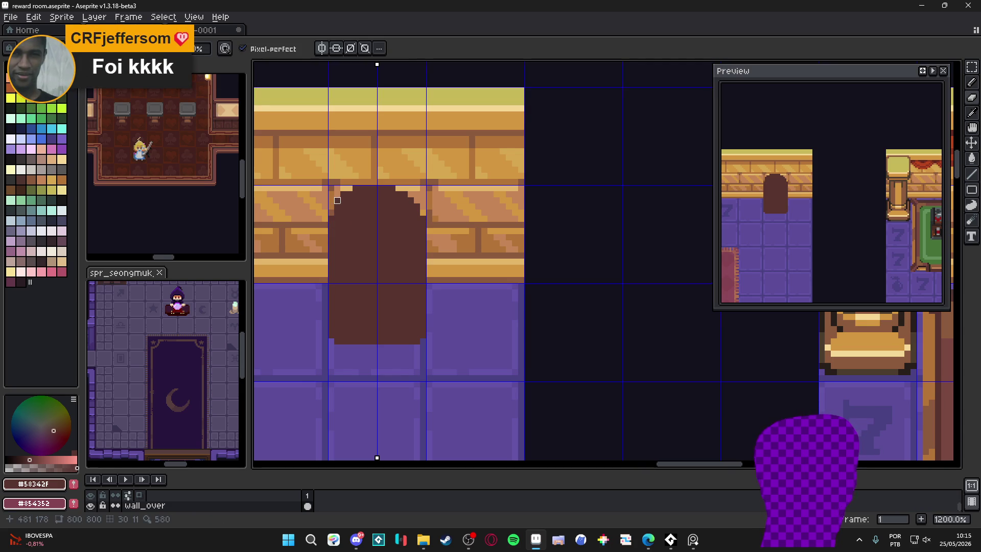
drag(349, 188, 395, 193)
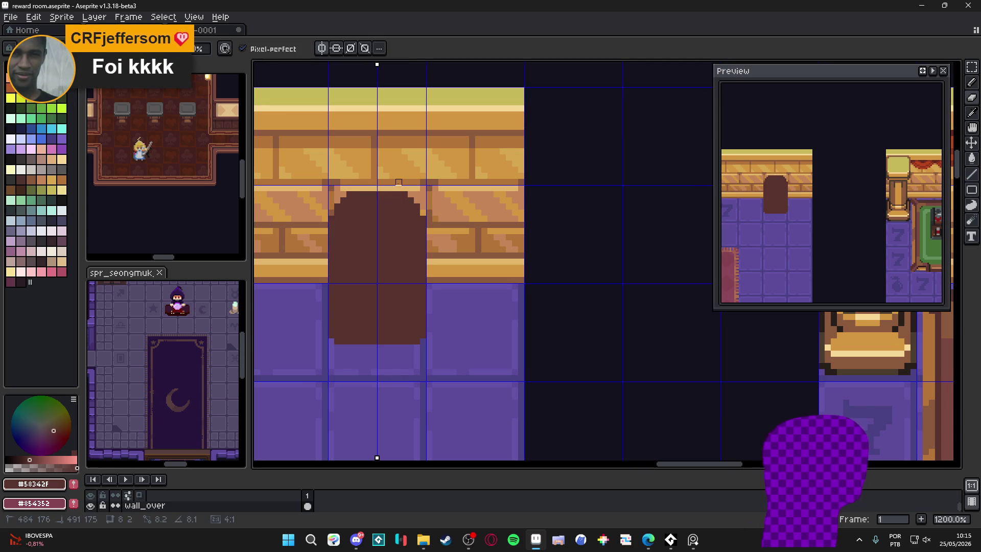
scroll(404, 194, down, 3)
scroll(368, 237, up, 1)
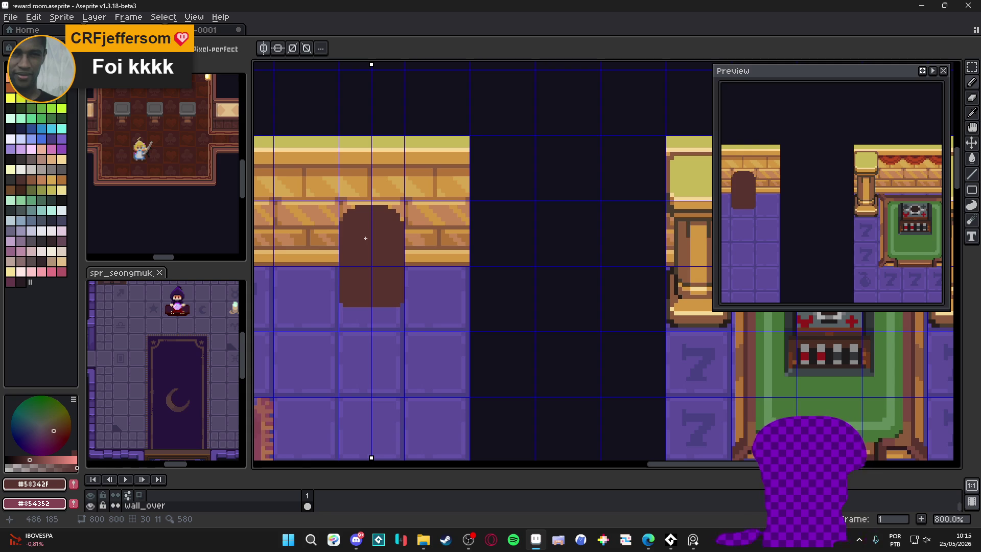
scroll(351, 230, down, 2)
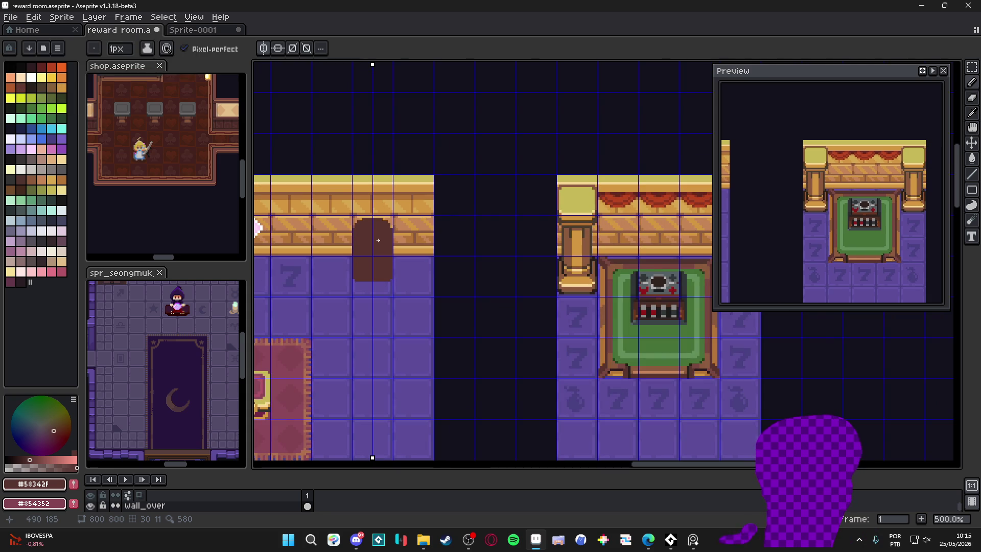
scroll(378, 241, up, 2)
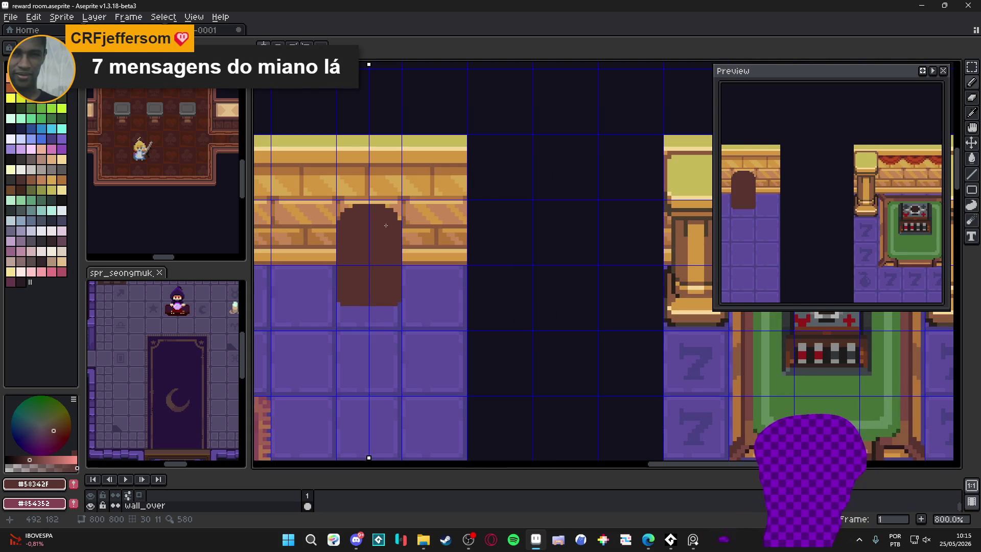
scroll(375, 221, down, 2)
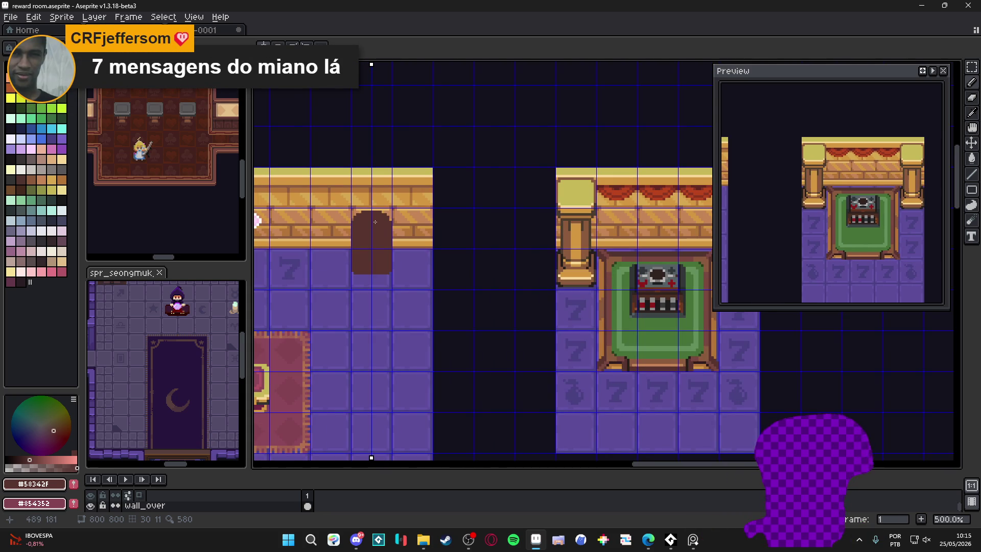
scroll(375, 221, up, 1)
scroll(375, 222, up, 1)
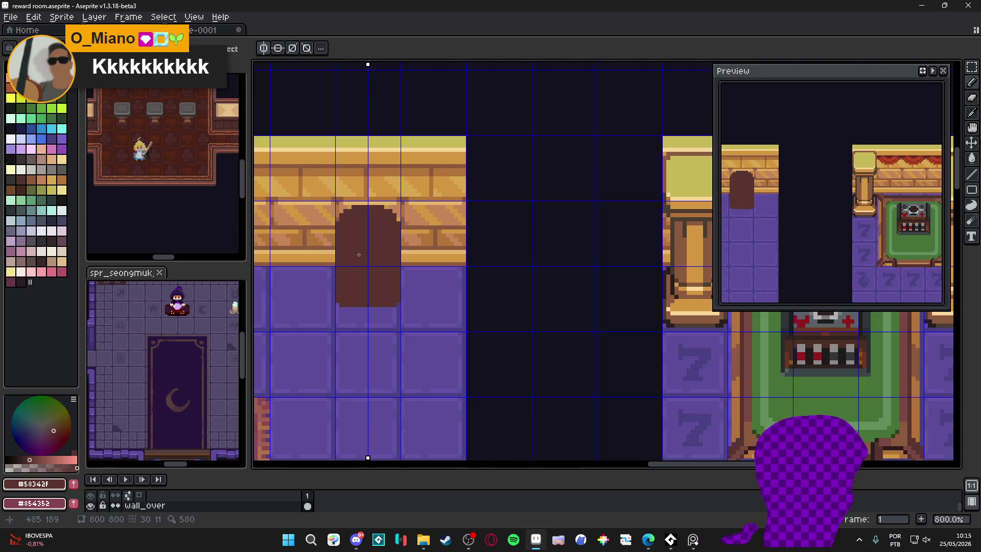
alt+click(313, 252)
scroll(313, 251, up, 3)
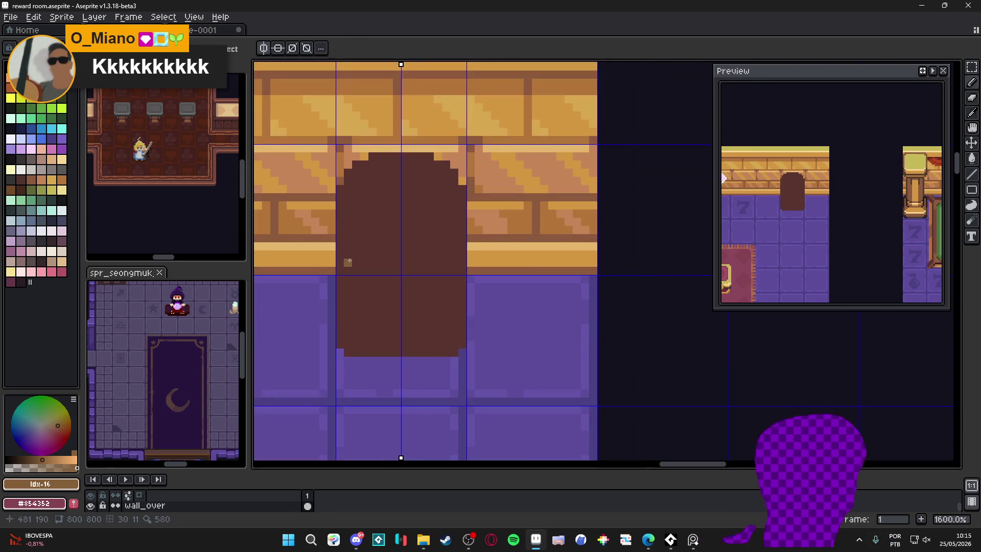
Draw a light-brown band across the door with a lighter highlight row on top.
mouse_move(356, 255)
mouse_down()
mouse_move(418, 266)
mouse_move(450, 246)
mouse_move(429, 247)
mouse_move(435, 238)
mouse_move(376, 246)
mouse_up()
click(356, 238)
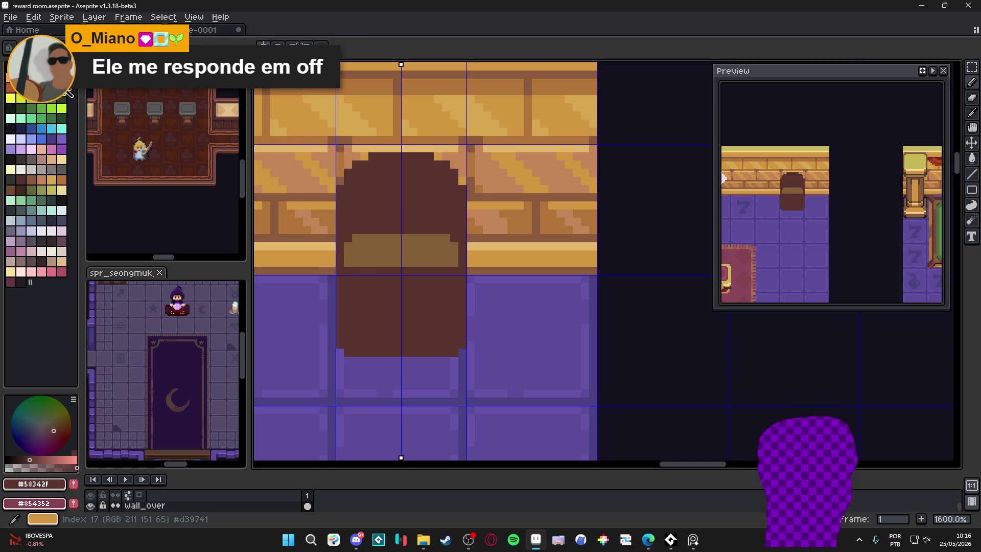
alt+click(298, 256)
drag(350, 271, 450, 271)
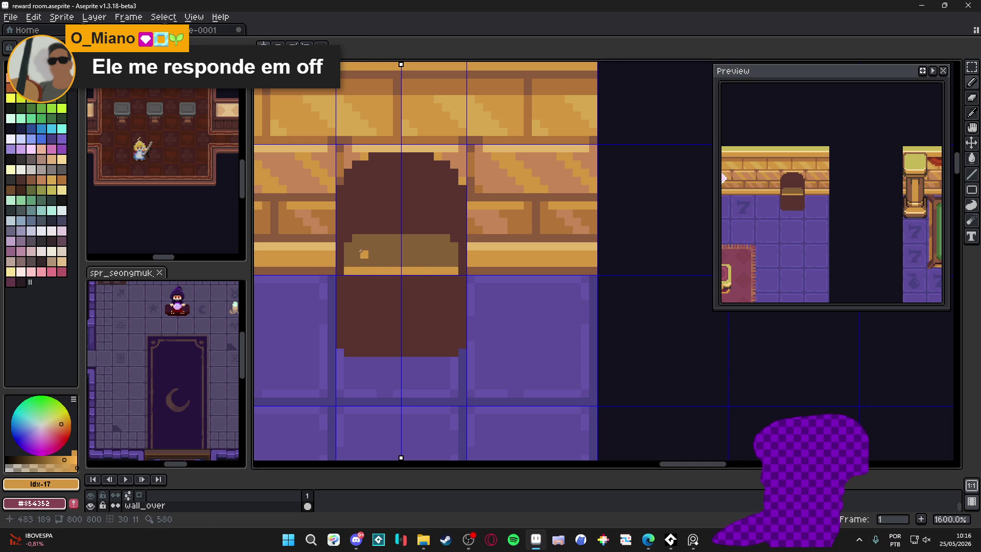
Draw a dark brown line across the lower door, redoing a misplaced first attempt.
alt+click(346, 289)
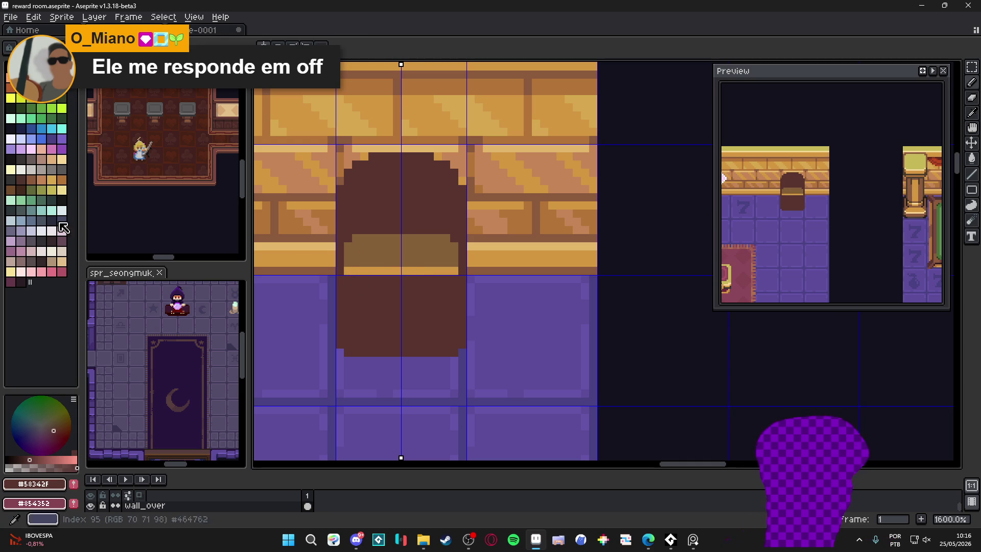
click(340, 295)
shift+click(462, 295)
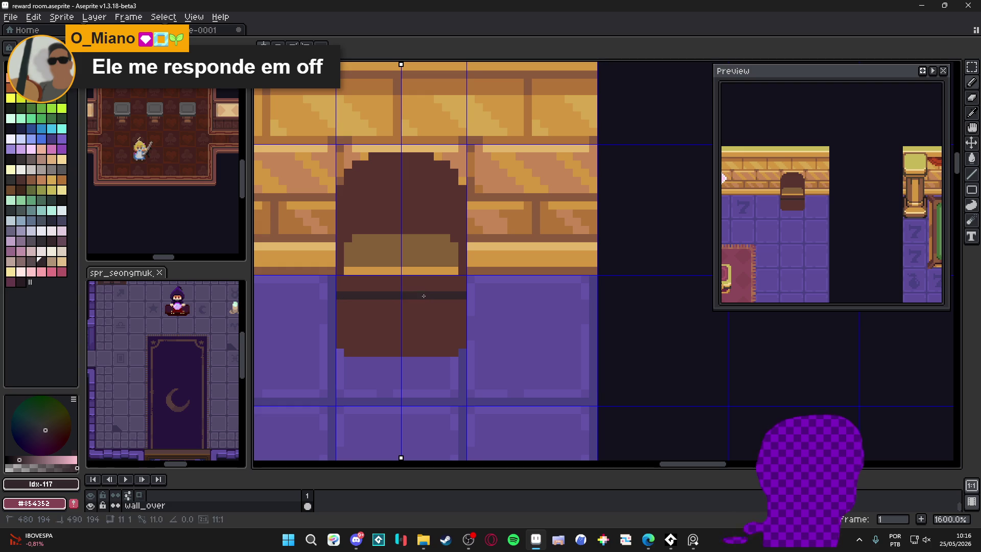
key(ctrl+z)
click(340, 303)
shift+click(462, 303)
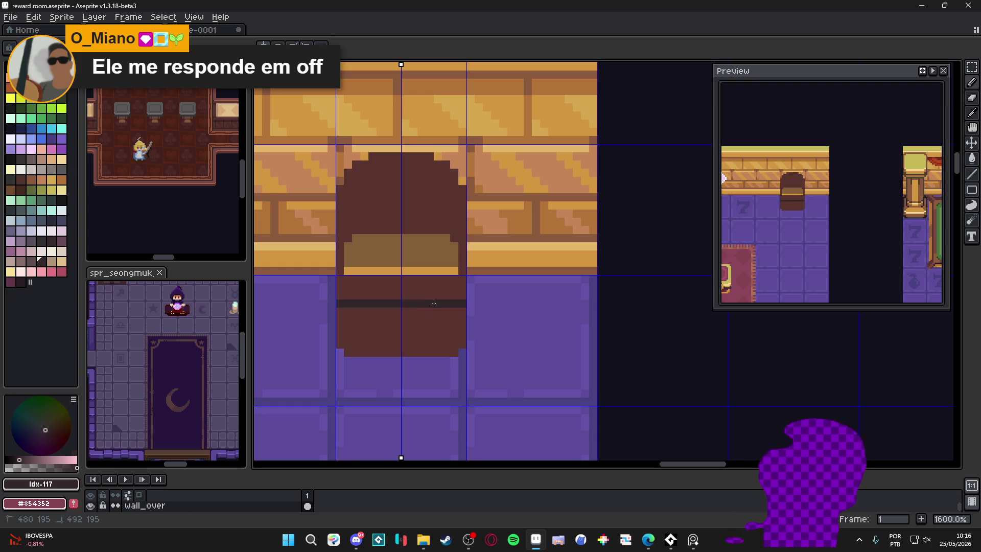
scroll(362, 252, up, 1)
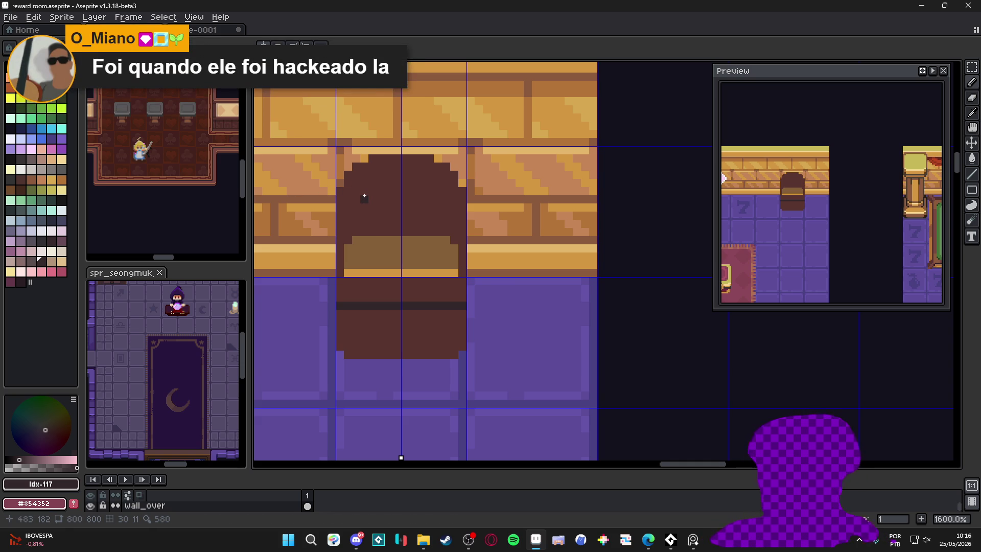
Square off the door's rounded top corners in brown and run a red trim over the top and down both sides.
alt+click(368, 190)
mouse_move(341, 182)
mouse_down()
mouse_move(349, 156)
mouse_move(360, 158)
mouse_up()
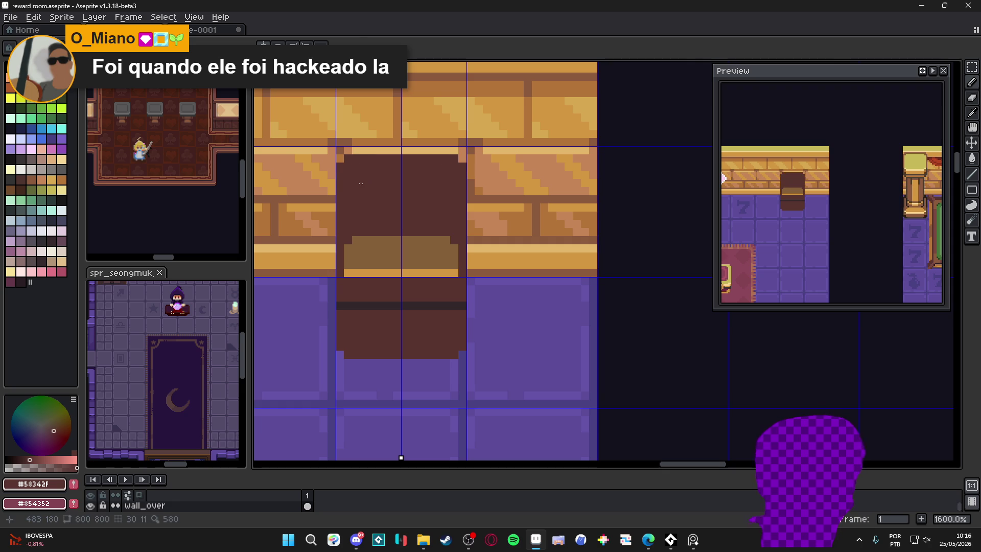
key(])
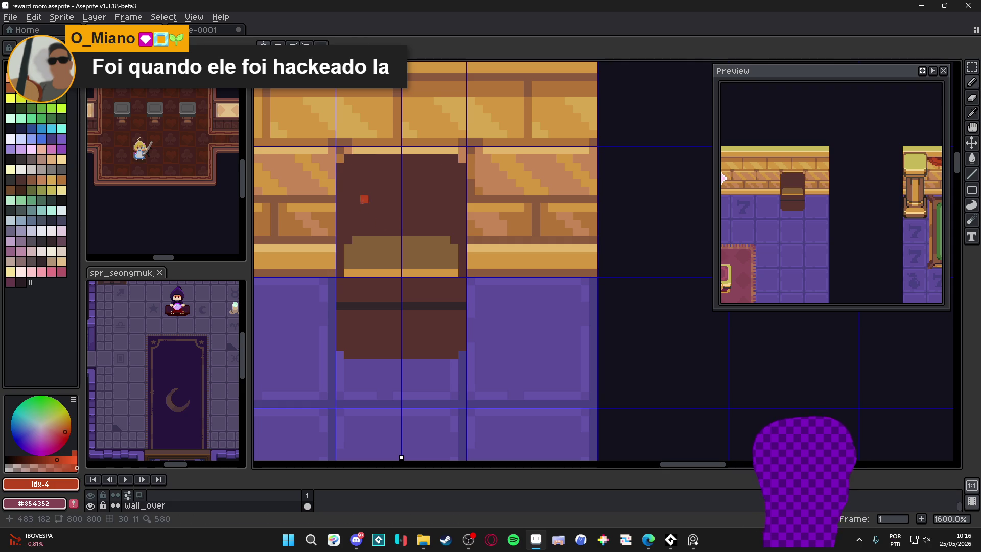
mouse_move(352, 169)
mouse_down()
mouse_move(431, 178)
mouse_move(450, 191)
mouse_move(352, 189)
mouse_move(418, 189)
mouse_move(392, 211)
mouse_move(407, 220)
mouse_move(358, 204)
mouse_move(375, 200)
mouse_up()
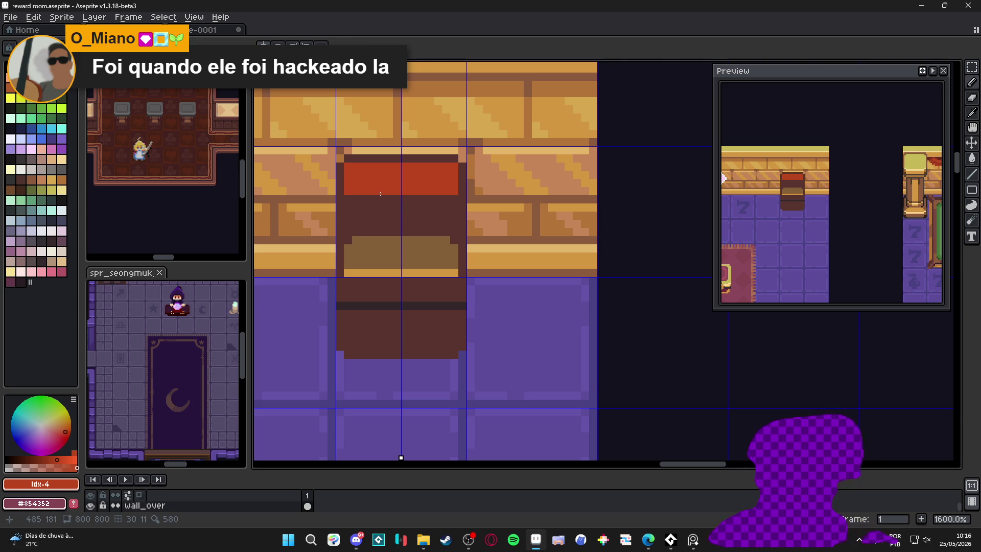
alt+click(367, 203)
mouse_move(368, 196)
mouse_down()
mouse_move(434, 191)
mouse_move(388, 192)
mouse_move(353, 231)
mouse_up()
alt+click(358, 186)
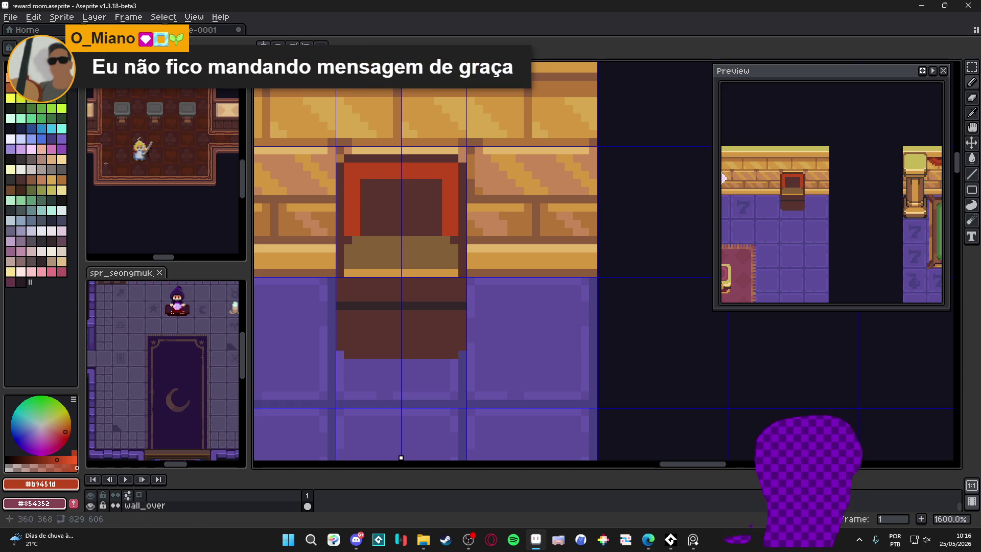
Dot four yellow lights evenly along the top red trim.
click(65, 97)
click(379, 174)
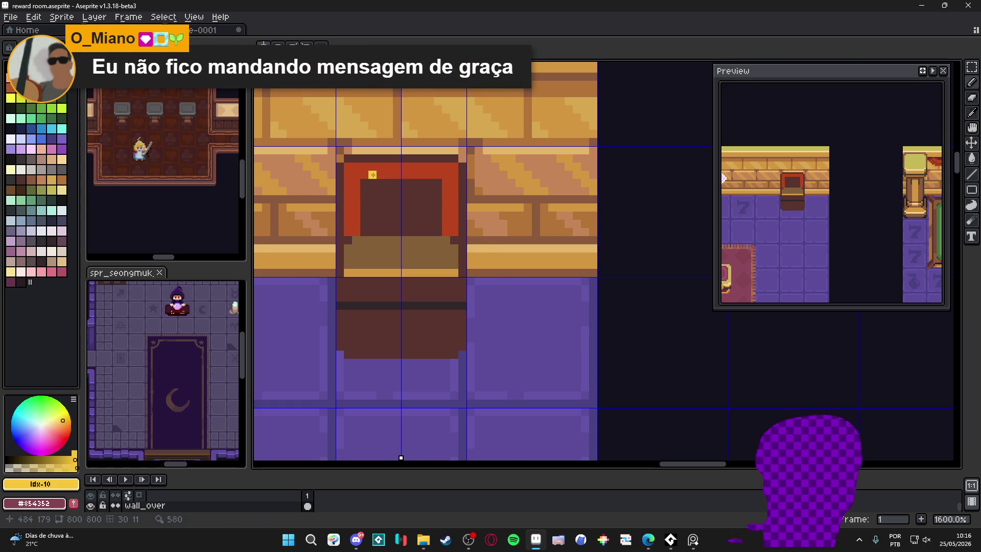
scroll(375, 174, up, 2)
click(370, 175)
key(ctrl+z)
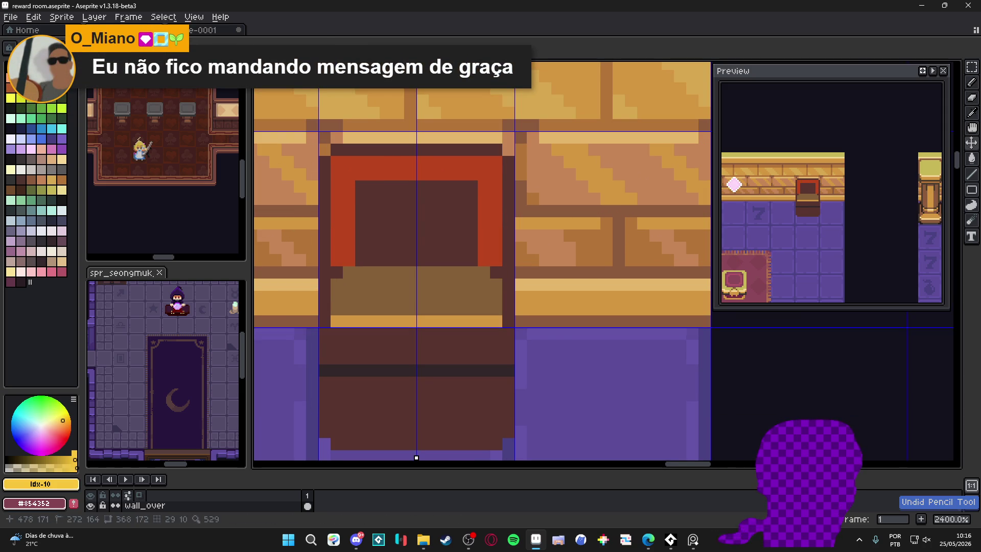
click(355, 168)
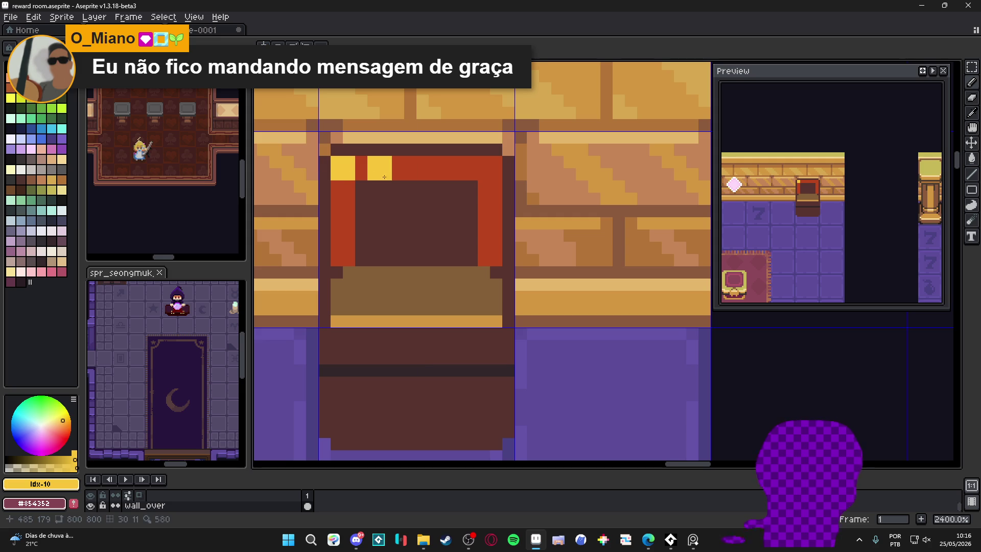
click(403, 169)
click(444, 174)
click(494, 174)
Add yellow lights on the left and right trim and make the trim's bottom ends yellow.
click(494, 224)
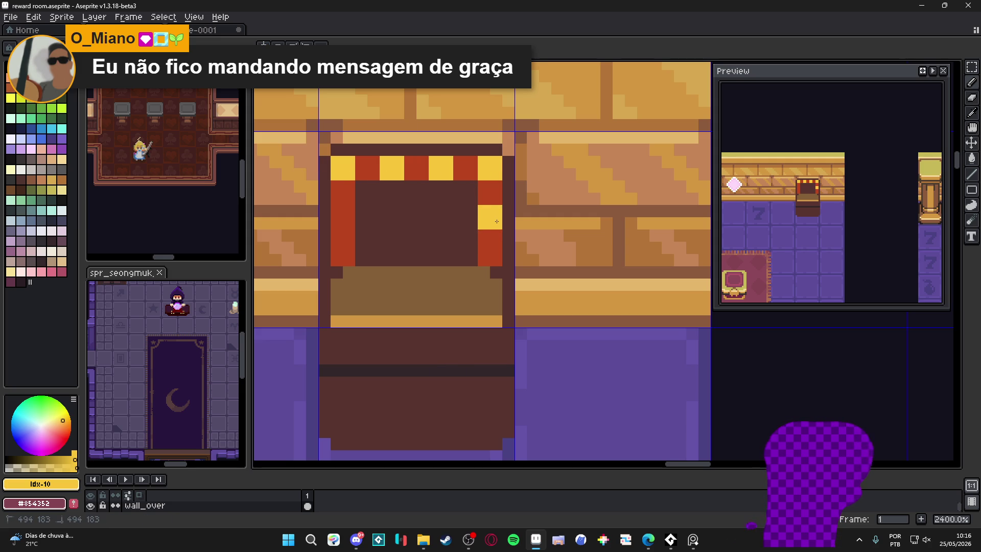
click(353, 226)
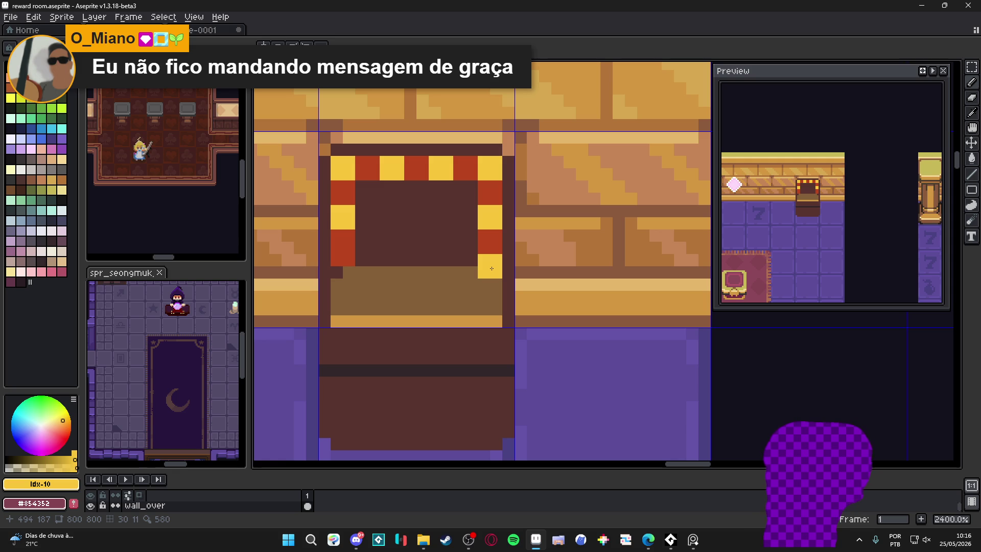
drag(491, 260, 480, 260)
click(349, 260)
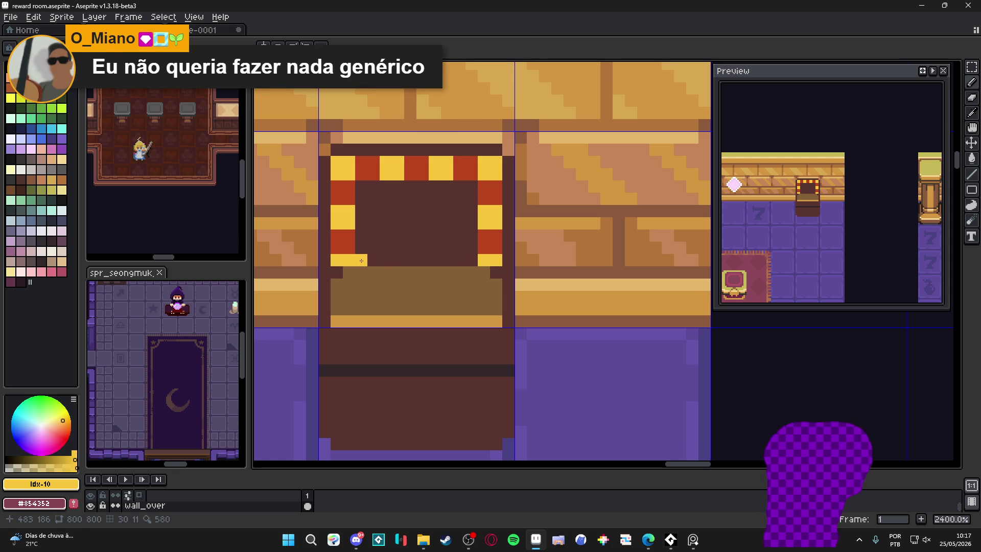
Add pale-yellow highlights to the lights on the top and lower trim.
scroll(363, 261, down, 3)
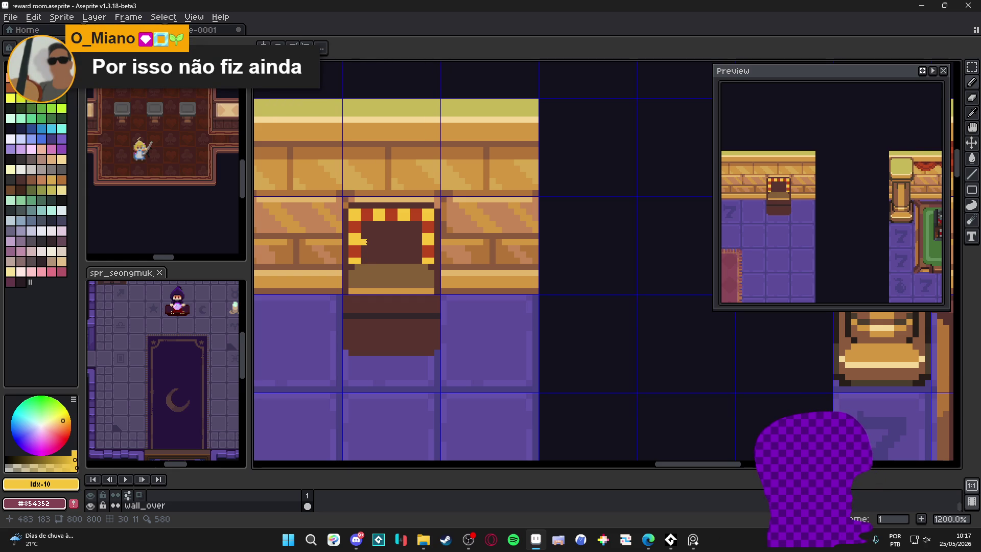
scroll(365, 241, up, 1)
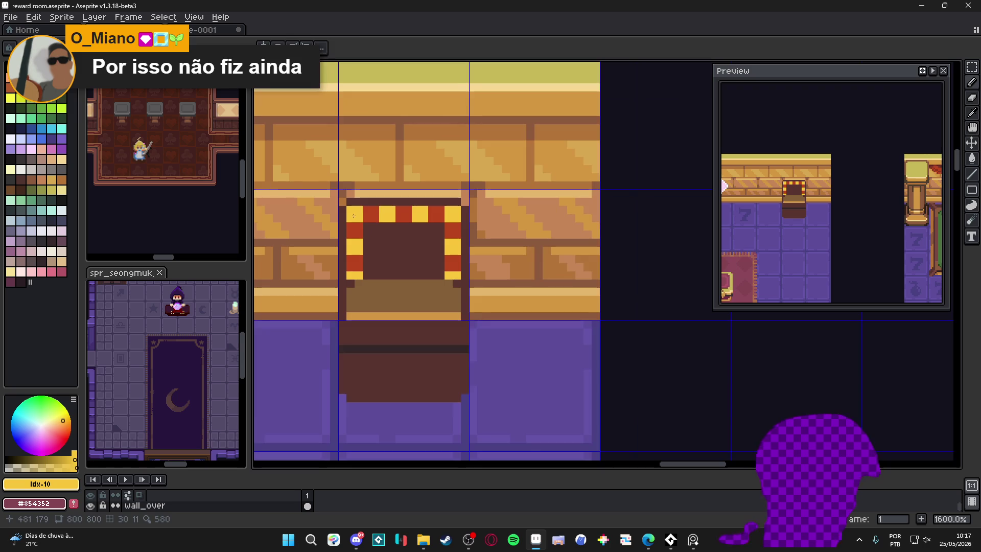
click(41, 87)
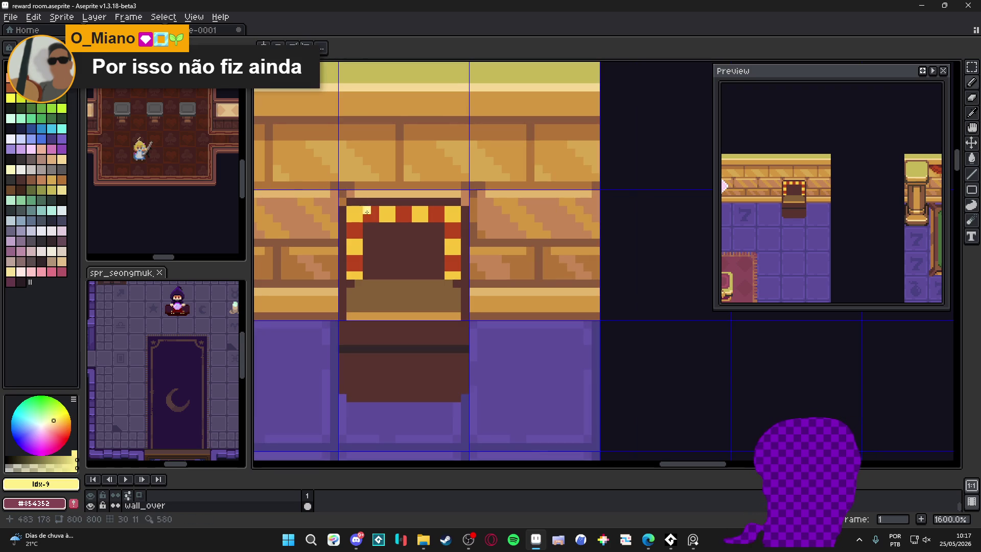
click(351, 209)
click(391, 209)
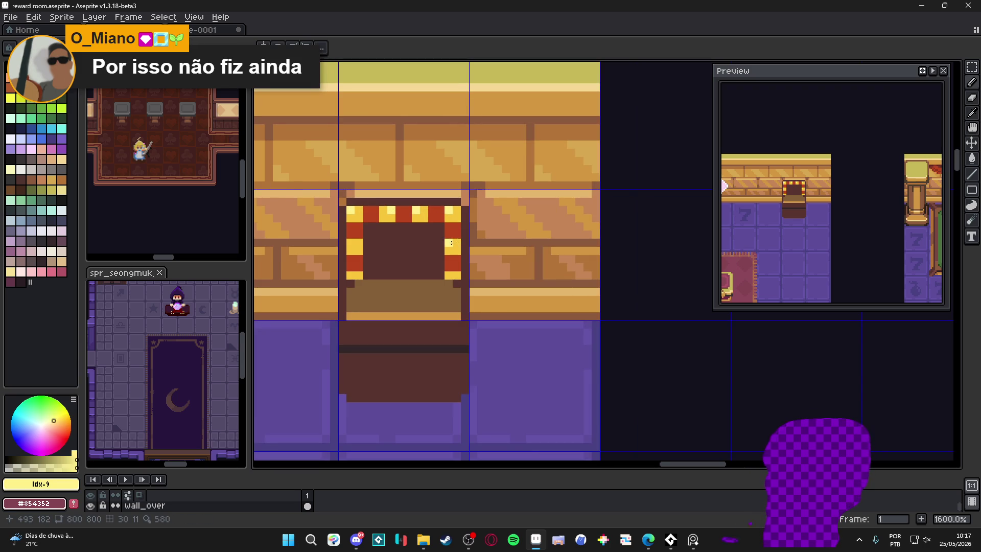
click(423, 284)
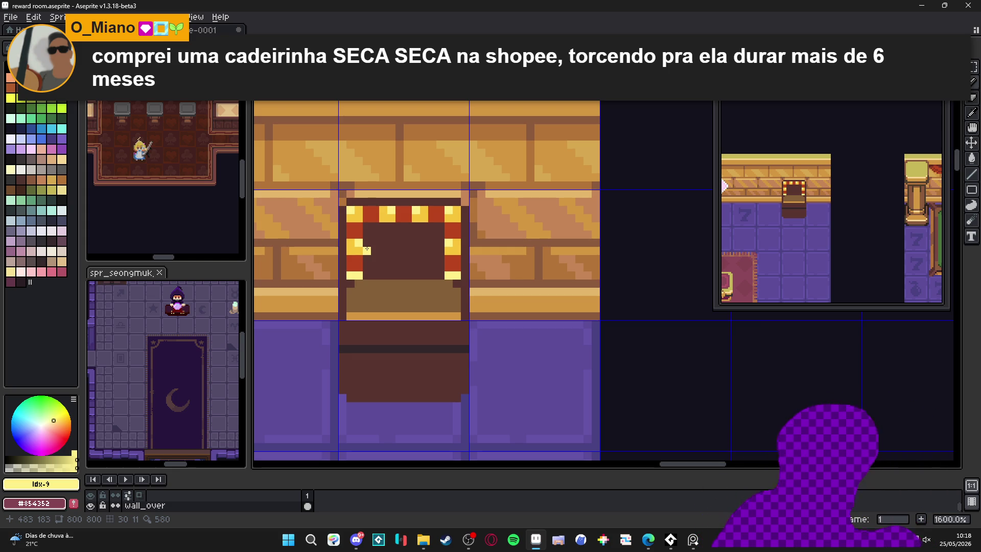
Undo the last highlight and paint the booth's dark opening white.
key(ctrl+z)
key(ctrl+z)
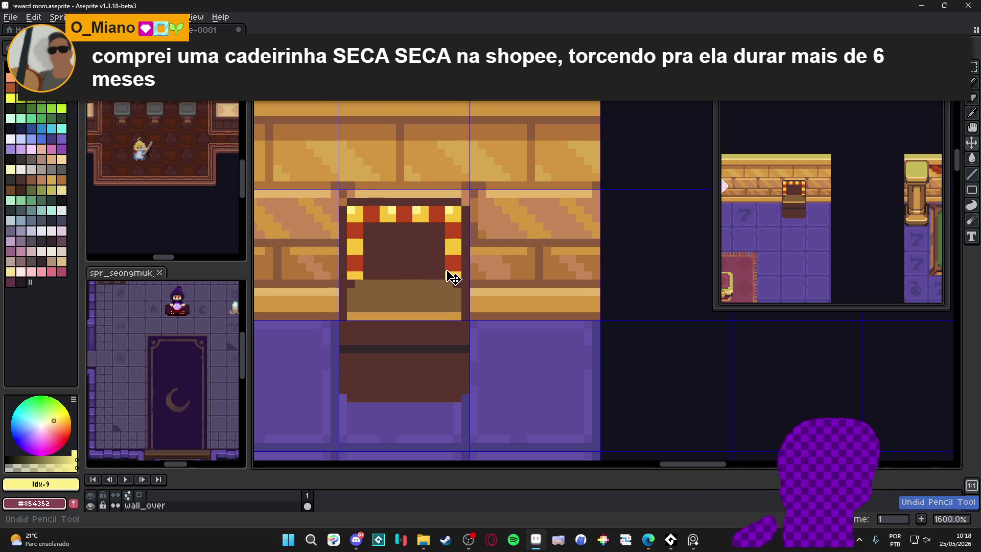
scroll(450, 276, down, 3)
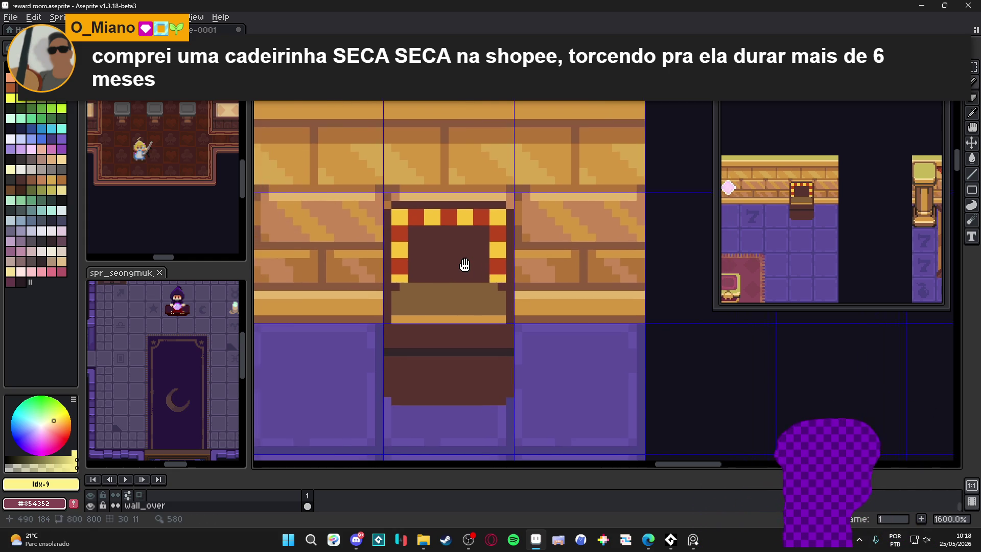
scroll(458, 269, up, 3)
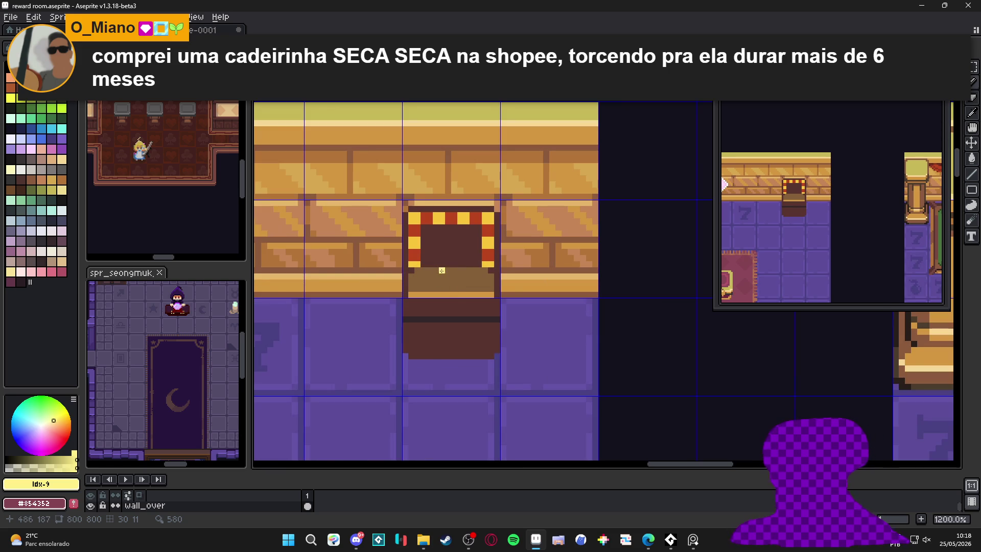
scroll(429, 270, up, 3)
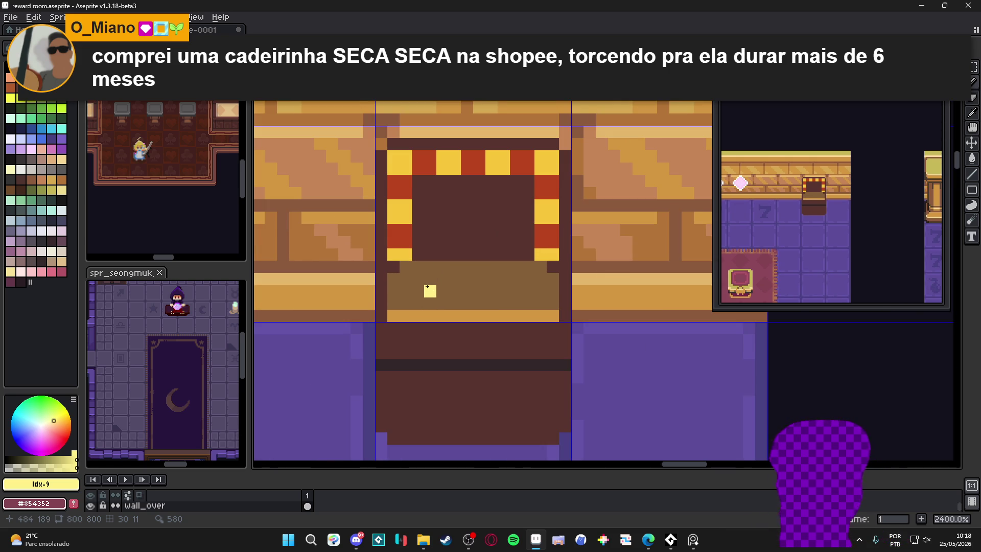
scroll(426, 287, down, 2)
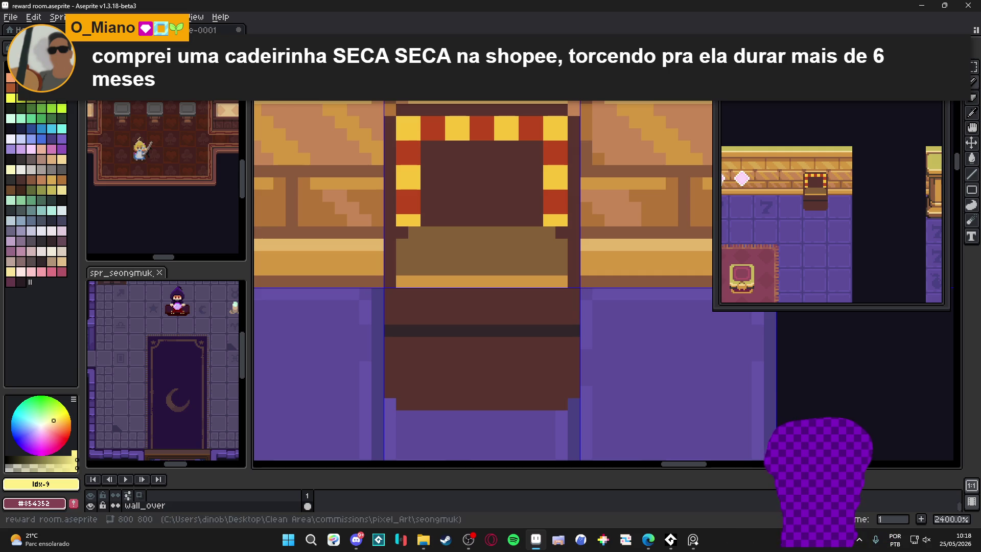
click(31, 77)
mouse_move(432, 152)
mouse_down()
mouse_move(537, 156)
mouse_move(528, 220)
mouse_move(446, 219)
mouse_move(445, 176)
mouse_move(511, 196)
mouse_move(451, 199)
mouse_up()
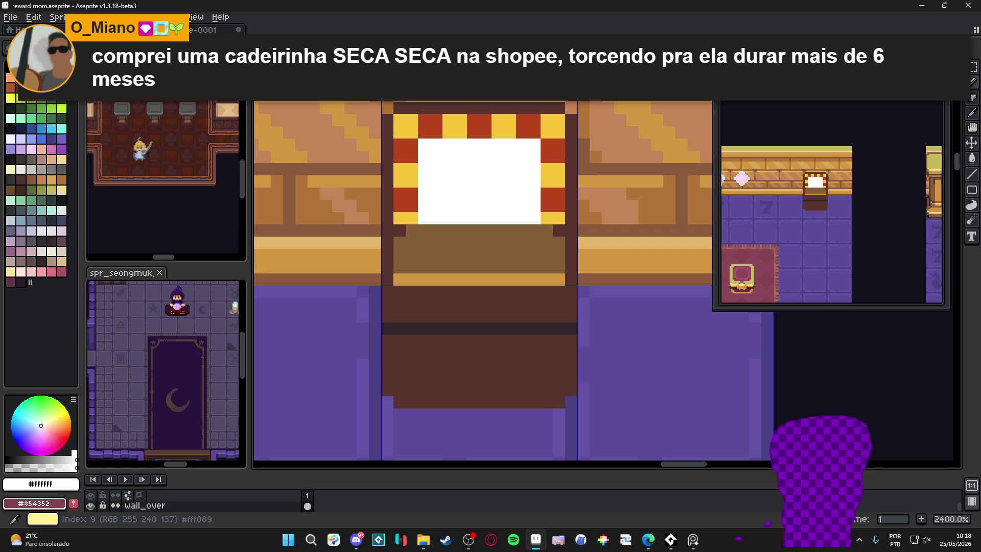
Soften the white panel's top corners with pale-yellow pixels.
key(0)
click(424, 144)
click(535, 144)
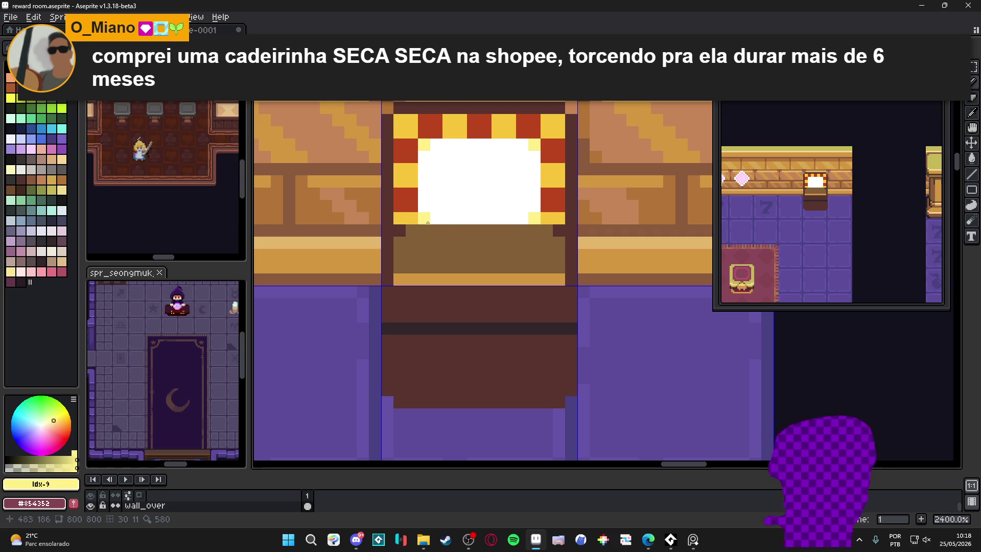
scroll(431, 221, down, 1)
scroll(446, 202, up, 1)
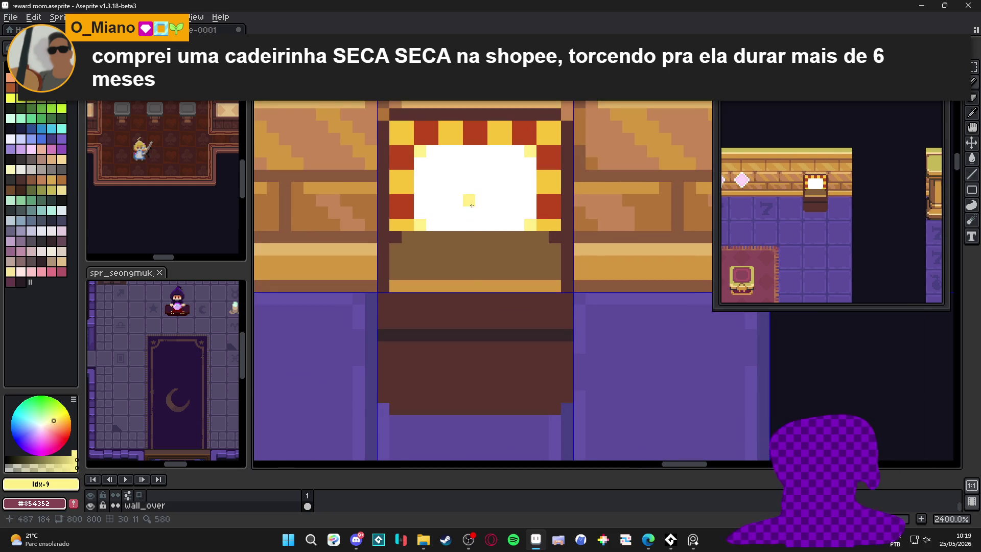
scroll(473, 269, down, 2)
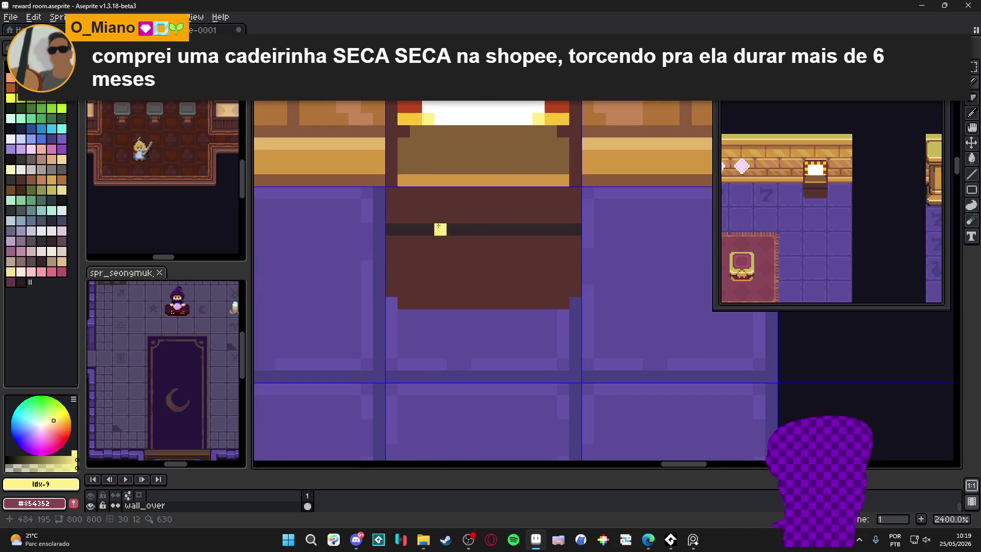
Draw a grey U-shaped handle on the booth's lower part with a light-grey bar beneath.
click(42, 169)
drag(440, 220, 539, 219)
drag(428, 217, 428, 193)
drag(538, 210, 541, 205)
click(51, 169)
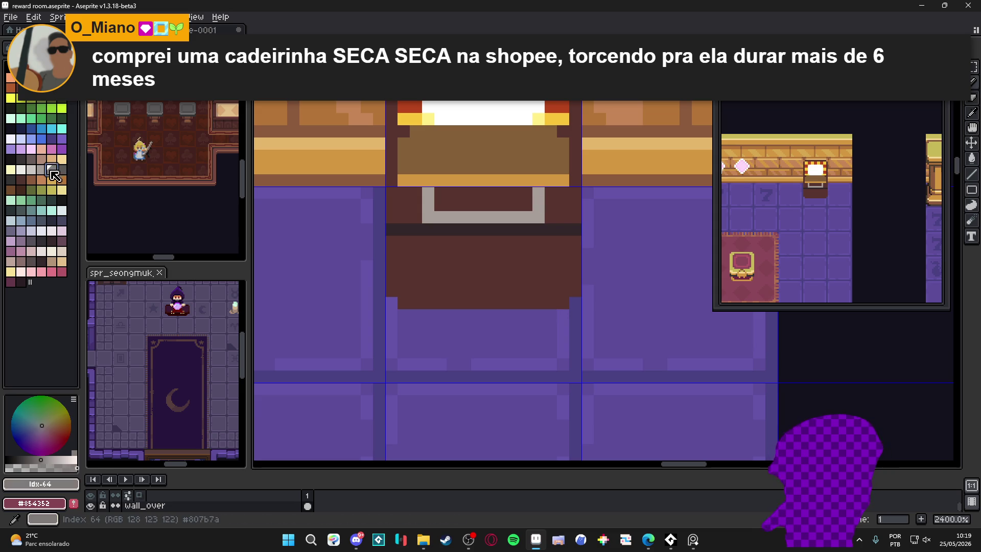
drag(548, 238, 437, 239)
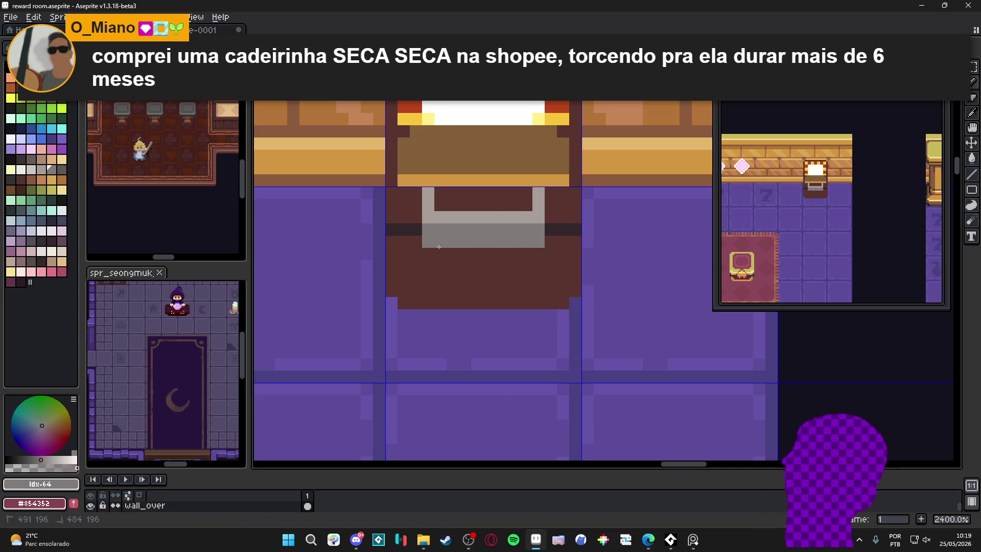
Paint a red patch on the counter with a 2px brush and outline it in dark brown.
scroll(443, 234, down, 2)
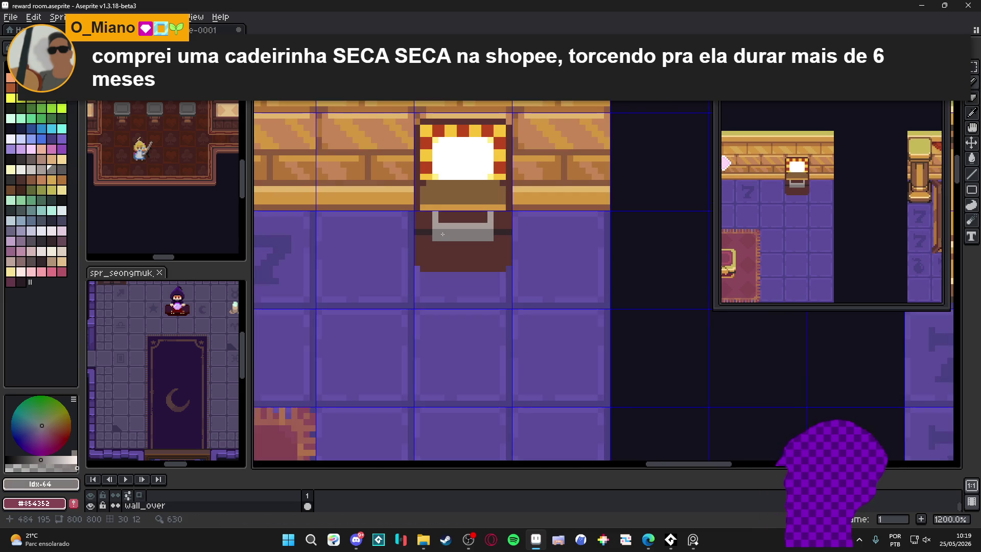
alt+click(432, 190)
key(plus)
scroll(449, 227, up, 2)
click(462, 226)
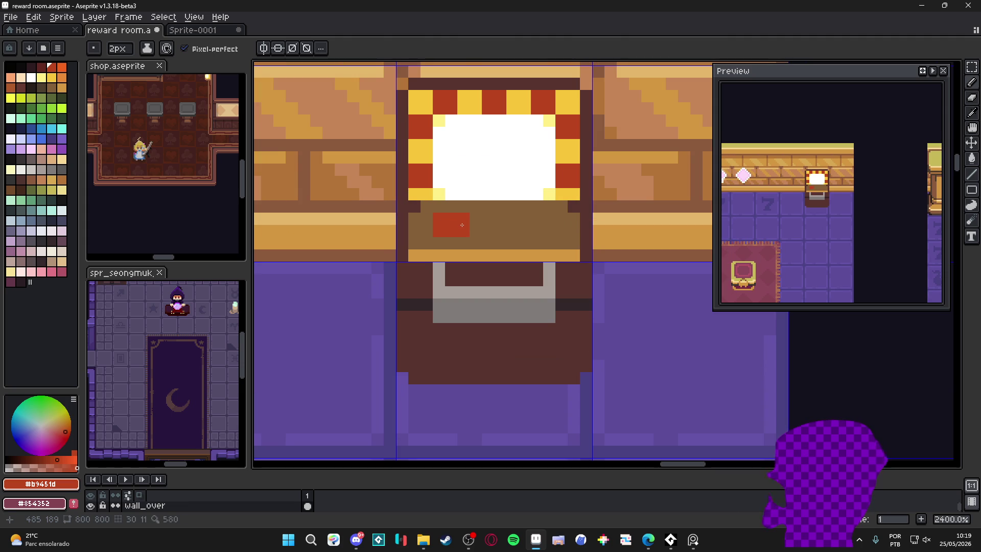
key(minus)
alt+click(475, 207)
mouse_move(463, 207)
mouse_down()
mouse_move(439, 207)
mouse_move(427, 232)
mouse_up()
alt+click(450, 225)
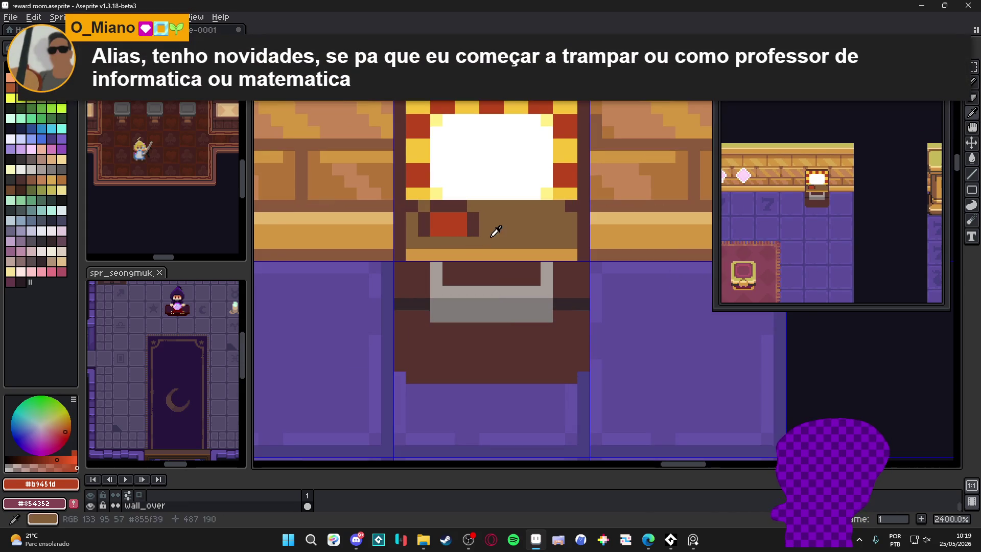
alt+click(459, 243)
alt+click(474, 223)
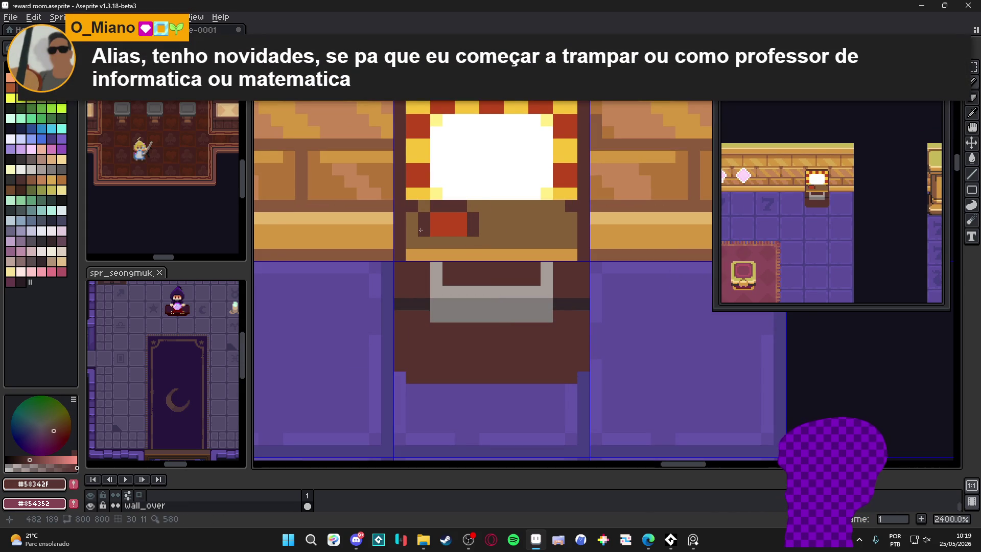
alt+click(456, 222)
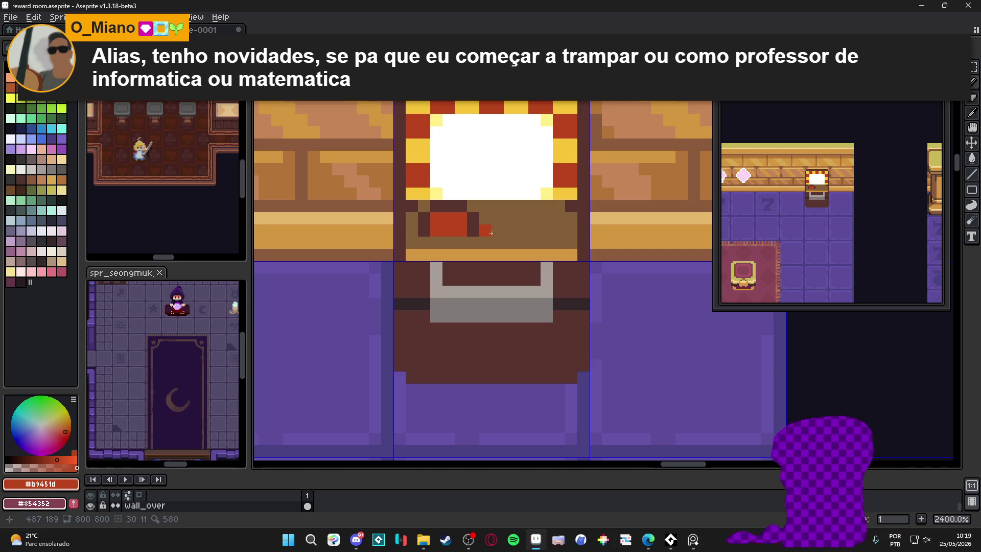
scroll(491, 232, down, 3)
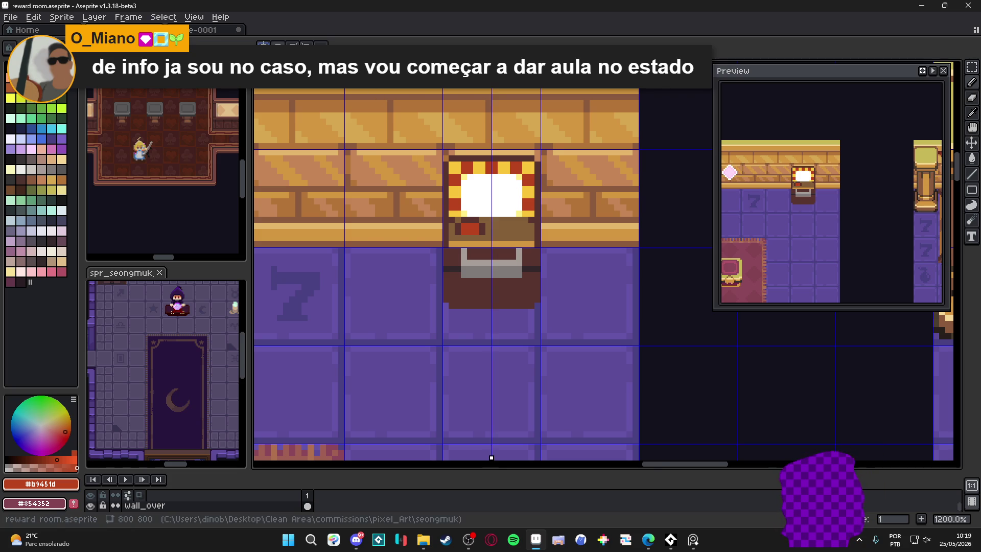
Darken the frame's top corners, then erase them to round the top.
scroll(568, 158, up, 1)
alt+click(505, 153)
mouse_move(511, 165)
mouse_down()
mouse_move(519, 165)
mouse_move(511, 158)
mouse_up()
key(e)
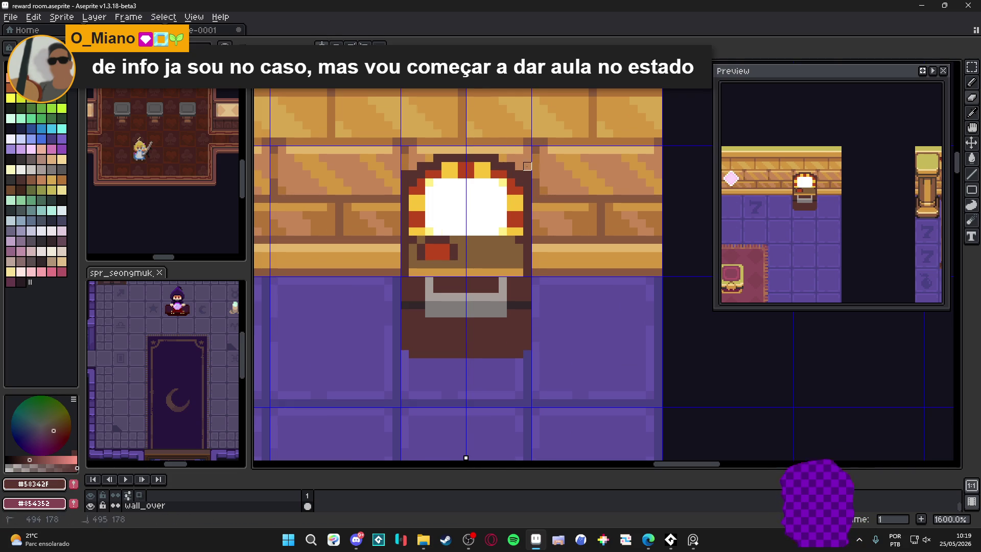
drag(527, 175, 527, 182)
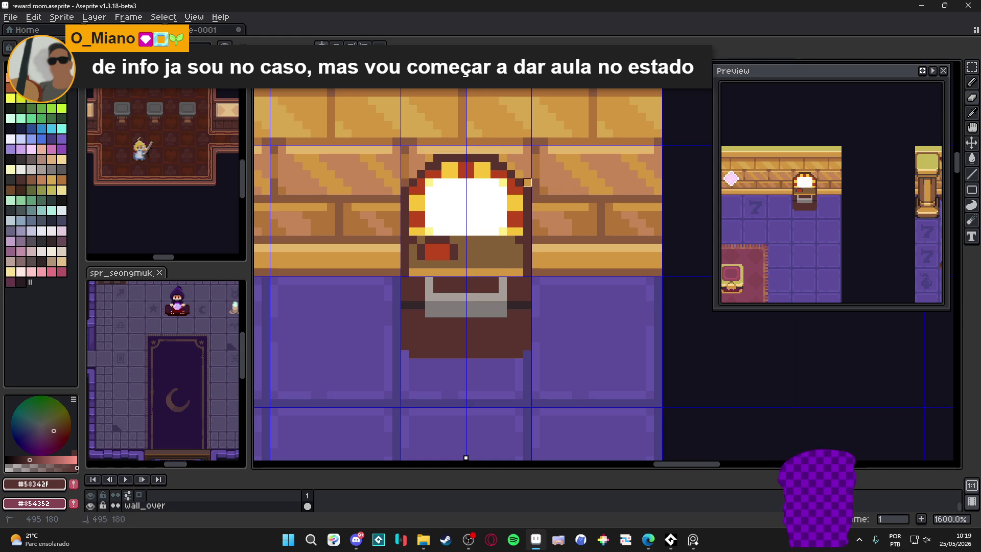
Draw a red line across the white centre and reshape the top into a white dome.
alt+click(460, 170)
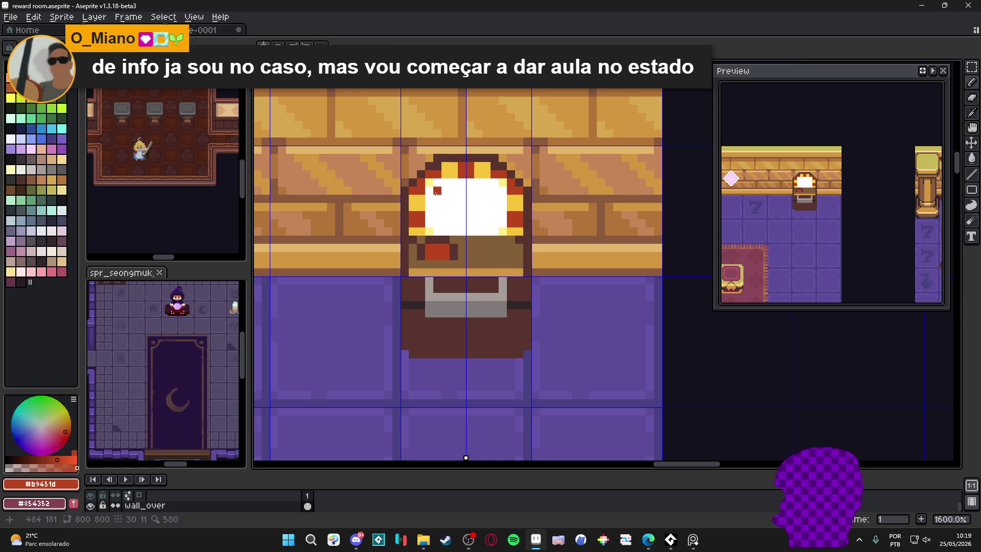
drag(432, 198, 486, 201)
alt+click(506, 207)
click(509, 213)
click(508, 190)
drag(501, 174, 441, 175)
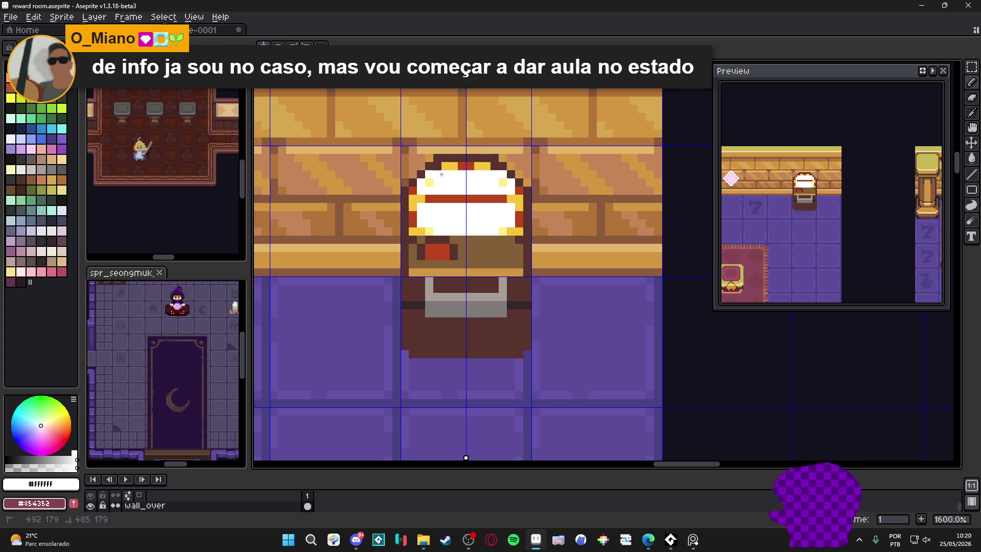
click(473, 168)
click(426, 185)
click(415, 192)
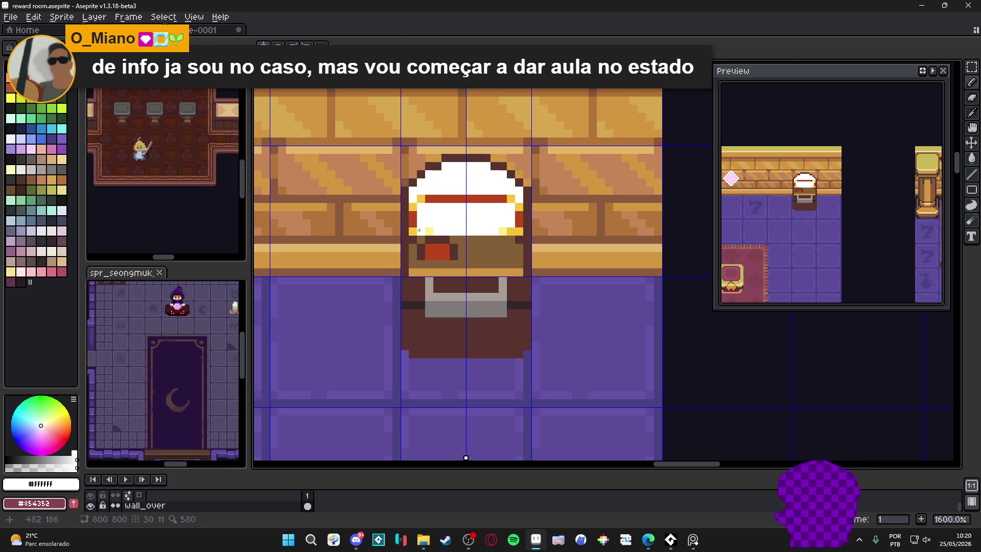
Try red pixels below the band, undo them, and recolour the band's yellow corners red.
alt+click(446, 198)
click(445, 207)
key(ctrl+z)
mouse_move(454, 210)
mouse_down()
mouse_move(447, 224)
mouse_move(500, 230)
mouse_up()
key(ctrl+z)
drag(427, 201, 415, 205)
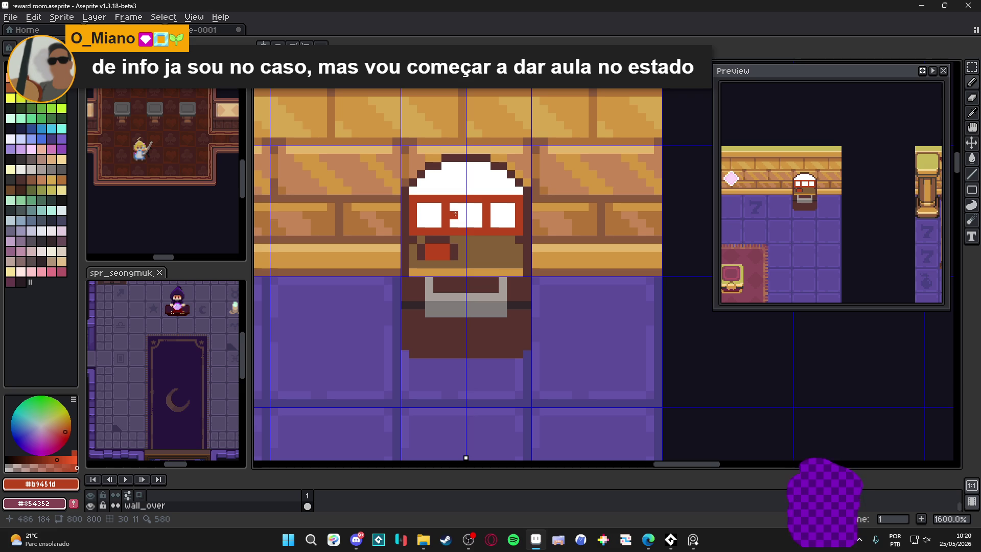
Paint the white dome's top red, leaving a white stripe.
drag(421, 182, 433, 175)
mouse_move(510, 183)
mouse_down()
mouse_move(486, 166)
mouse_move(442, 173)
mouse_up()
click(495, 183)
click(429, 183)
drag(502, 182, 507, 188)
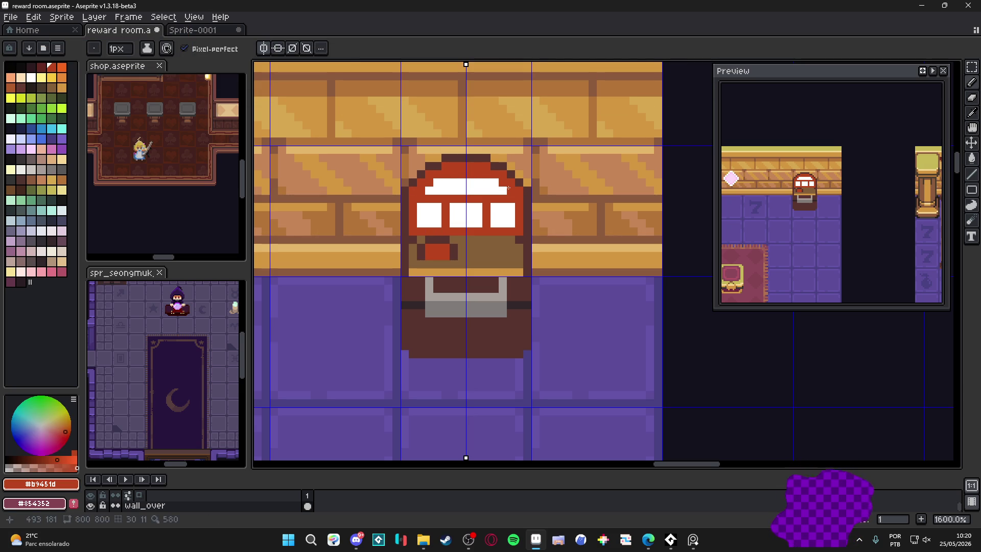
drag(455, 207, 457, 202)
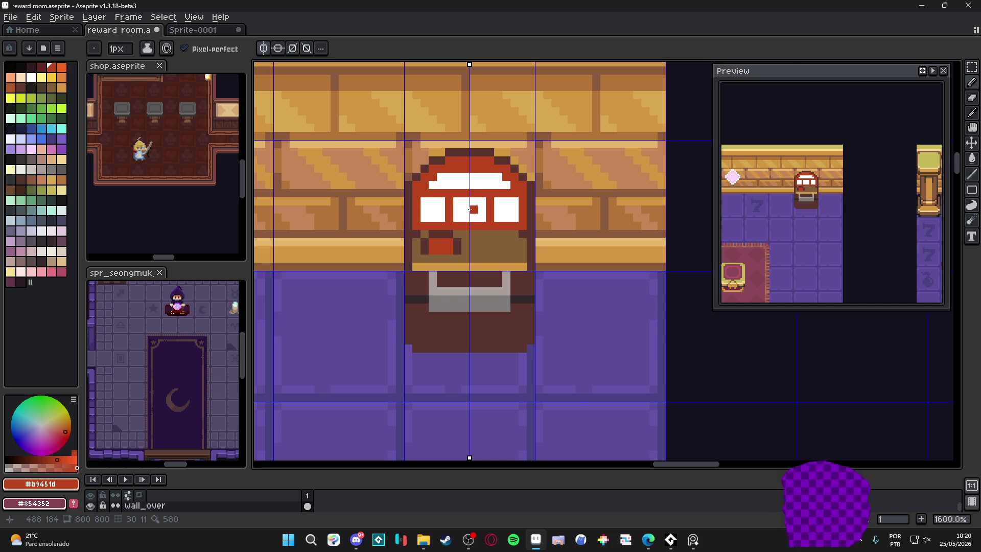
scroll(471, 209, down, 2)
scroll(468, 231, up, 2)
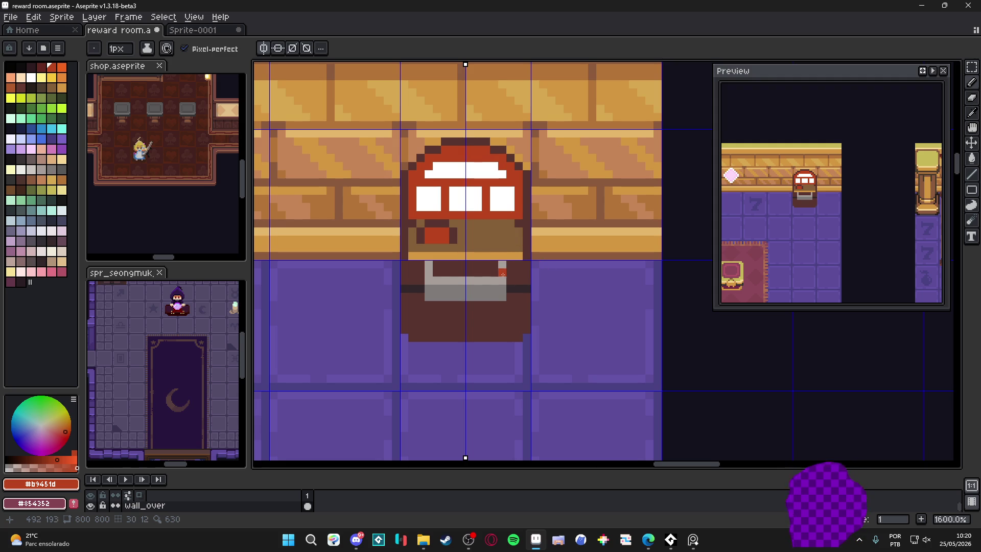
With a 2px brown brush, cover the red patch, grey handle and lower body in plain brown.
alt+click(476, 238)
key(plus)
click(443, 228)
click(428, 233)
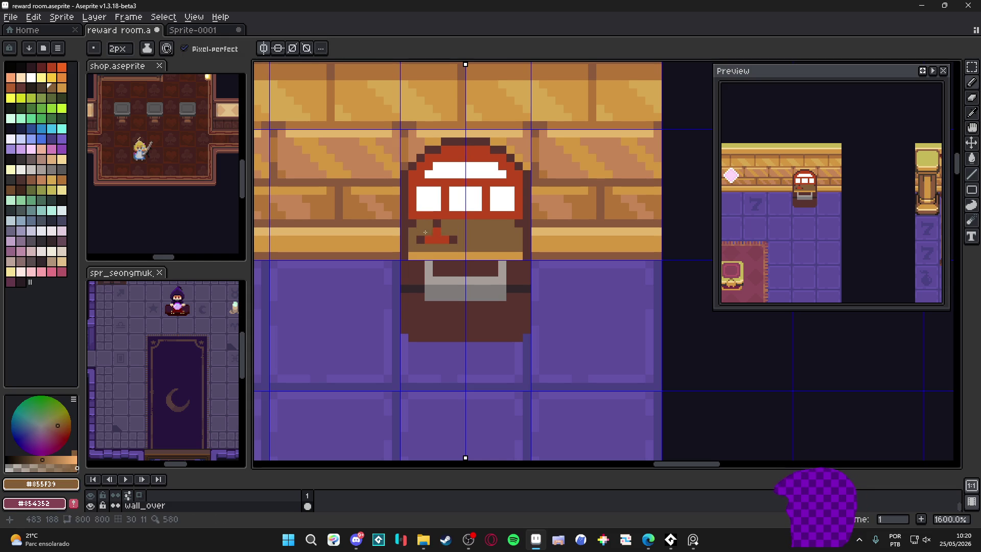
drag(423, 240, 450, 240)
click(518, 264)
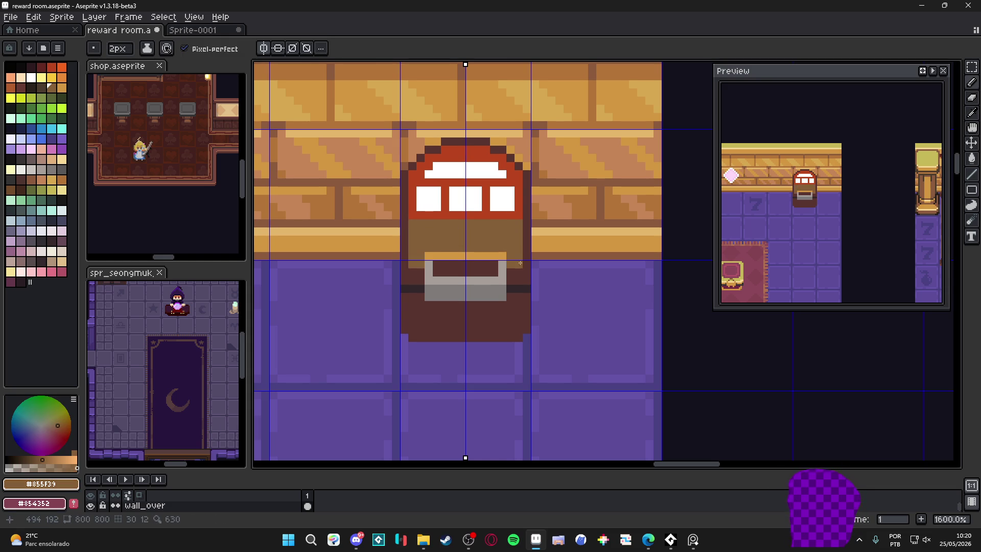
shift+click(519, 330)
mouse_move(519, 330)
mouse_down()
mouse_move(460, 333)
mouse_move(503, 316)
mouse_move(494, 274)
mouse_move(450, 304)
mouse_move(465, 258)
mouse_up()
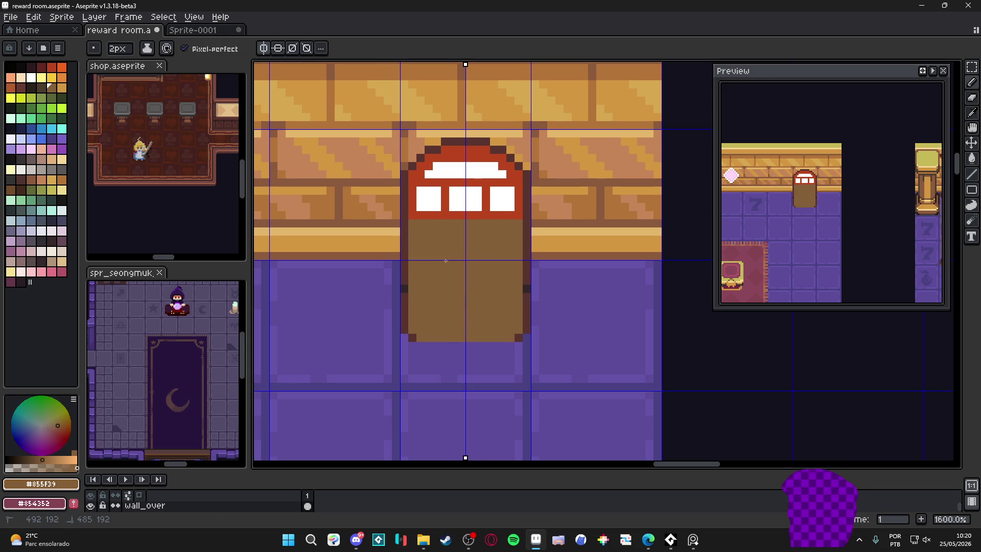
click(476, 217)
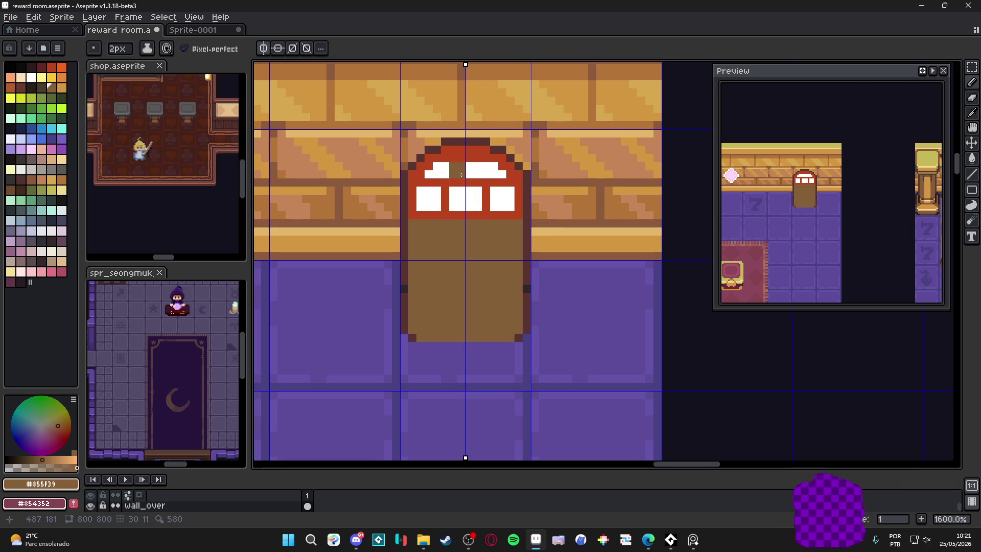
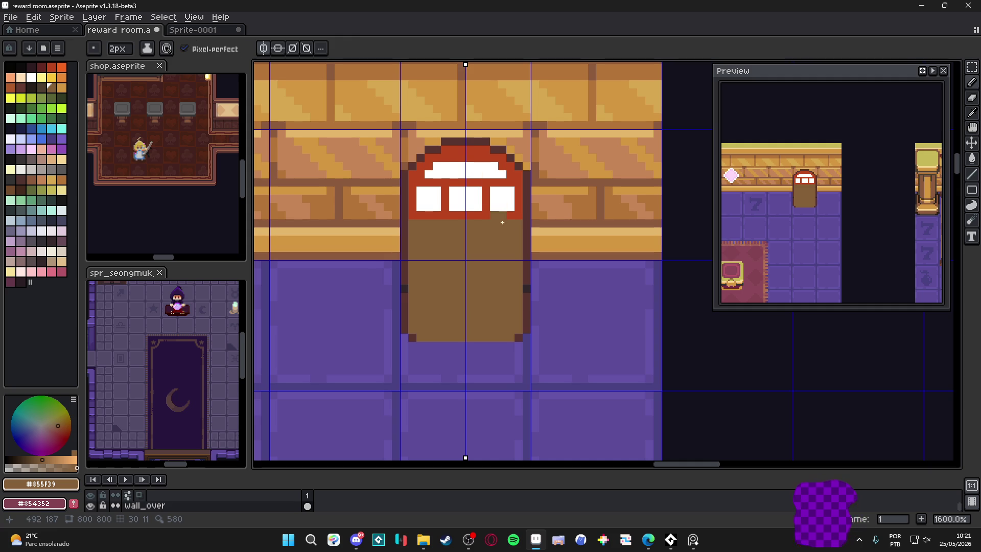
Paint over the arch's white window bars and edges with brown.
mouse_move(507, 177)
mouse_down()
mouse_move(491, 209)
mouse_move(478, 211)
mouse_move(481, 196)
mouse_move(462, 201)
mouse_up()
click(490, 191)
drag(491, 169, 475, 172)
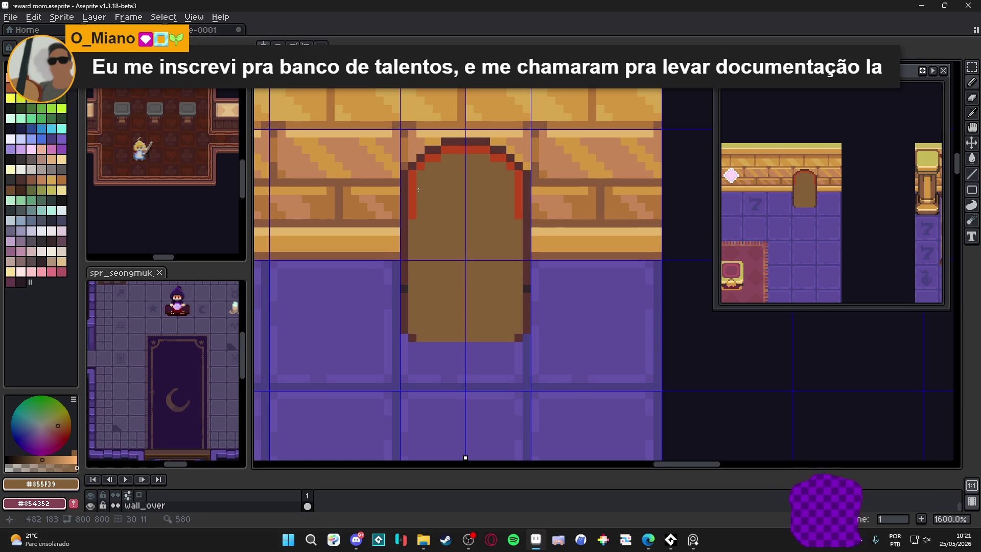
Fill the arch interior and red trim with dark blue-grey palette index 94.
click(51, 220)
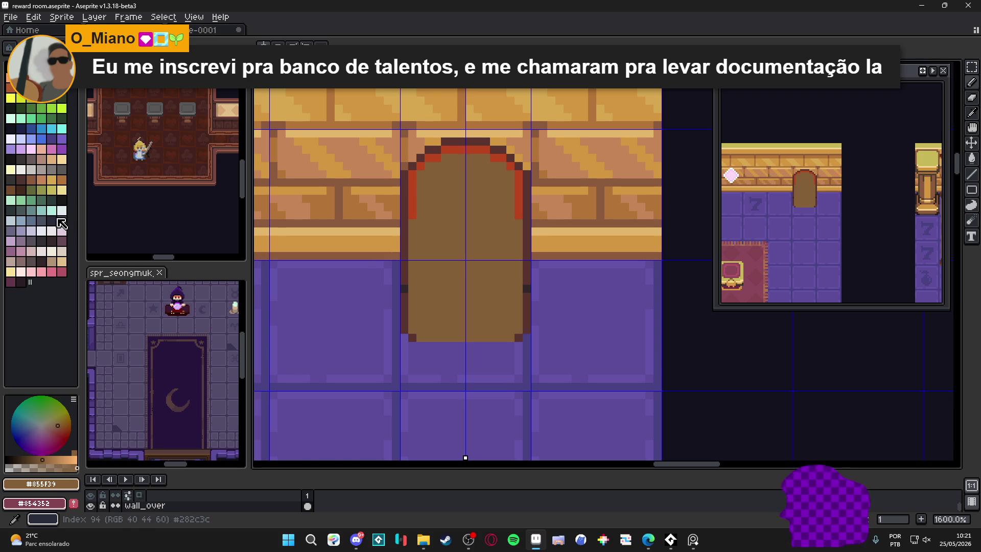
click(416, 233)
click(413, 204)
click(442, 156)
click(463, 152)
click(404, 282)
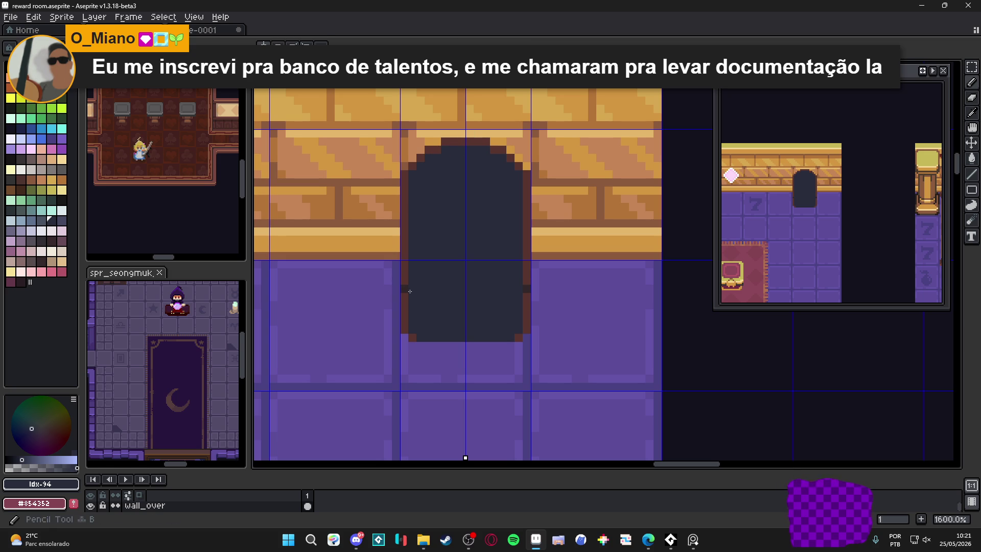
click(406, 321)
Touch up the last reddish edge pixels of the arch in dark blue-grey.
key(g)
click(406, 286)
drag(408, 167, 459, 141)
scroll(480, 182, down, 4)
key(b)
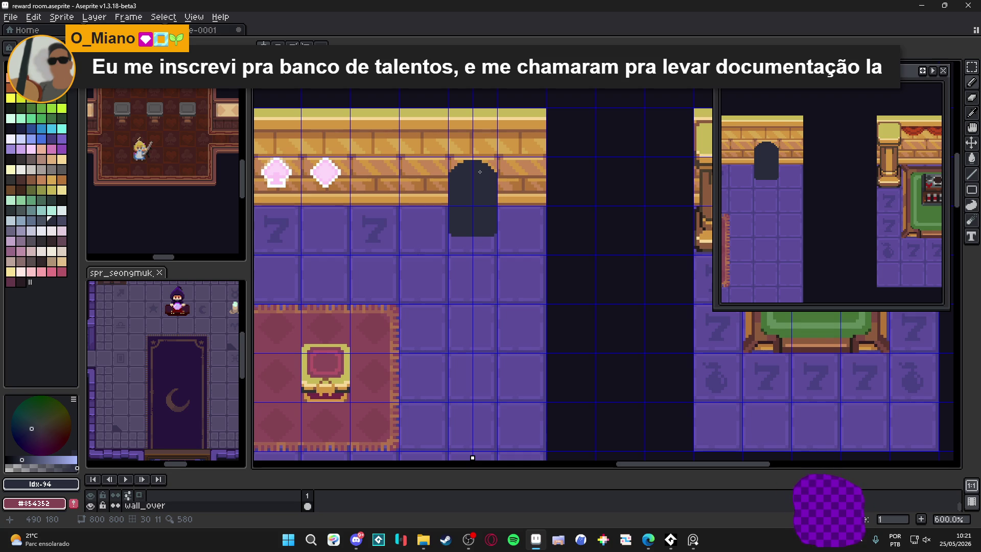
scroll(477, 177, up, 4)
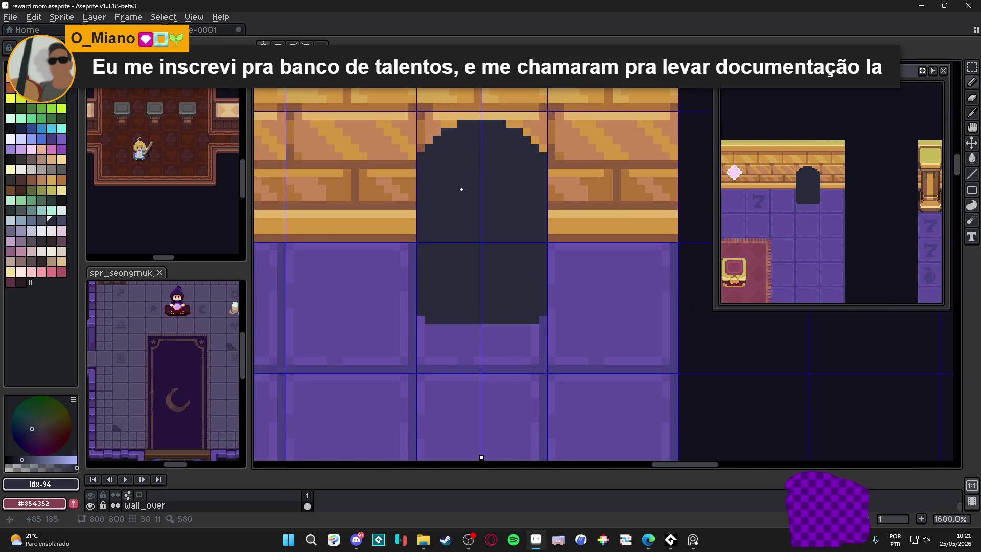
Draw a light lavender rectangle across the middle of the dark arch.
click(36, 150)
click(441, 201)
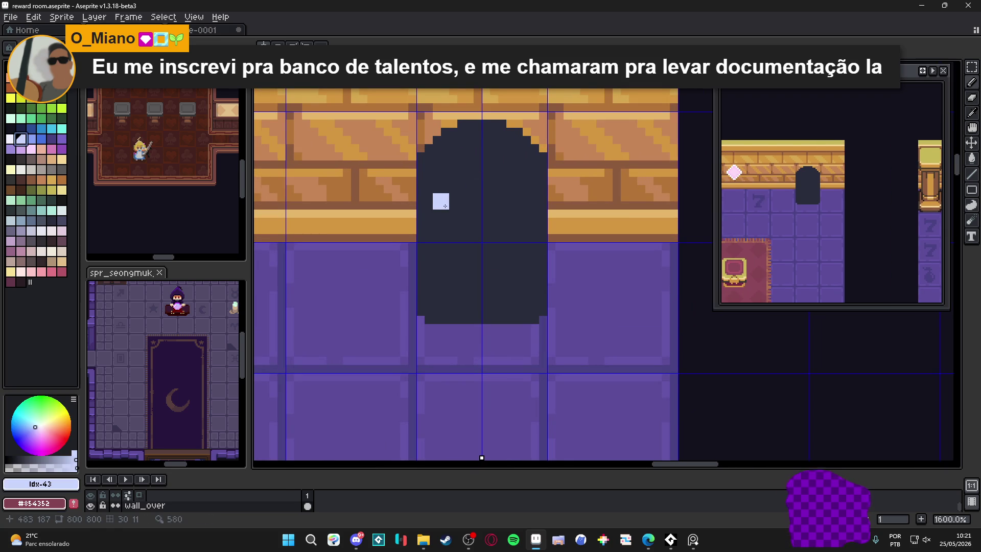
click(465, 201)
click(522, 201)
mouse_move(472, 206)
mouse_down()
mouse_move(440, 201)
mouse_move(440, 238)
mouse_move(475, 239)
mouse_move(463, 217)
mouse_move(477, 218)
mouse_move(494, 238)
mouse_up()
Split the lavender box into three panes with two mirrored dark divider lines.
alt+click(516, 259)
key(ctrl+z)
drag(460, 197, 461, 240)
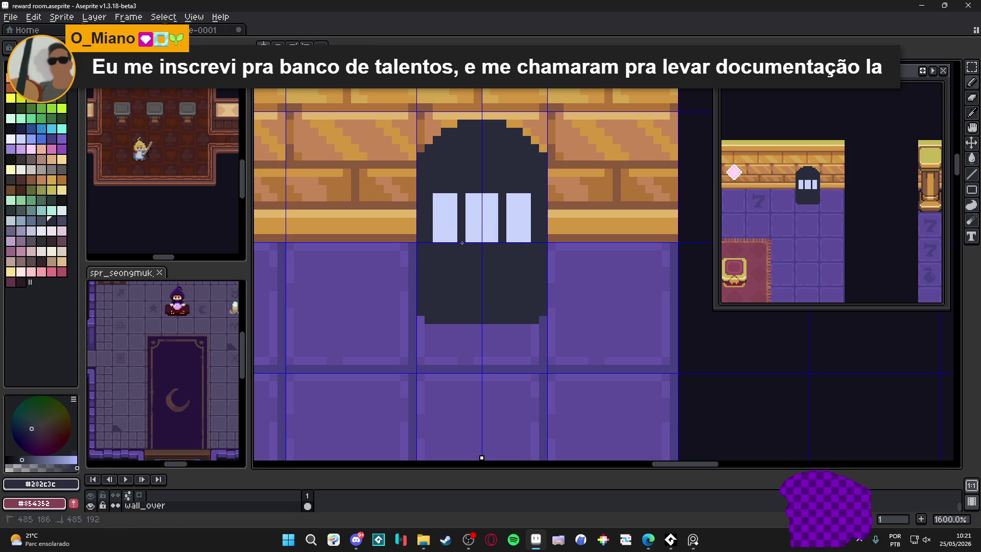
alt+click(512, 229)
drag(535, 200, 535, 240)
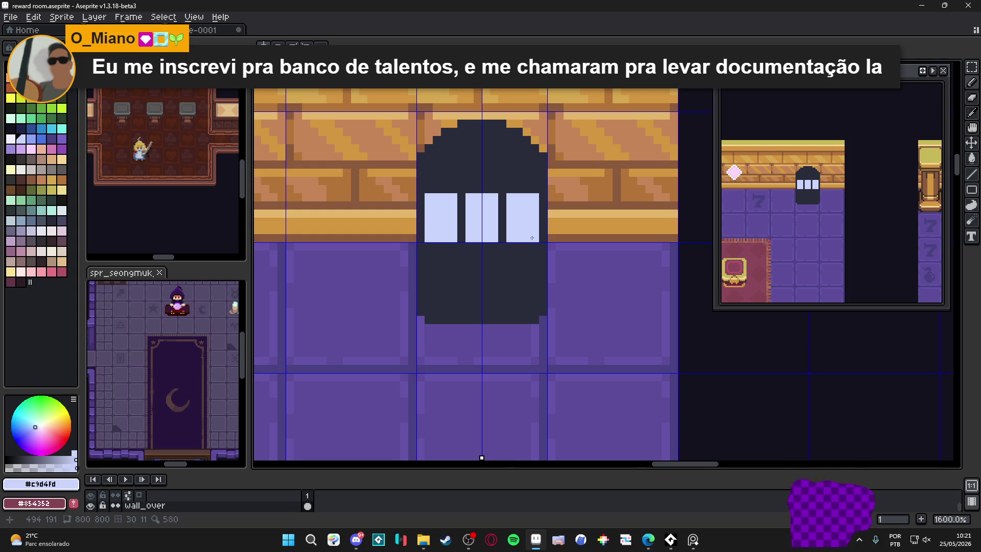
scroll(532, 257, down, 3)
scroll(526, 242, up, 3)
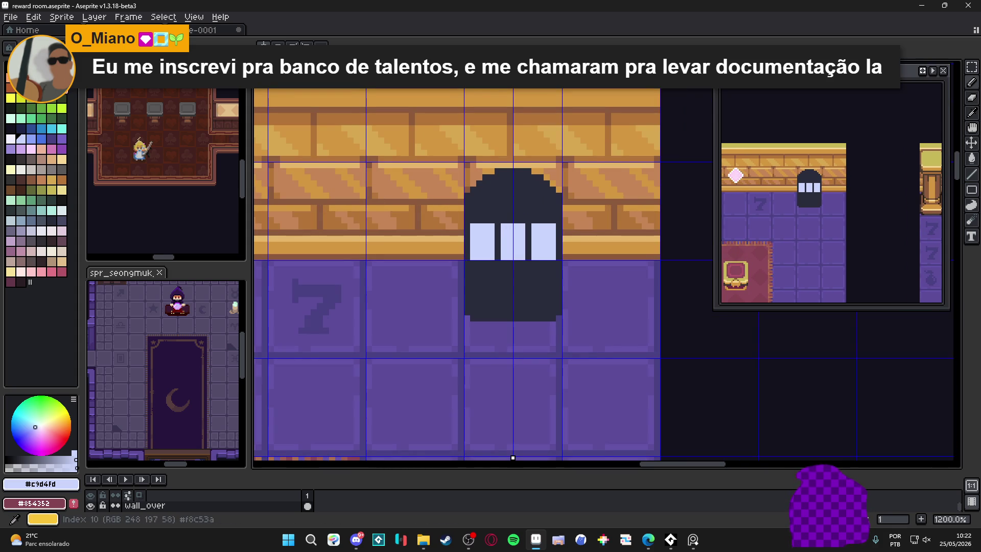
Paint a red index-4 block in each of the three panes, using a 2px brush for the middle.
click(51, 86)
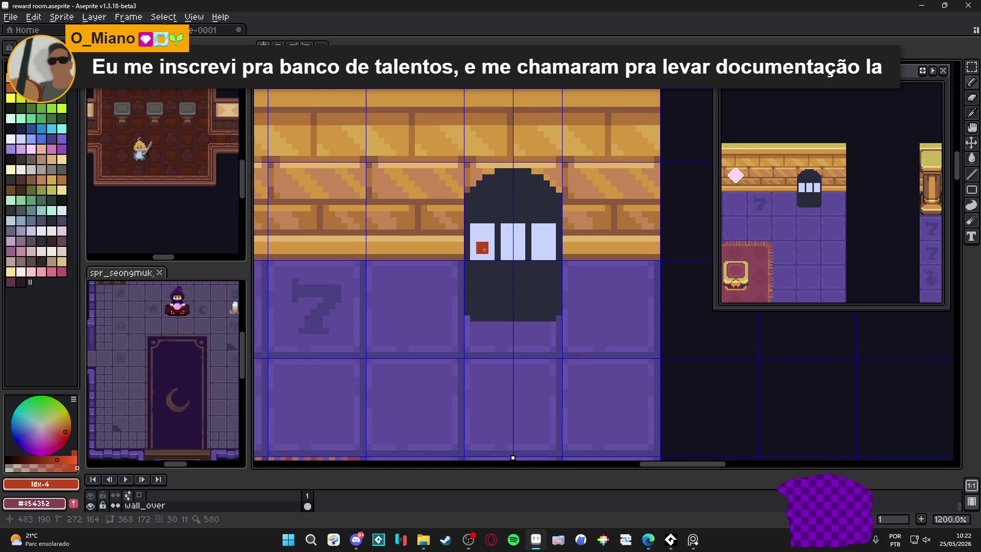
click(481, 242)
click(543, 241)
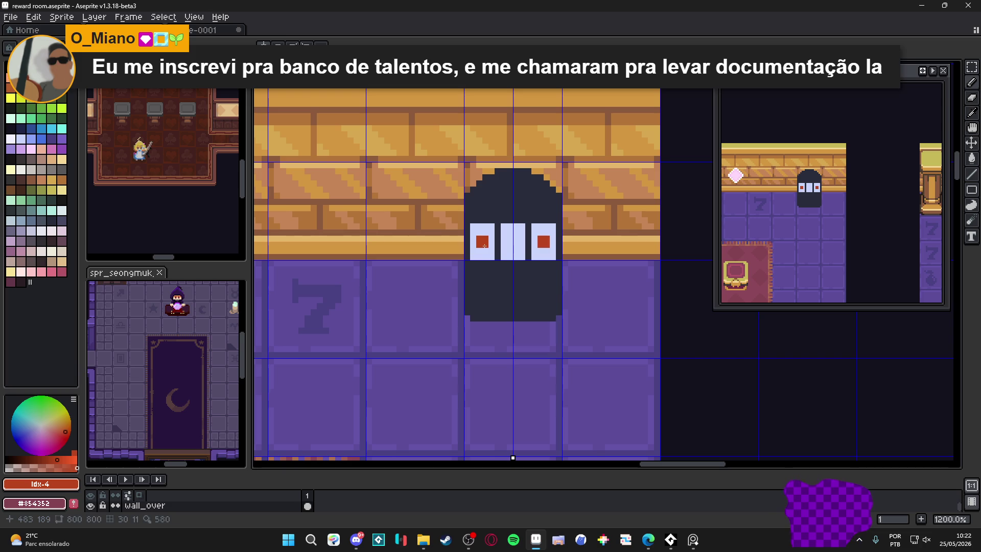
click(509, 232)
click(516, 232)
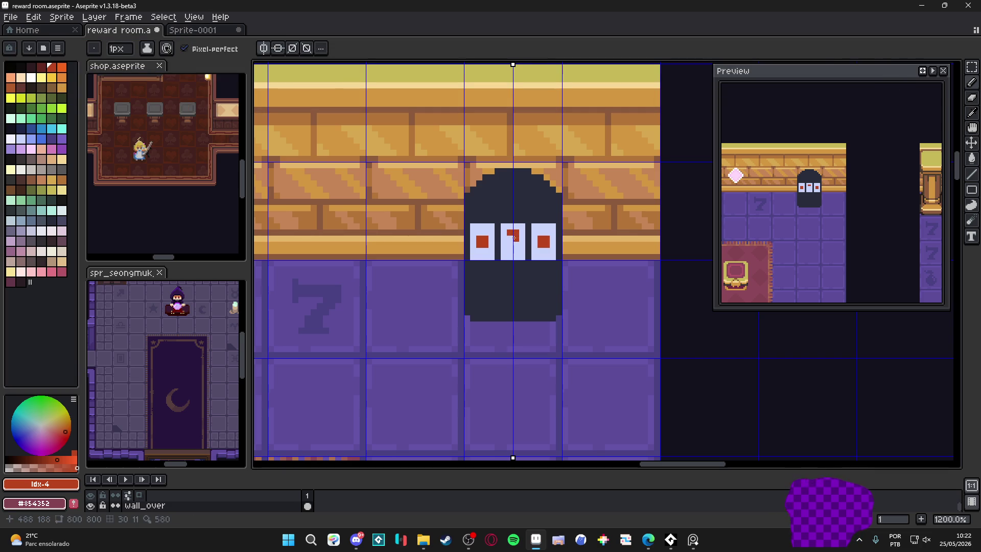
scroll(499, 244, up, 1)
drag(521, 237, 523, 249)
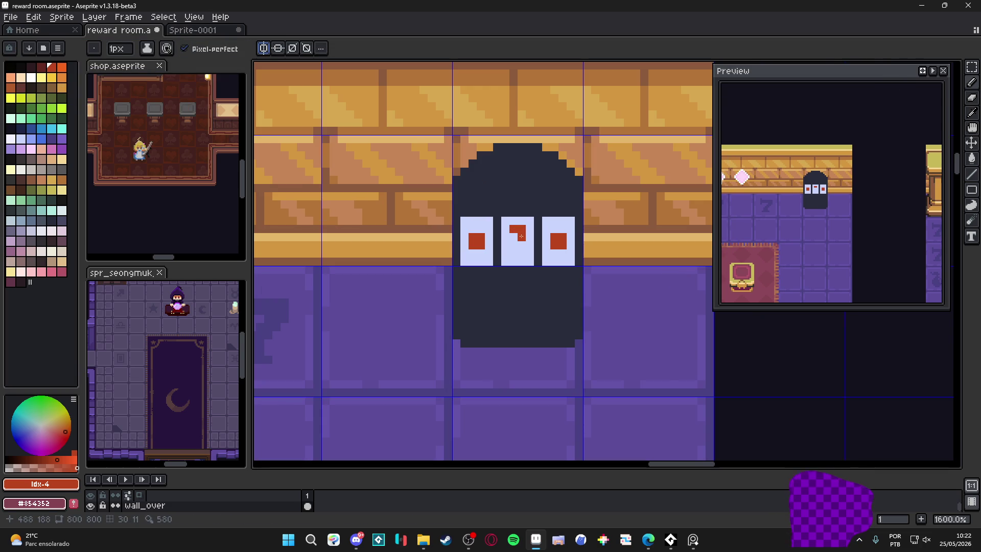
key(ctrl+z)
key(ctrl+z)
click(521, 245)
key(plus)
click(521, 245)
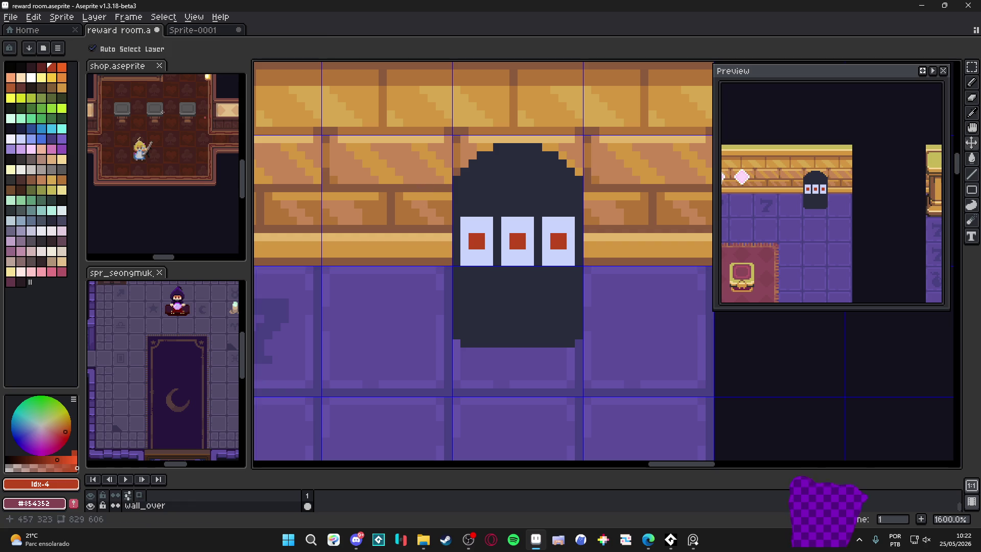
Add a green index-32 pixel on top of each red symbol with a 1px brush.
click(31, 118)
key(minus)
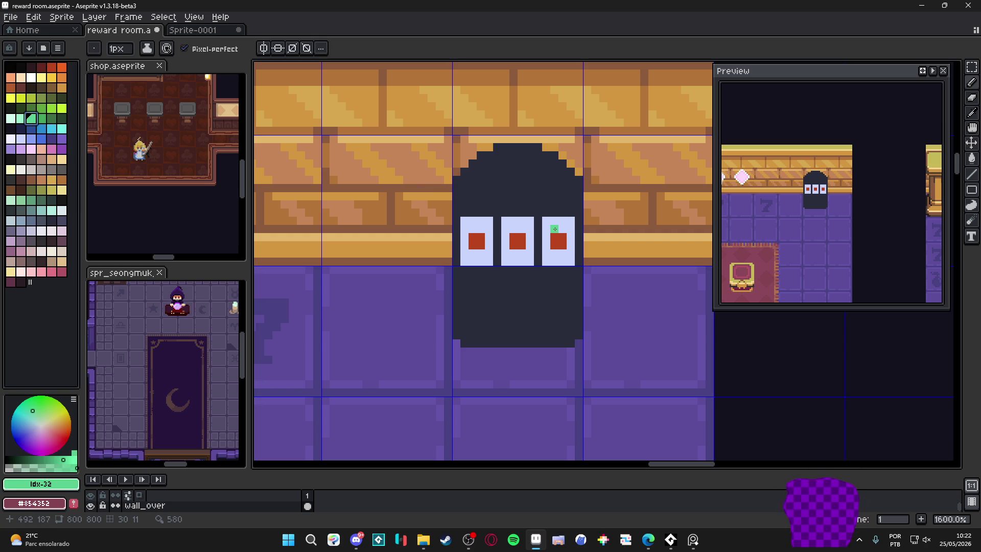
click(521, 228)
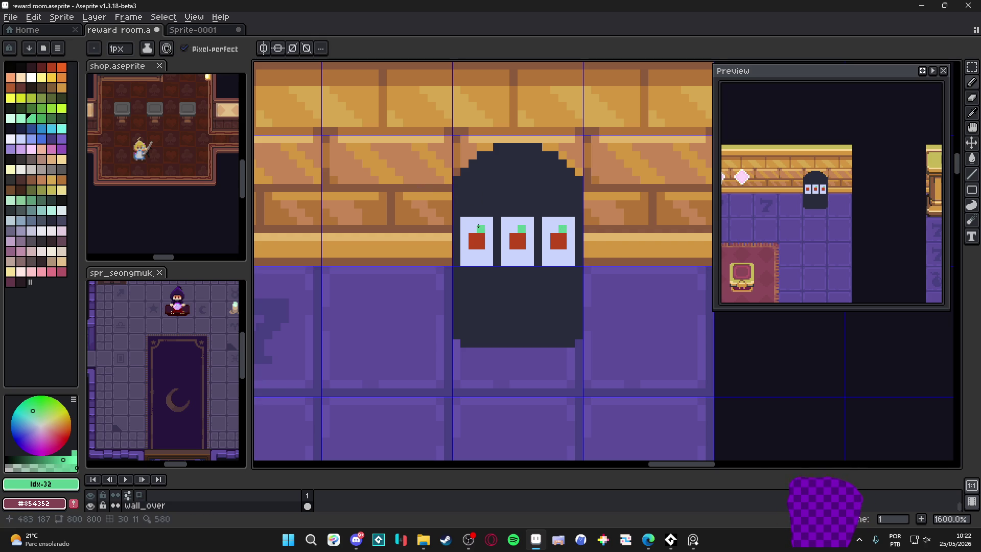
scroll(510, 252, down, 5)
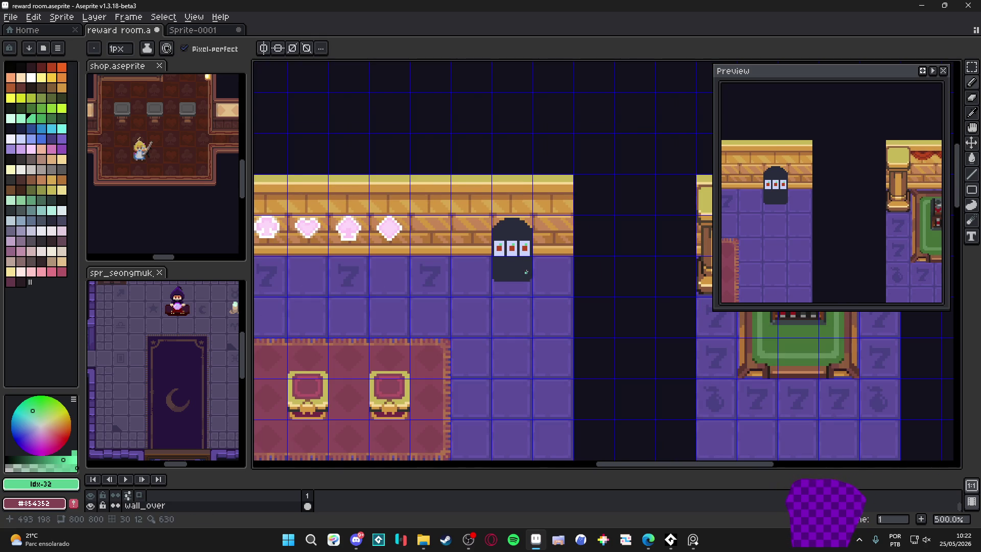
scroll(526, 271, up, 2)
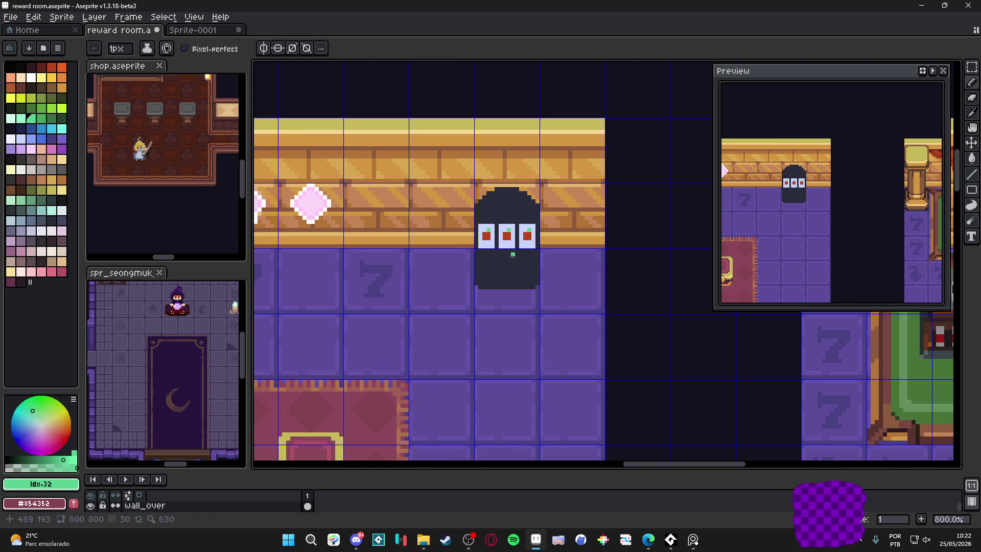
scroll(513, 262, up, 2)
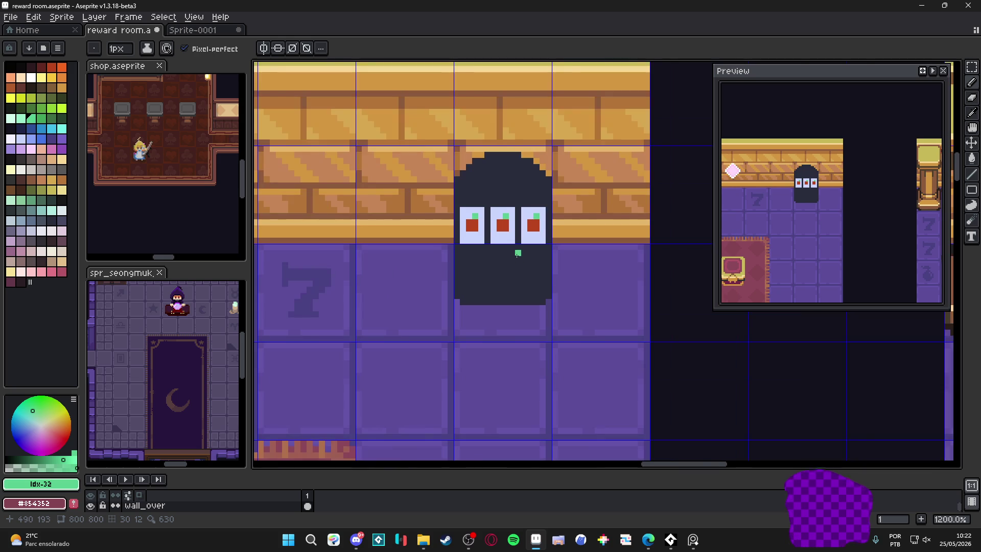
click(41, 67)
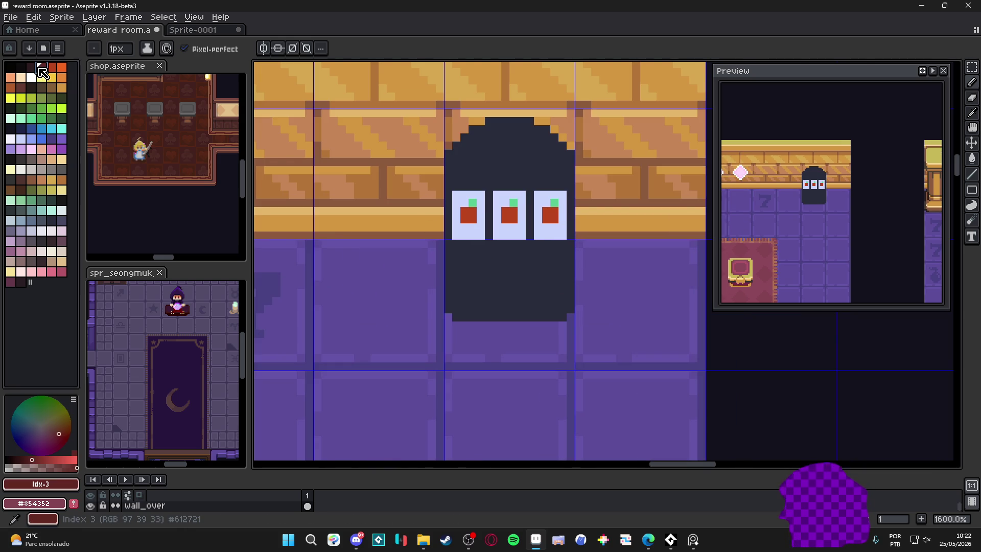
With vertical symmetry, draw dark red index-3 bands above, below and beside the slots.
key(plus)
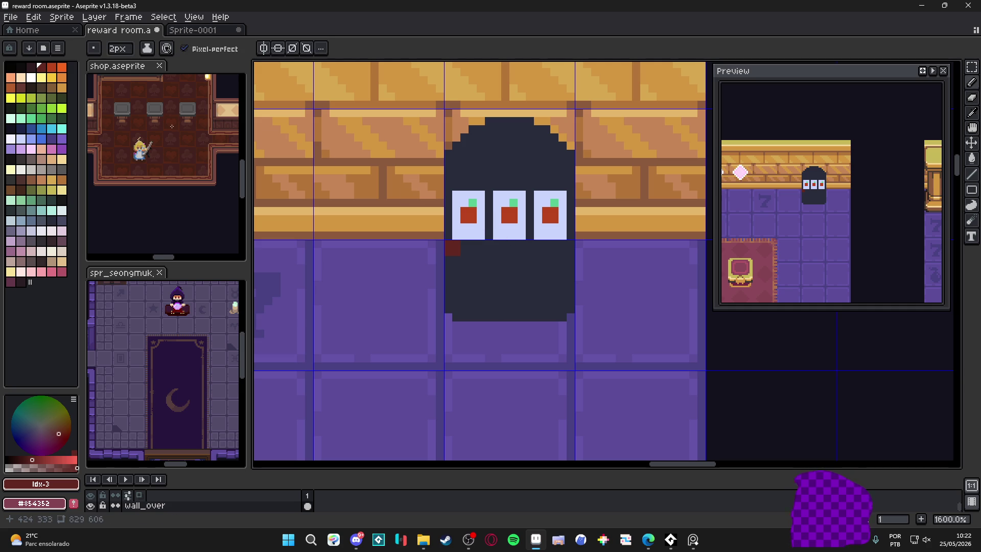
click(267, 51)
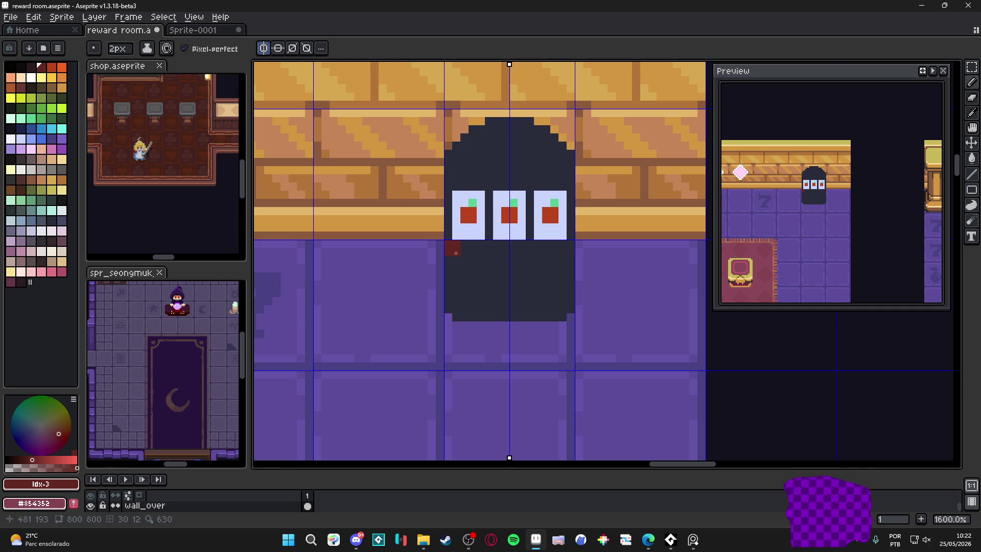
shift+click(505, 252)
key(minus)
click(448, 235)
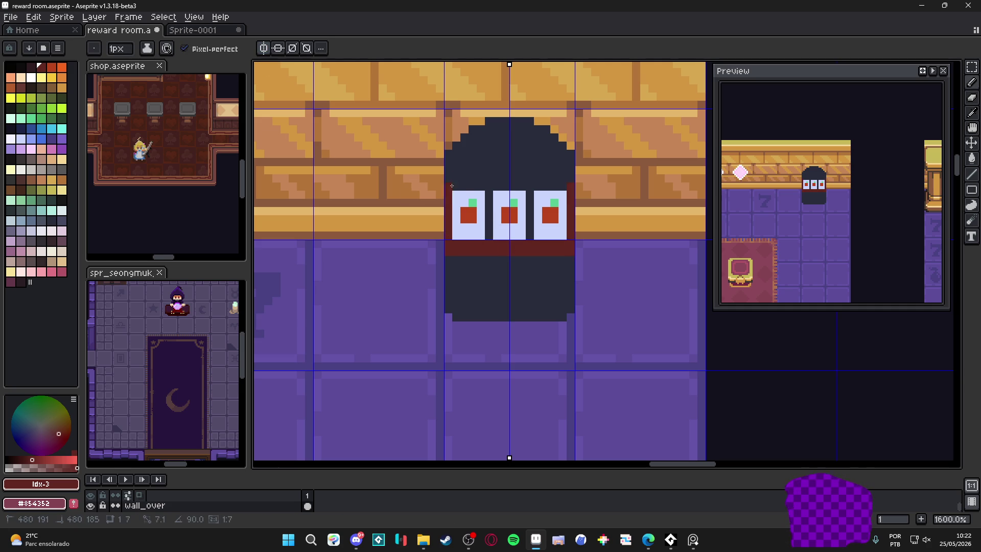
shift+click(448, 186)
shift+click(544, 189)
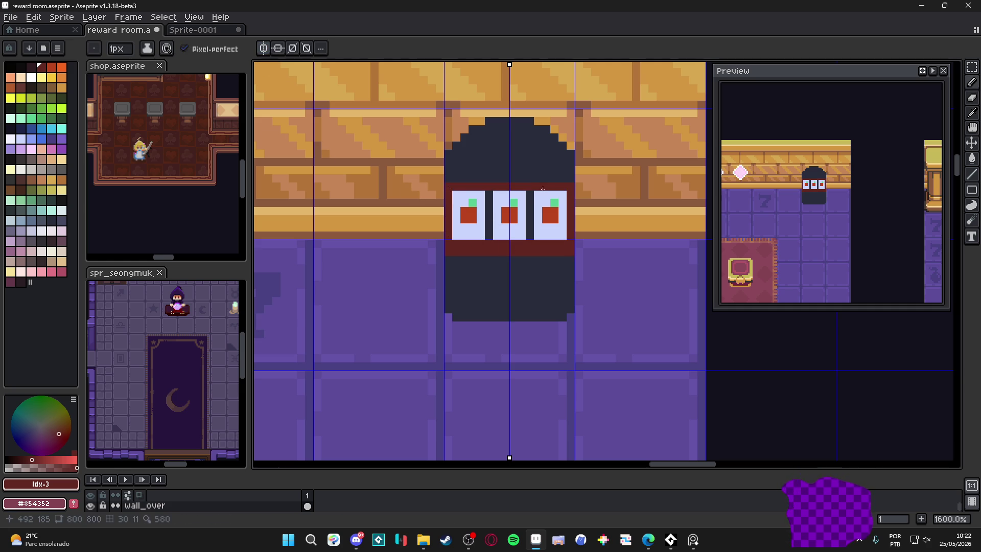
click(448, 178)
scroll(538, 235, down, 1)
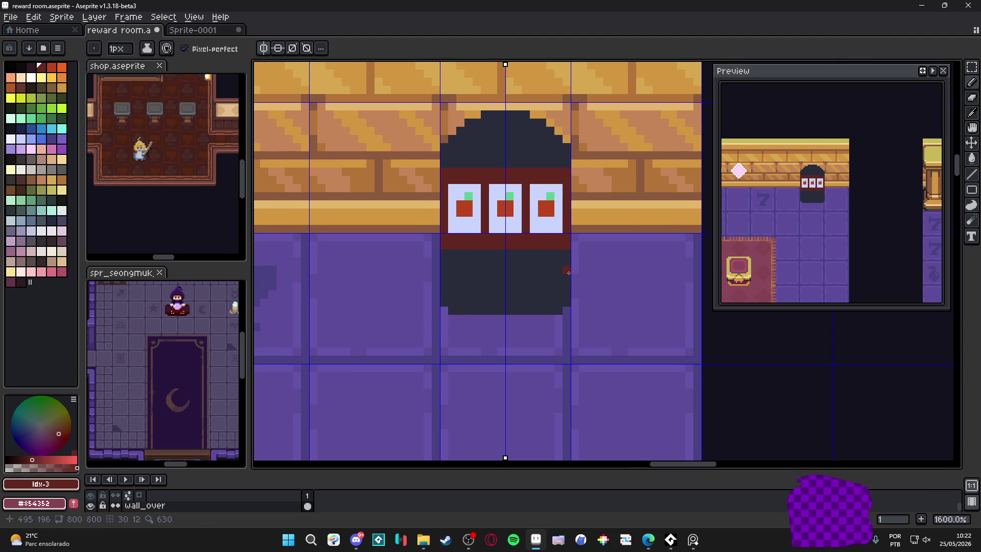
Draw a dark stripe below the red frame across the machine body.
click(9, 67)
click(31, 76)
drag(445, 271, 500, 269)
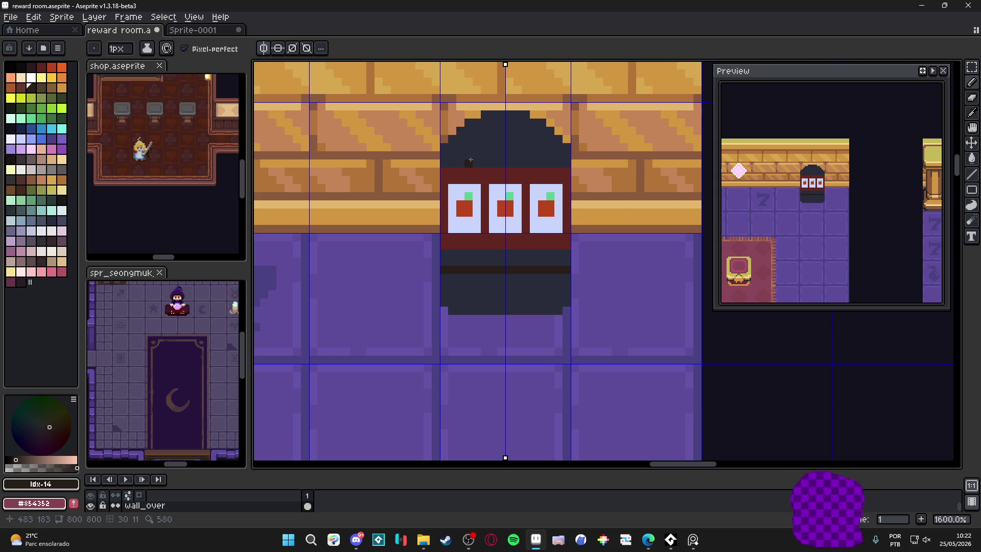
alt+click(500, 188)
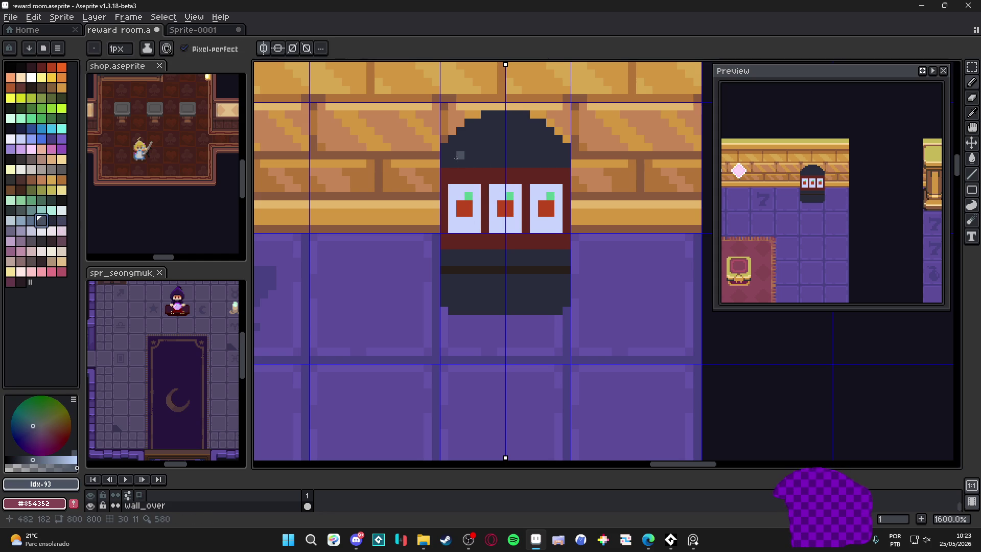
Highlight the dome top in lighter grey and paint a grey base band with corner blocks.
mouse_move(461, 156)
mouse_down()
mouse_move(546, 155)
mouse_move(472, 137)
mouse_move(526, 130)
mouse_up()
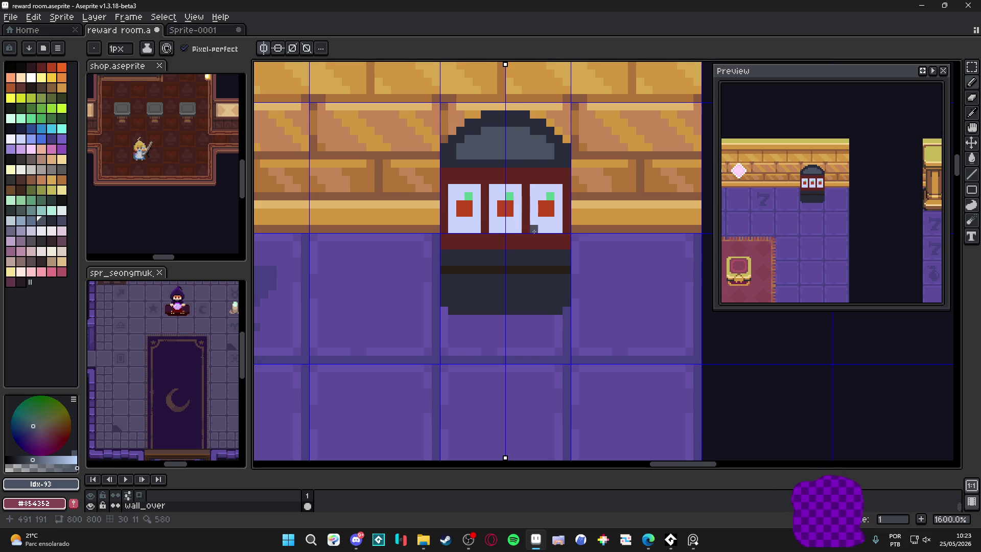
key(plus)
click(468, 309)
drag(468, 309, 542, 309)
click(558, 298)
key(minus)
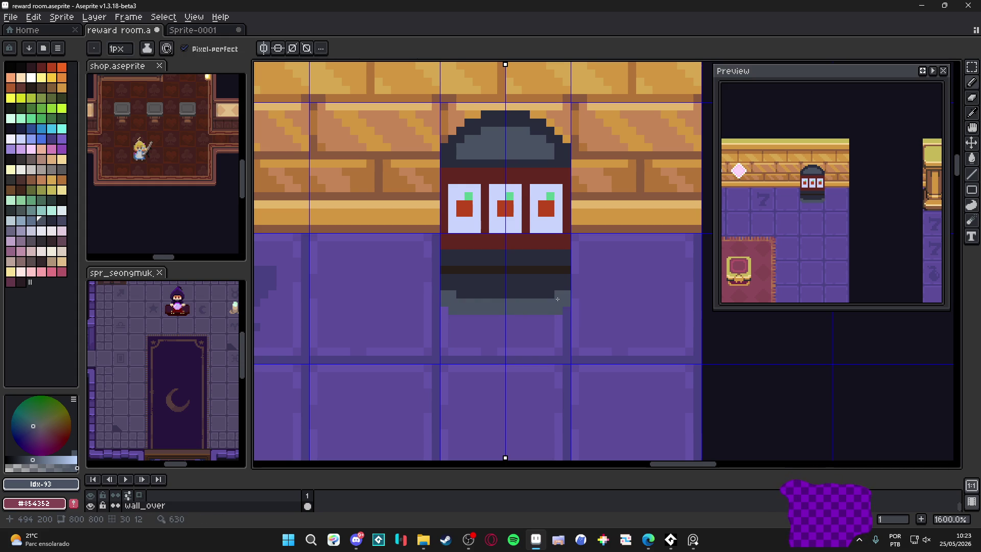
key(plus)
Widen the grey base block by a pixel on each side.
mouse_move(485, 269)
mouse_down()
mouse_move(517, 269)
mouse_move(482, 274)
mouse_up()
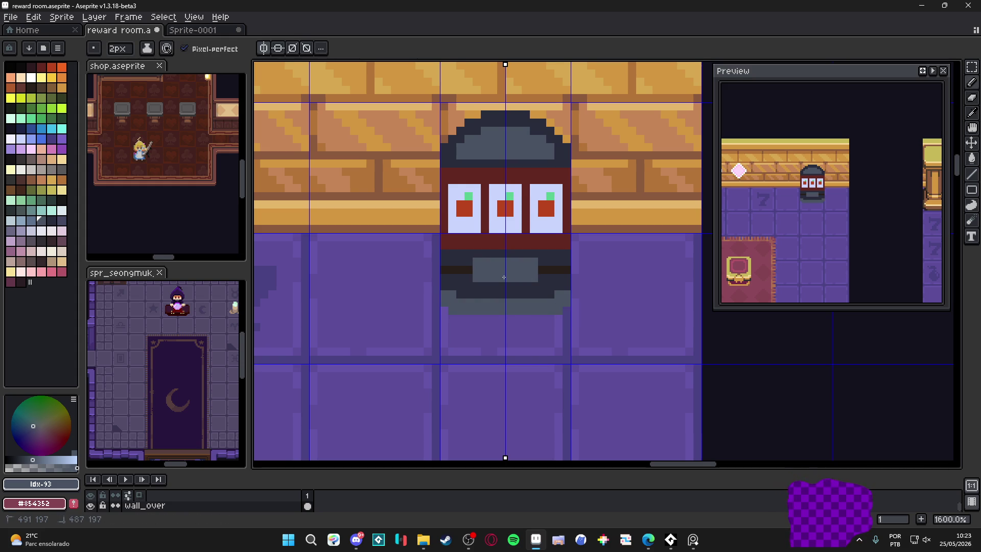
click(477, 270)
click(477, 278)
click(475, 265)
key(alt)
alt+click(480, 263)
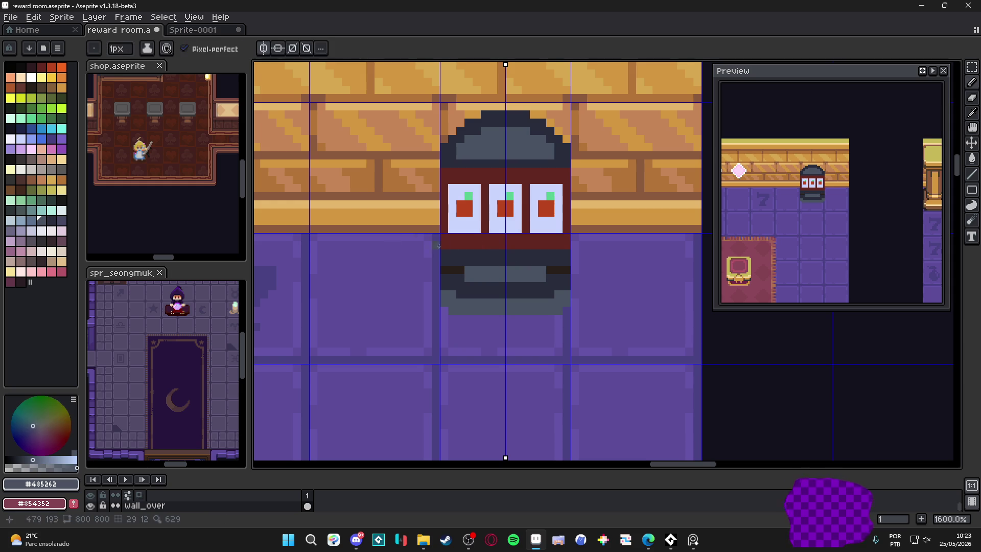
alt+click(470, 270)
click(466, 261)
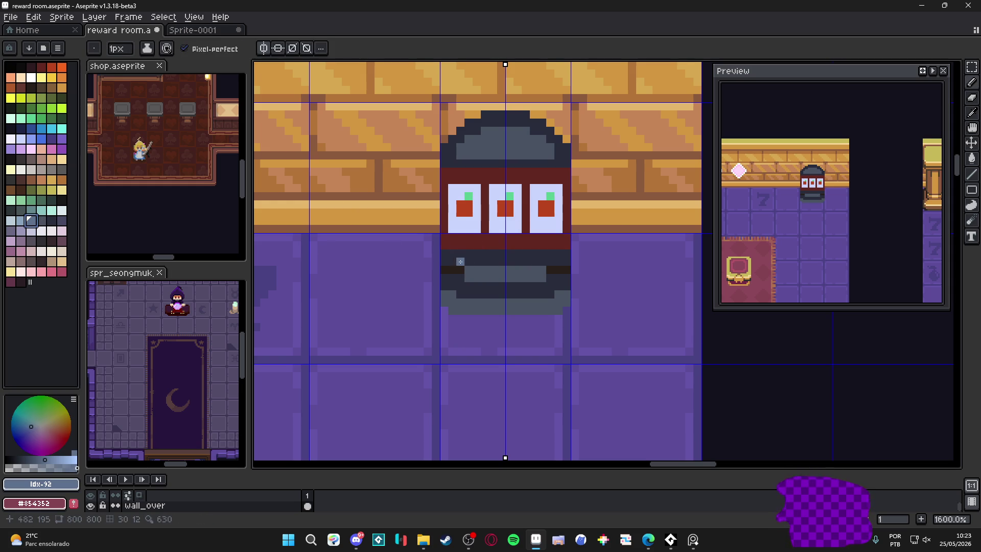
click(465, 256)
click(465, 255)
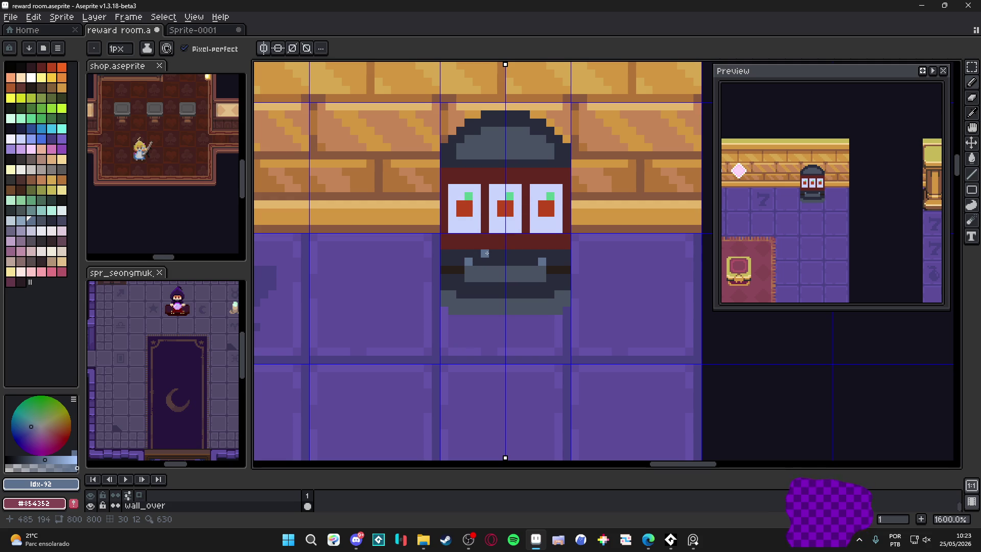
key(ctrl+z)
Edge the red band's top and bottom rows with dark outline straight lines.
alt+click(567, 156)
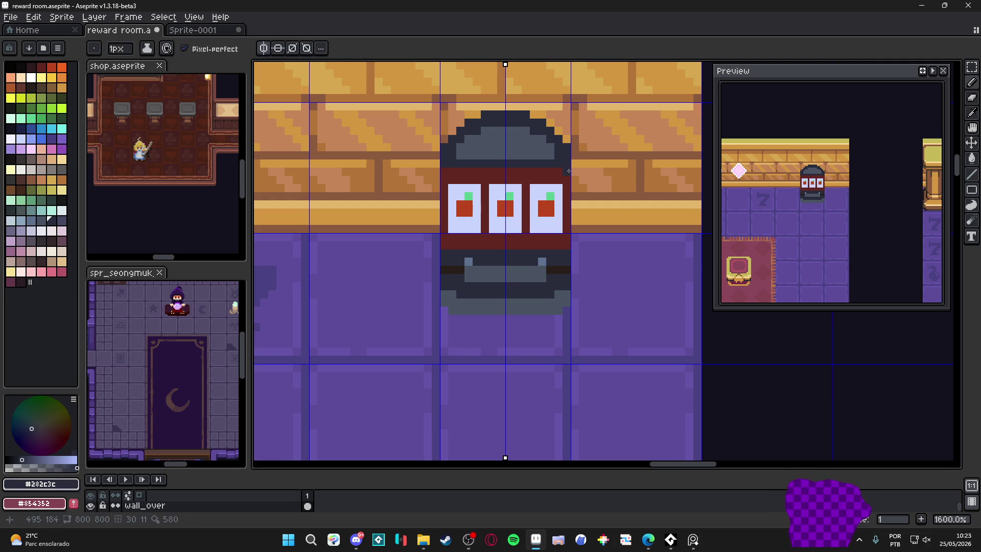
shift+click(568, 249)
shift+click(559, 248)
click(559, 174)
shift+click(448, 174)
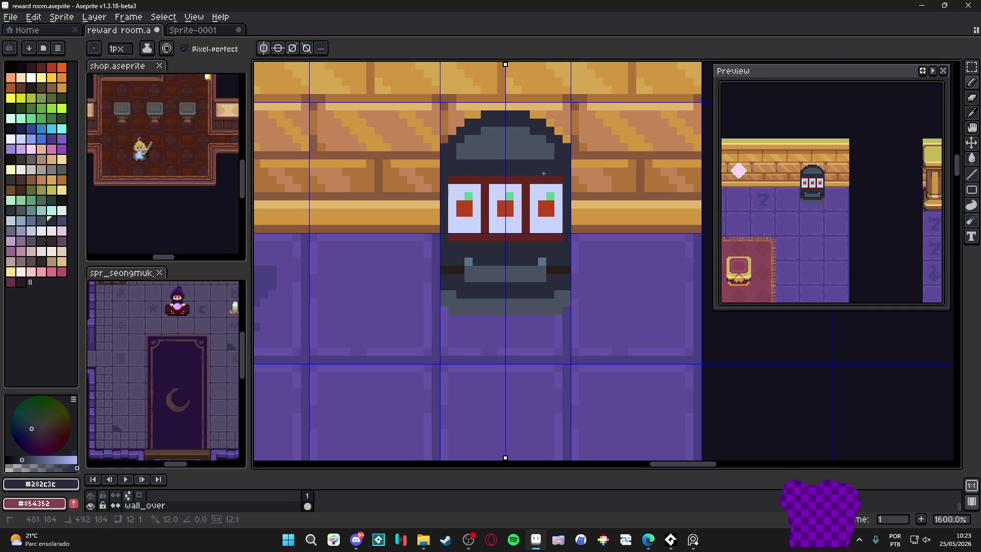
Draw a grey straight line across the row above the band, filling its dark notch.
alt+click(543, 147)
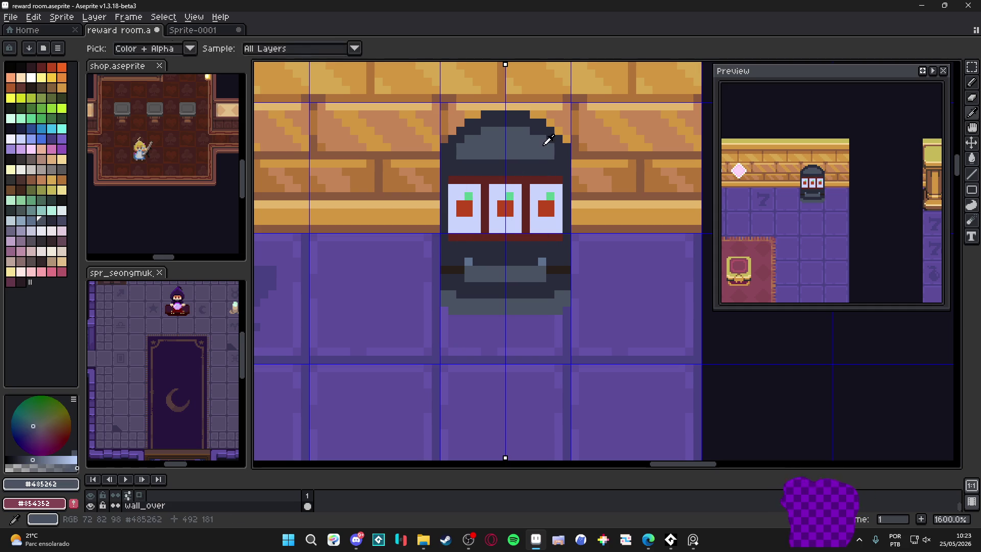
click(452, 164)
shift+click(558, 164)
shift+click(514, 164)
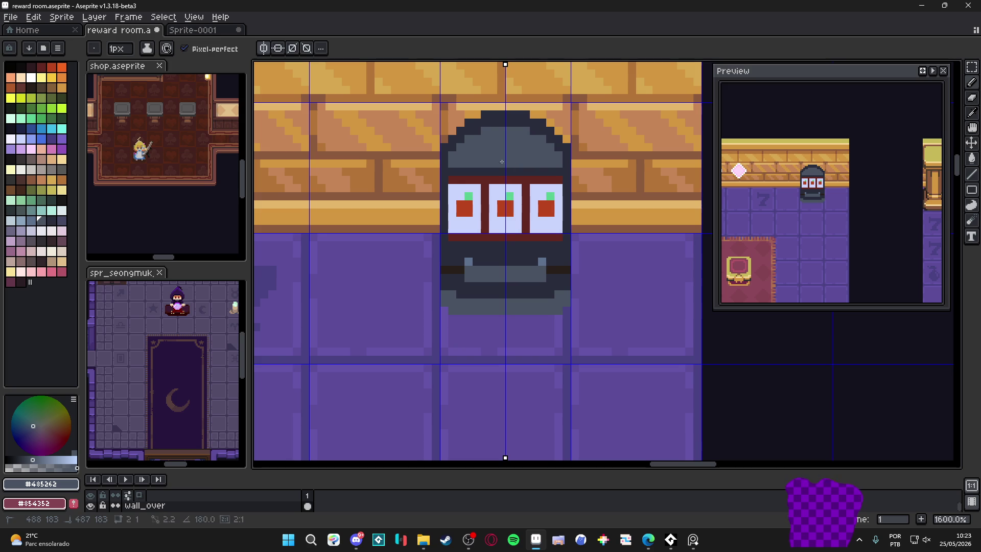
alt+click(484, 124)
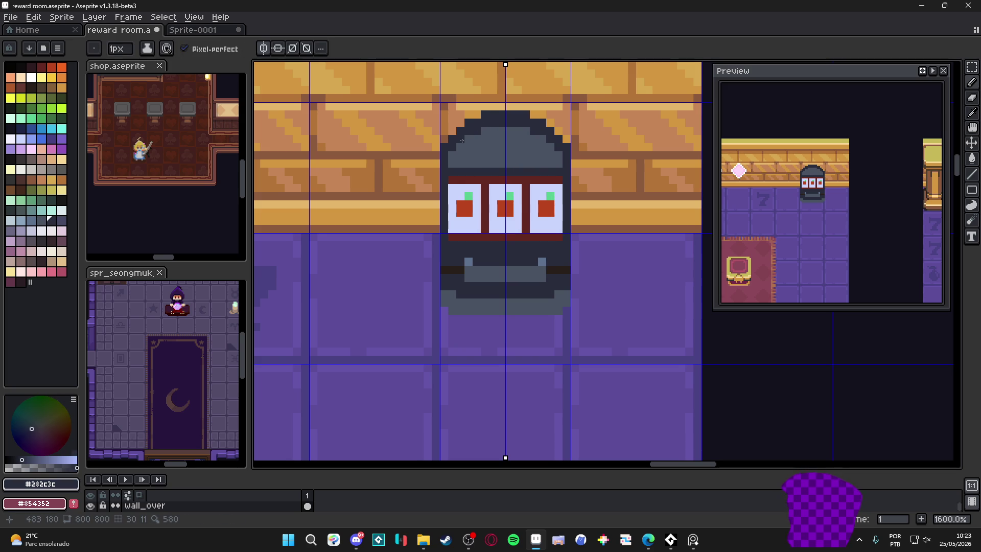
alt+click(453, 157)
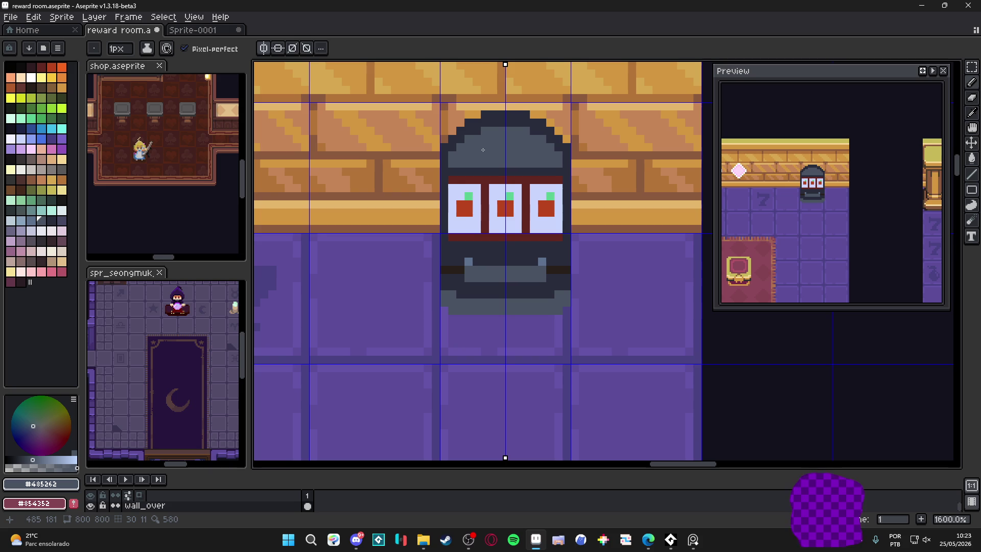
scroll(483, 150, down, 6)
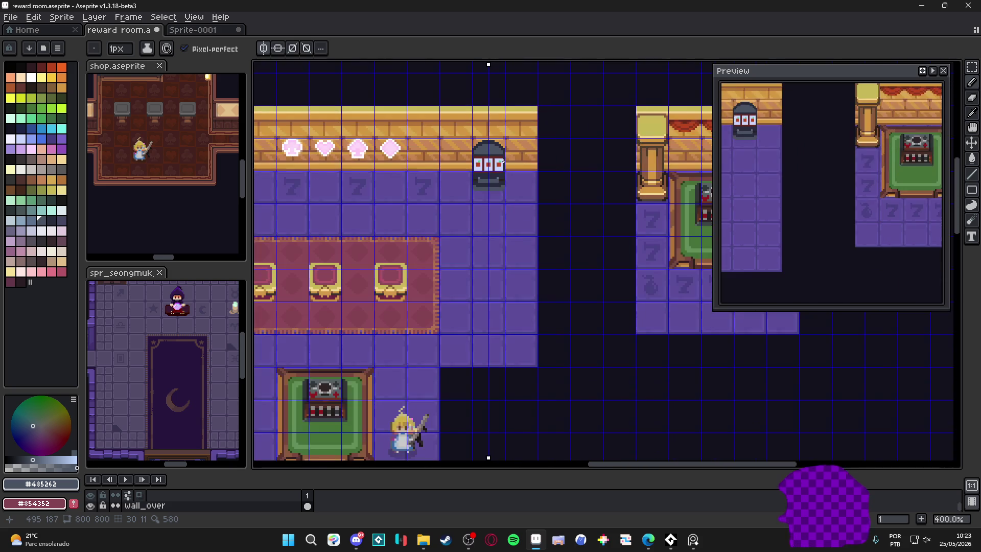
Cap both lower corners of the grey base with dark #282c3c outline pixels.
scroll(506, 174, up, 9)
alt+click(507, 139)
click(327, 182)
click(498, 195)
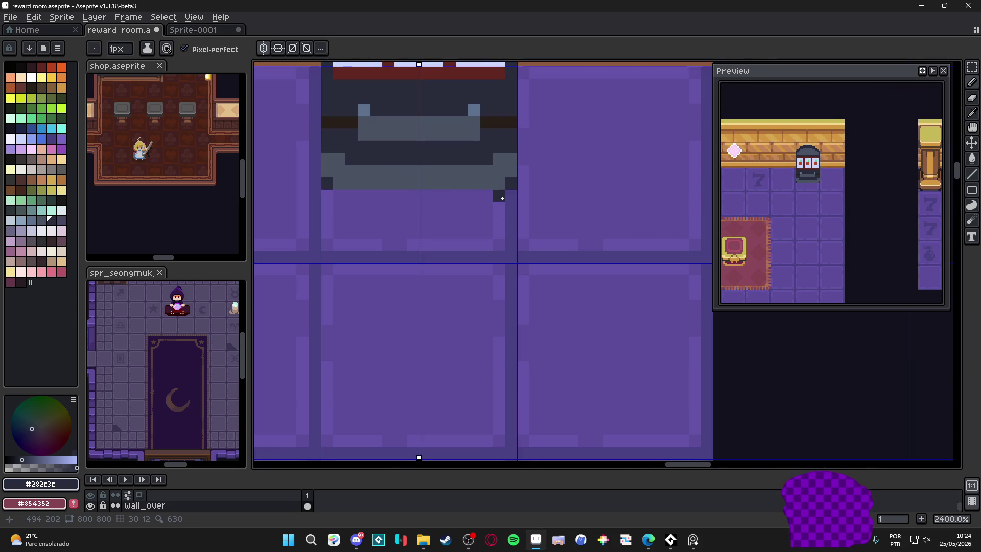
scroll(502, 199, down, 7)
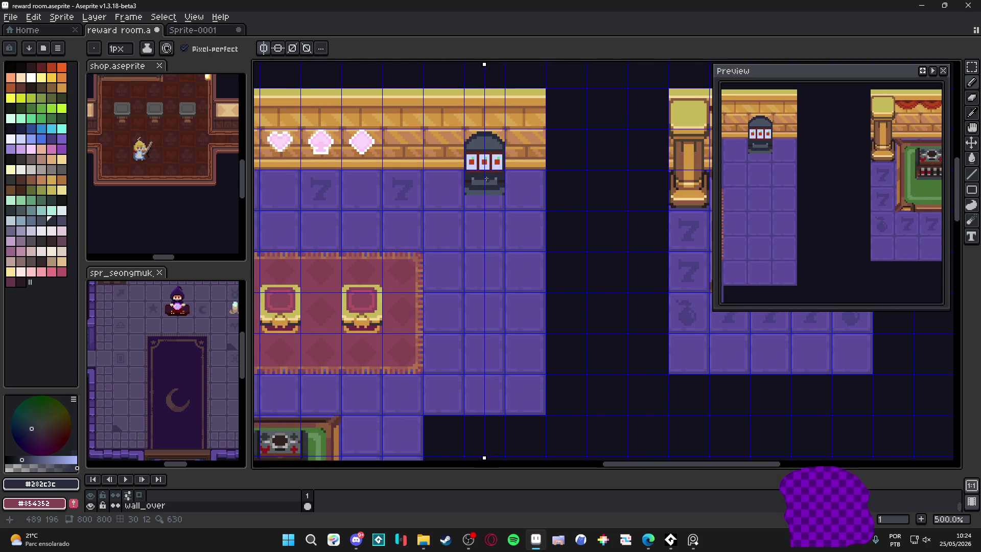
scroll(490, 184, up, 5)
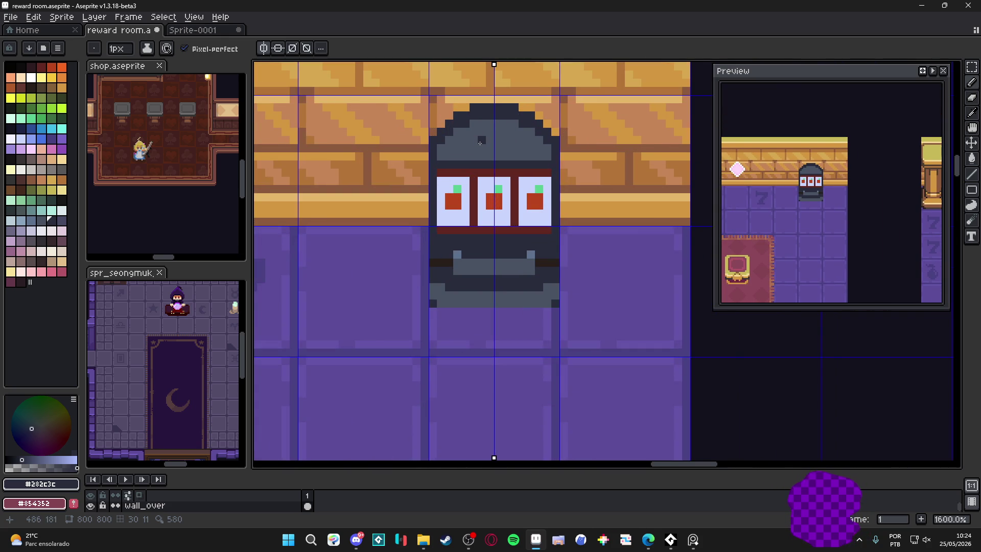
scroll(480, 142, up, 2)
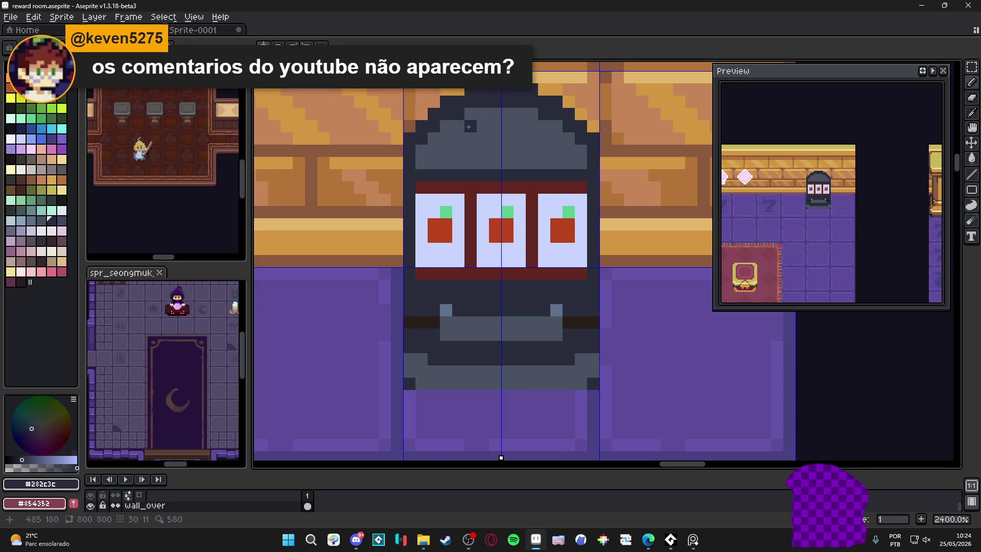
Fill the slot machine's dome with the light blue palette colour.
click(468, 542)
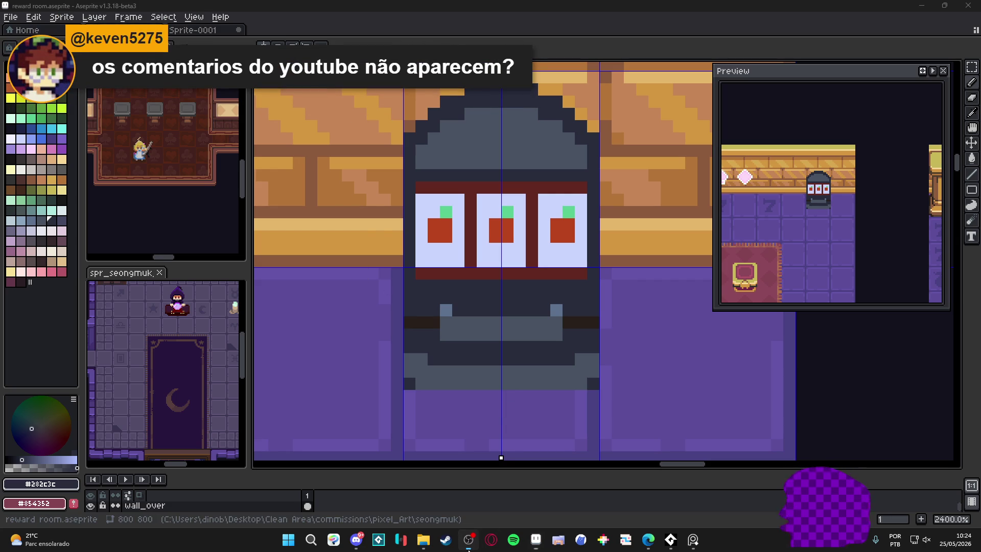
click(468, 547)
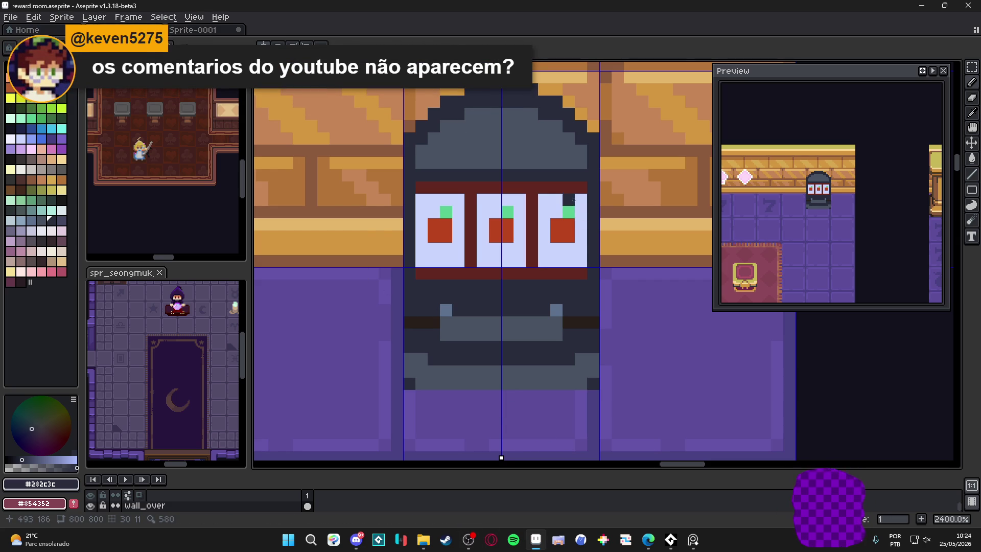
drag(590, 222, 582, 236)
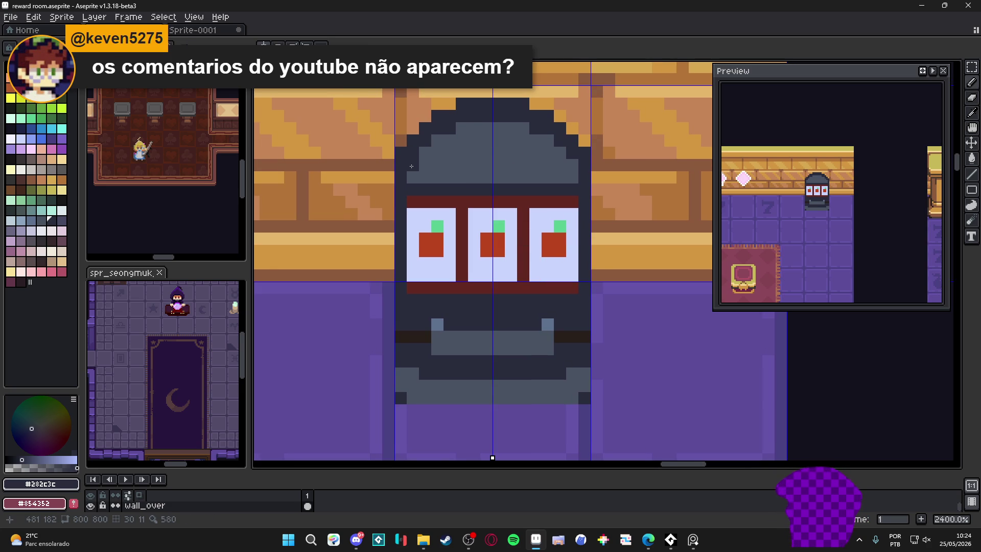
alt+click(444, 170)
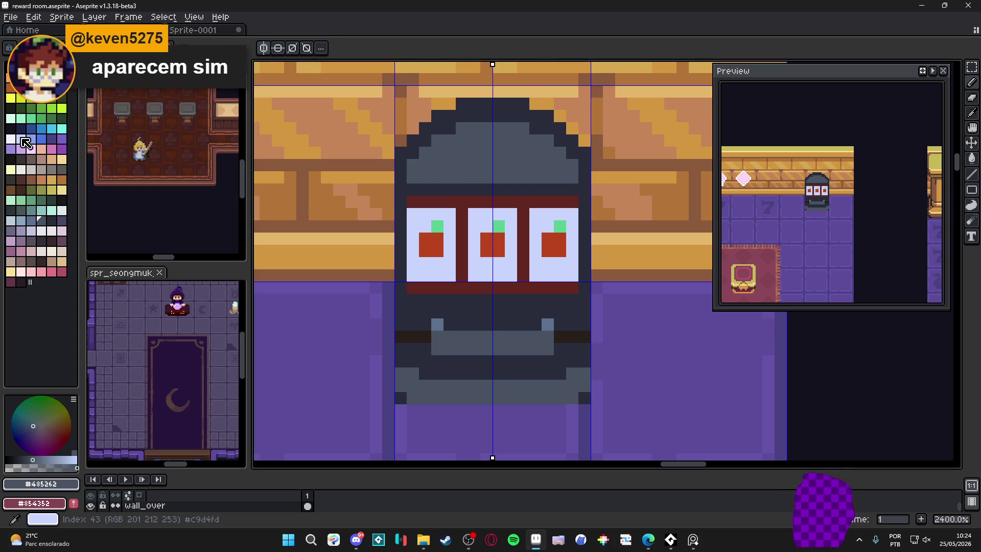
click(25, 140)
key(g)
click(492, 153)
Refill the dome with a lighter greyish blue chosen from the shade bar.
scroll(492, 204, down, 3)
scroll(493, 205, up, 2)
click(19, 459)
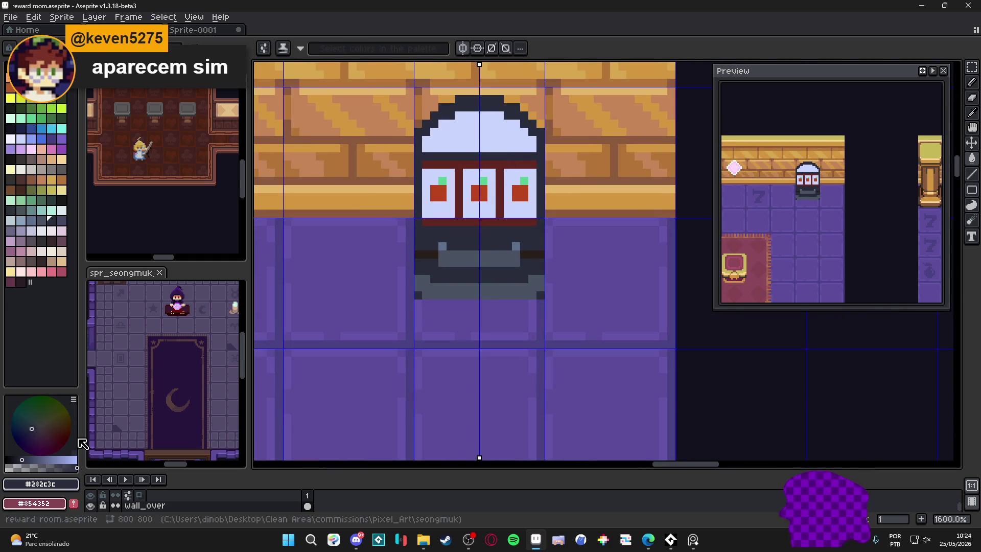
click(22, 460)
click(473, 151)
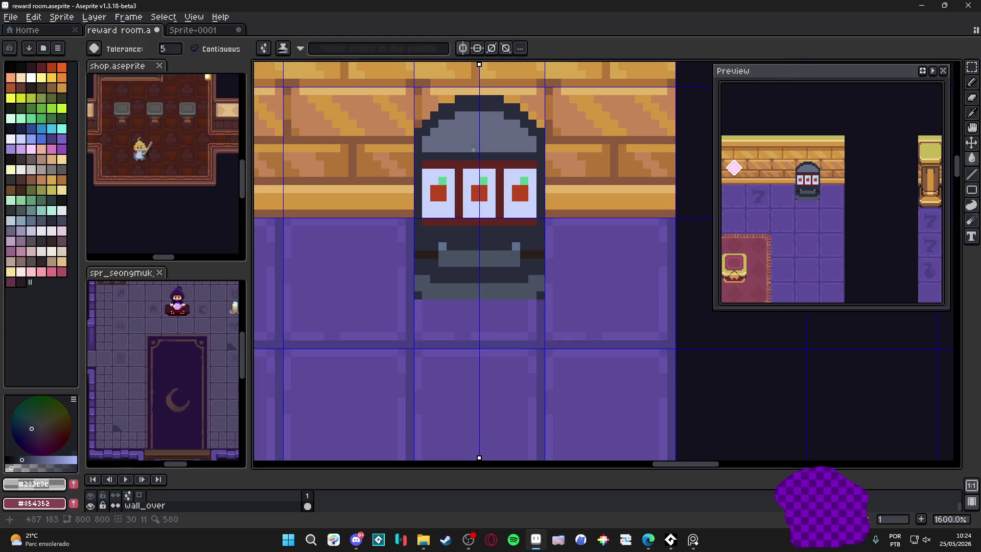
scroll(473, 150, up, 2)
scroll(468, 146, up, 1)
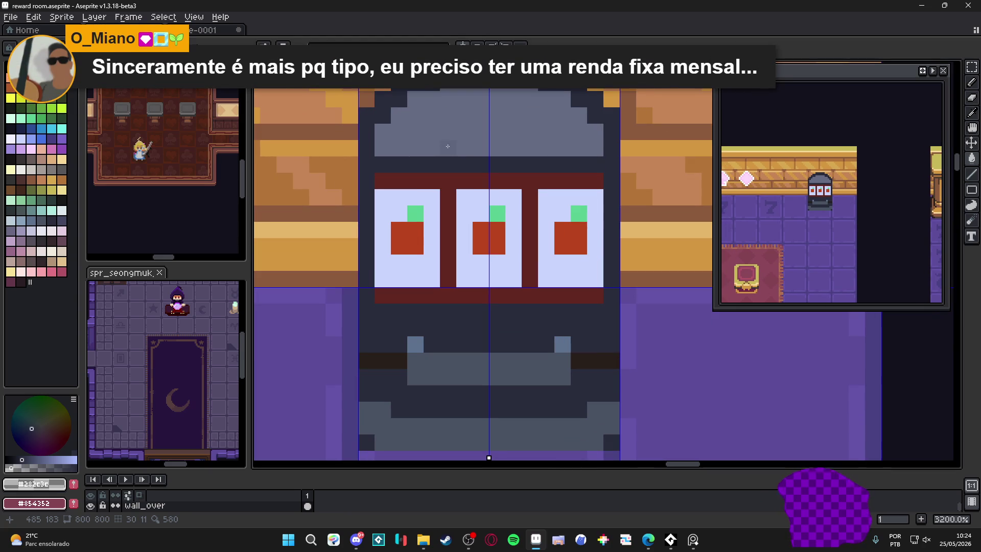
alt+click(428, 158)
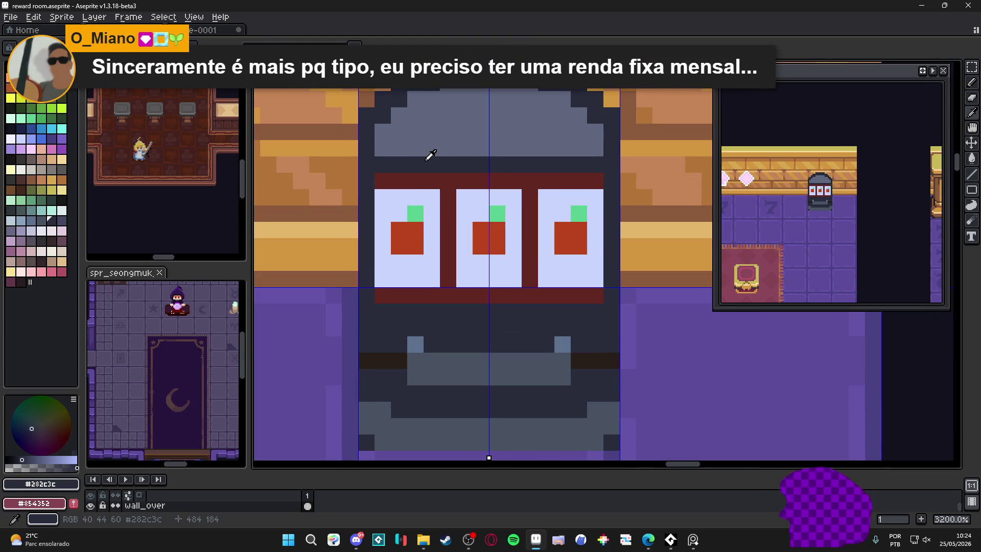
scroll(430, 154, down, 6)
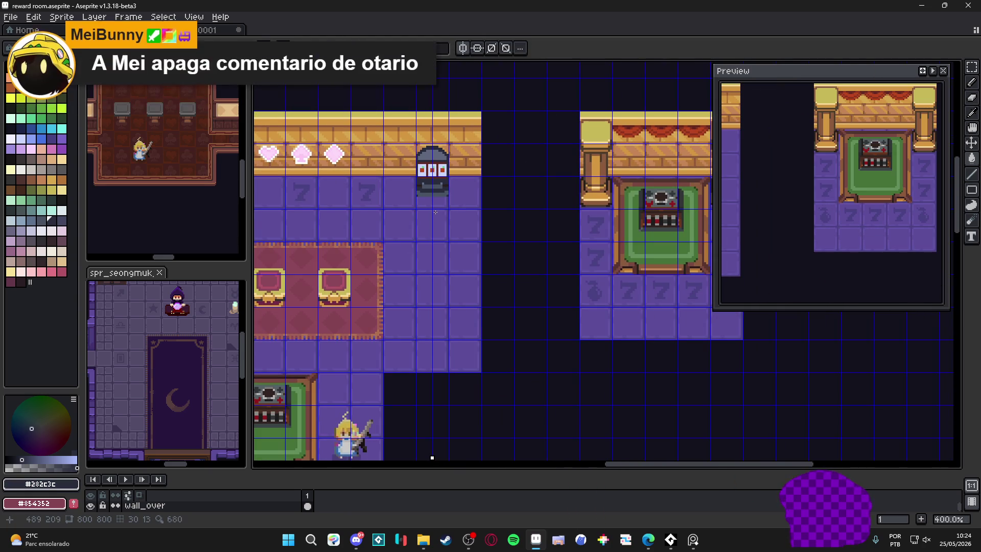
key(ctrl+')
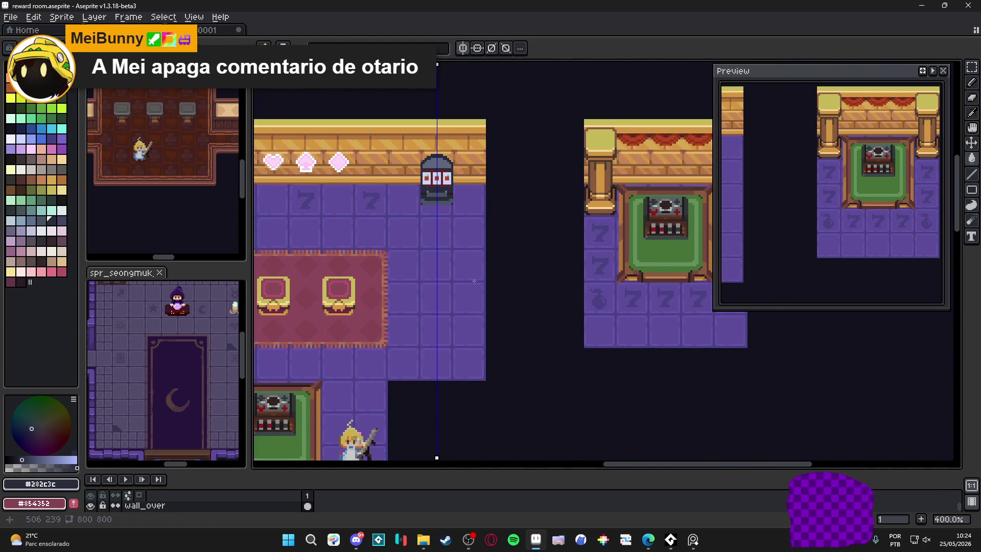
click(463, 48)
scroll(481, 220, down, 2)
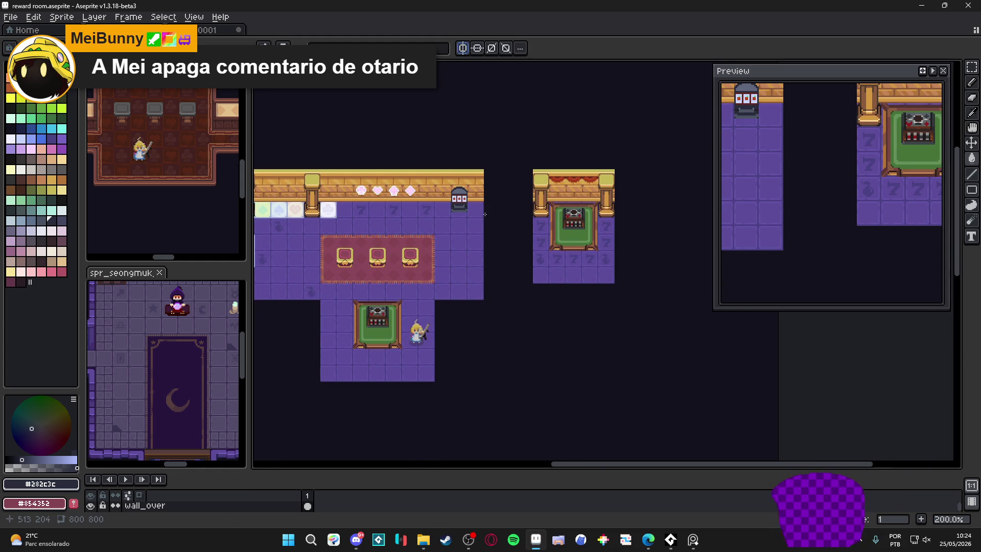
scroll(461, 201, up, 2)
scroll(460, 201, up, 2)
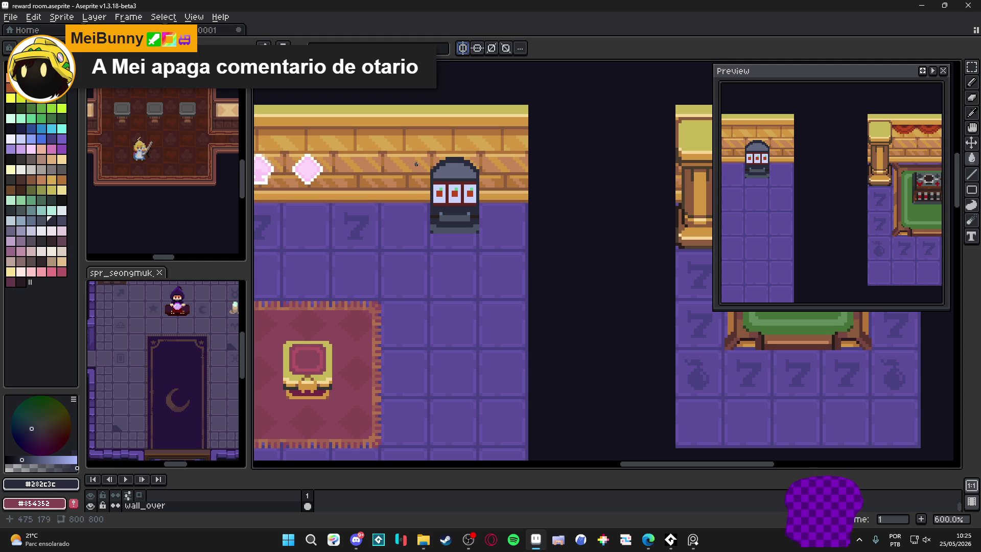
scroll(416, 164, down, 2)
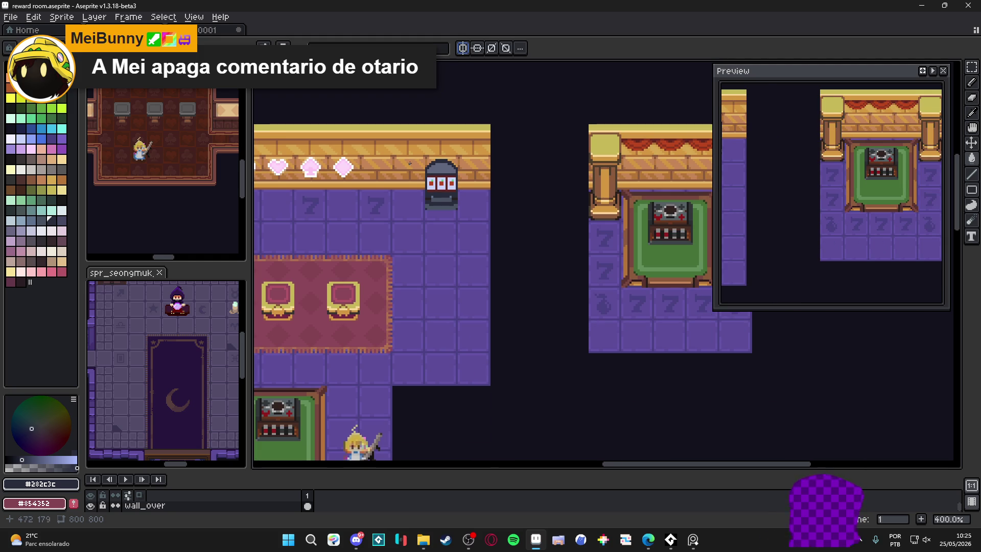
key(alt+Tab)
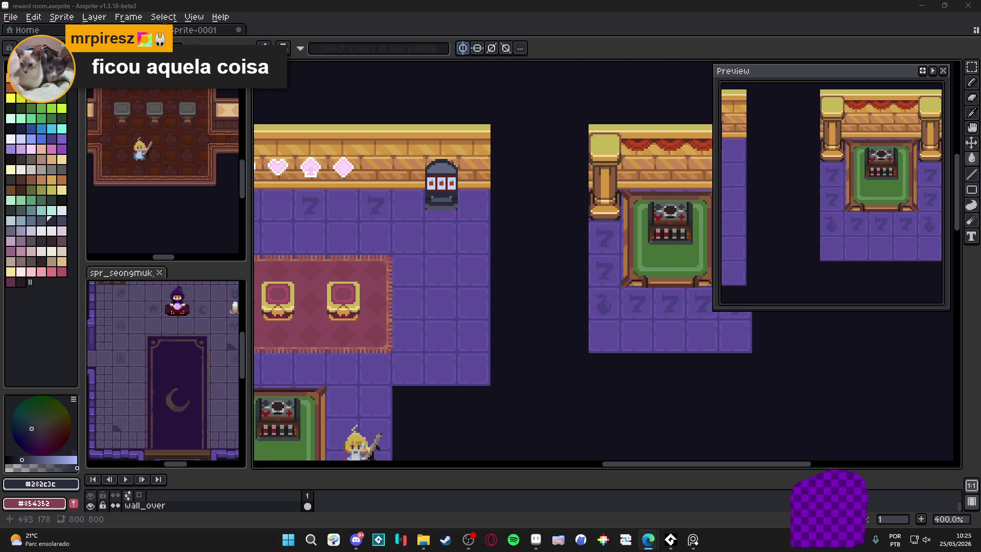
scroll(450, 191, up, 6)
key(g)
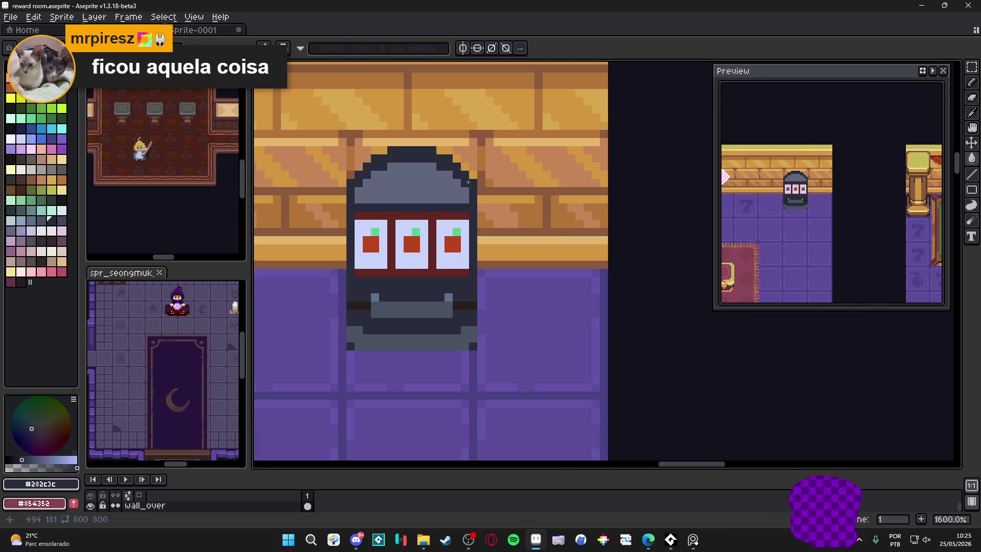
With vertical symmetry on, cover the machine's face in dark pixels.
click(463, 48)
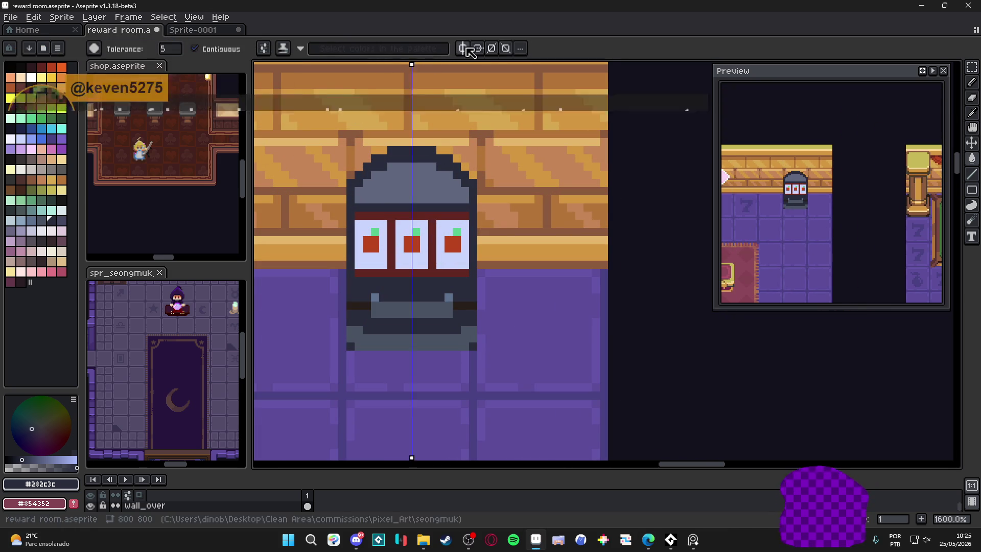
key(b)
mouse_move(438, 149)
mouse_down()
mouse_move(463, 150)
mouse_move(474, 175)
mouse_move(465, 168)
mouse_move(417, 196)
mouse_move(455, 180)
mouse_move(424, 168)
mouse_move(460, 224)
mouse_move(461, 266)
mouse_move(422, 272)
mouse_move(450, 223)
mouse_move(419, 251)
mouse_move(391, 257)
mouse_up()
click(474, 159)
click(457, 159)
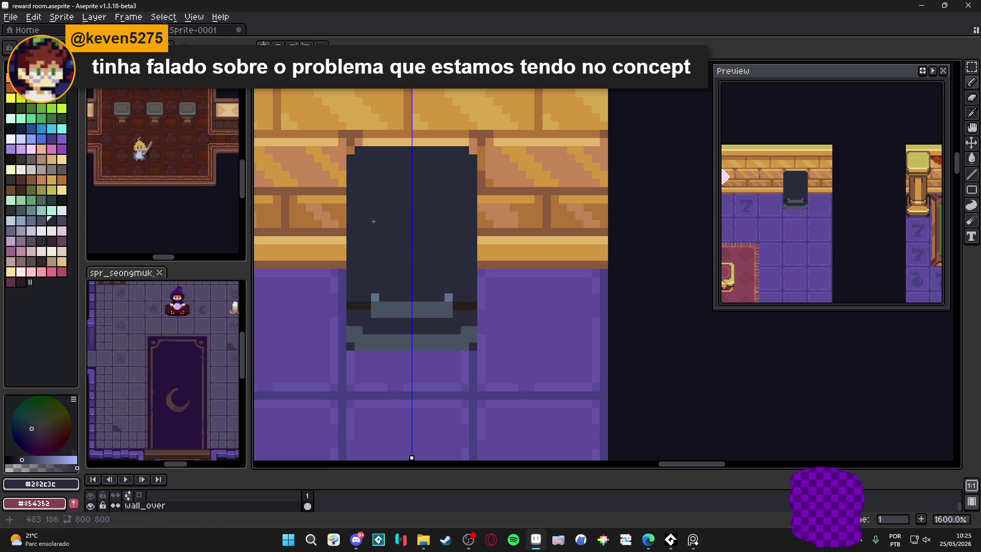
Draw a light-blue border down both sides and across the top of the dark panel.
click(34, 138)
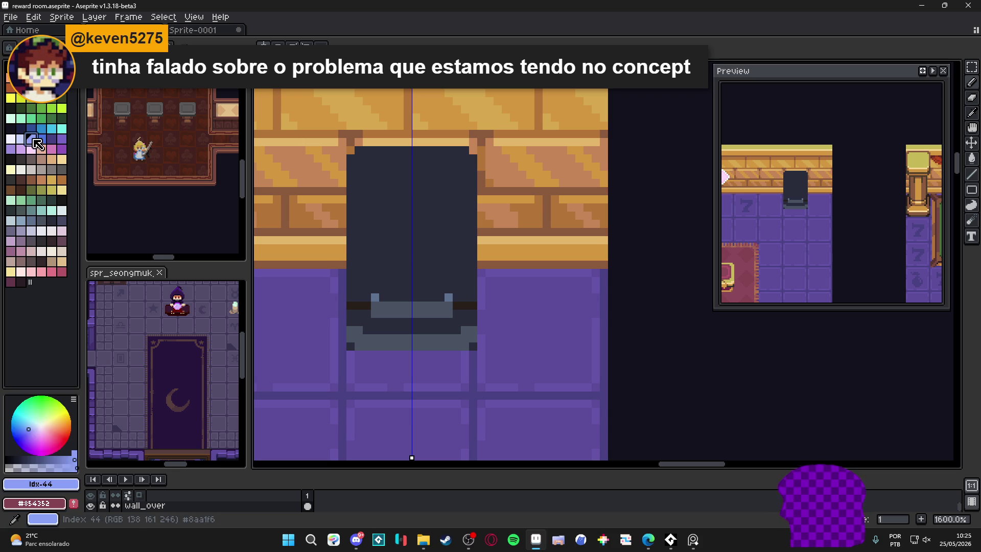
drag(370, 171, 454, 177)
key(ctrl+z)
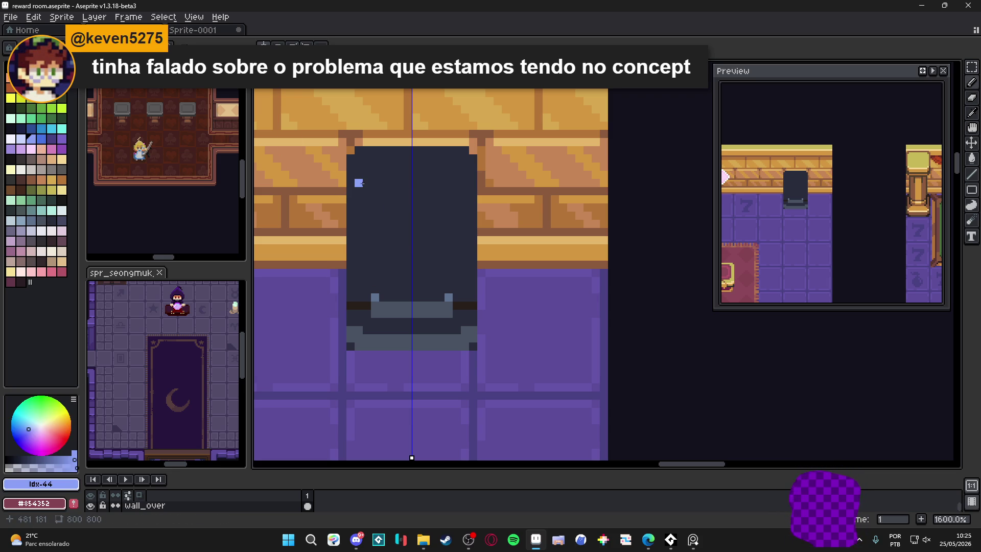
drag(359, 159, 360, 287)
drag(362, 158, 458, 158)
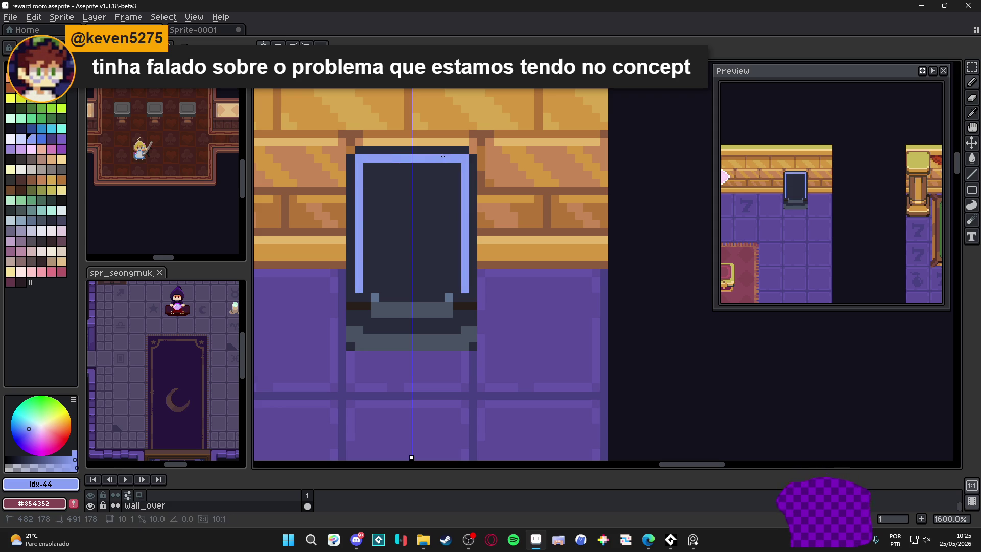
Shade the panel's inner top edge and sides with low-opacity light blue.
alt+click(463, 154)
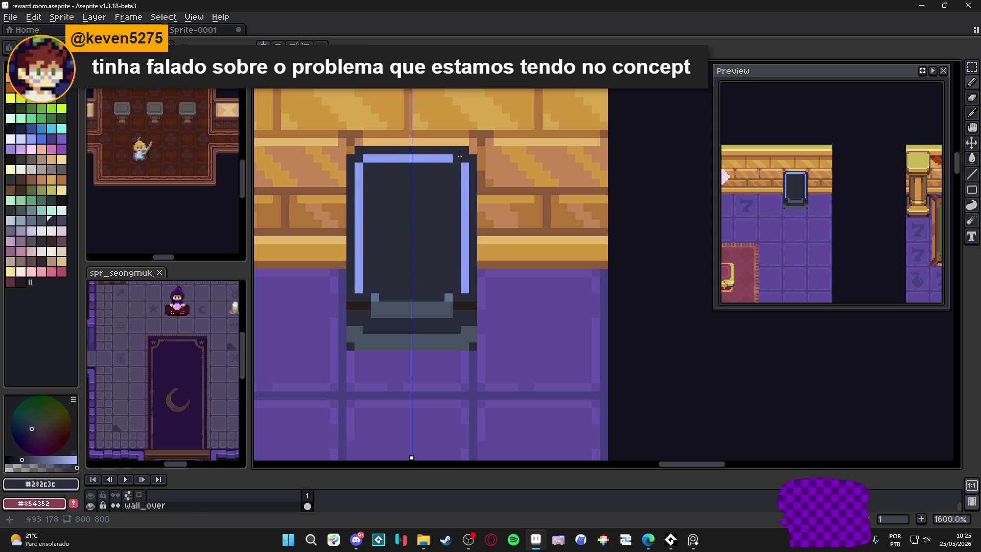
alt+click(465, 179)
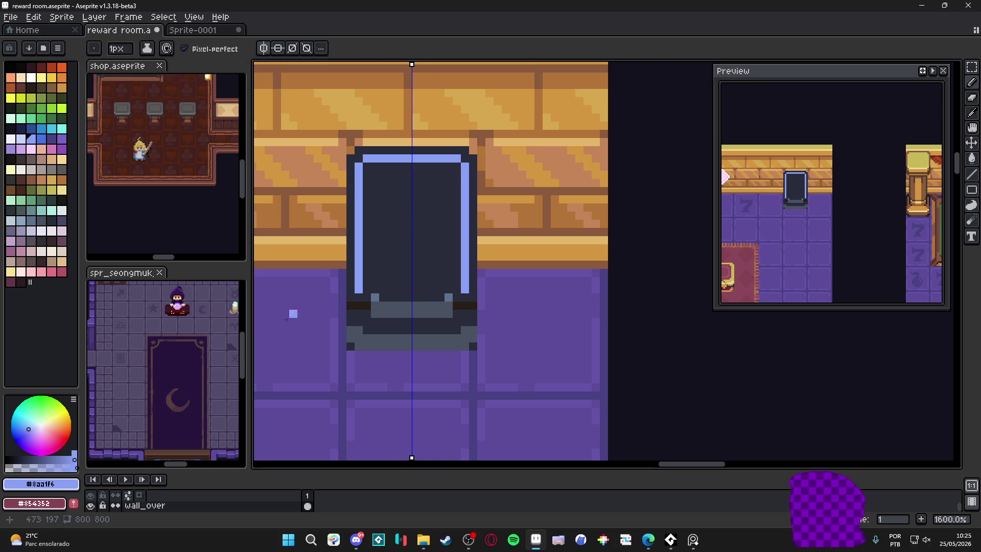
click(44, 466)
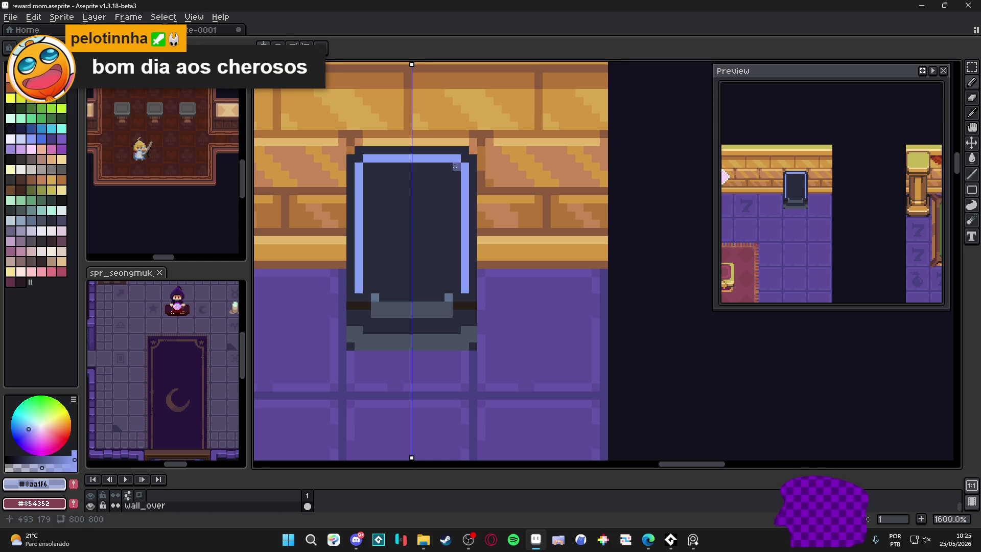
key(ctrl+z)
click(21, 468)
drag(456, 166, 452, 283)
key(ctrl+z)
drag(445, 167, 398, 167)
click(465, 158)
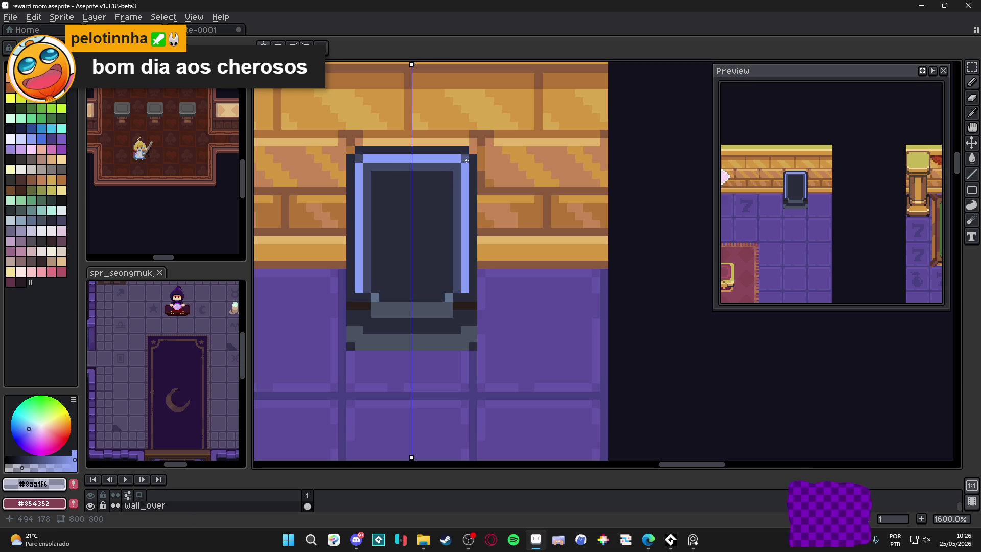
drag(474, 165, 474, 295)
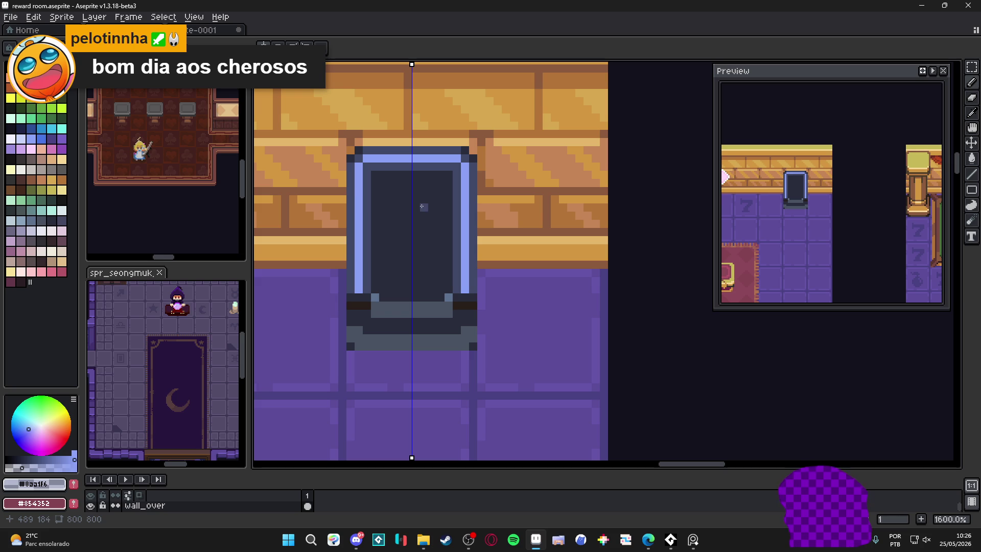
scroll(422, 207, down, 5)
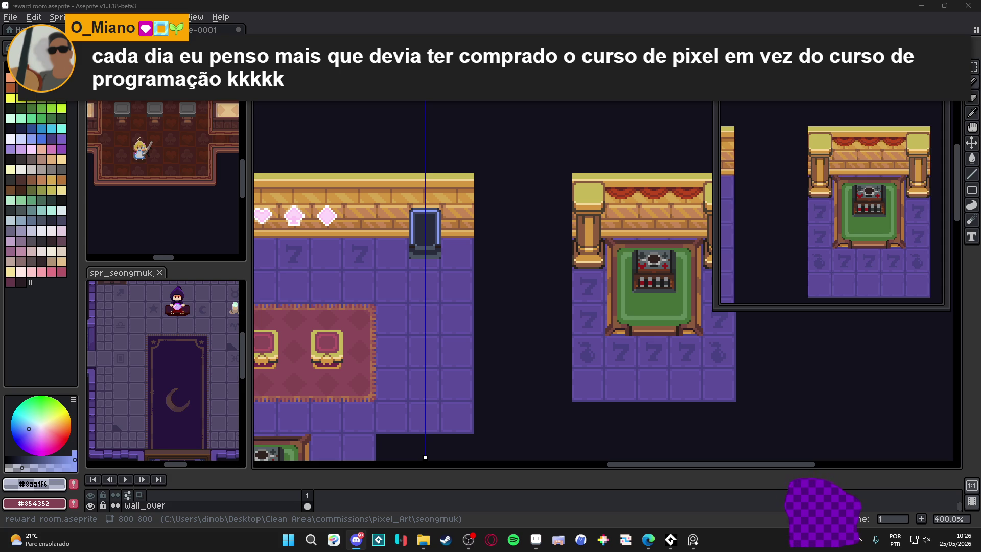
Return to the editor, pan to show more of the room, and save reward room.aseprite.
key(alt+Tab)
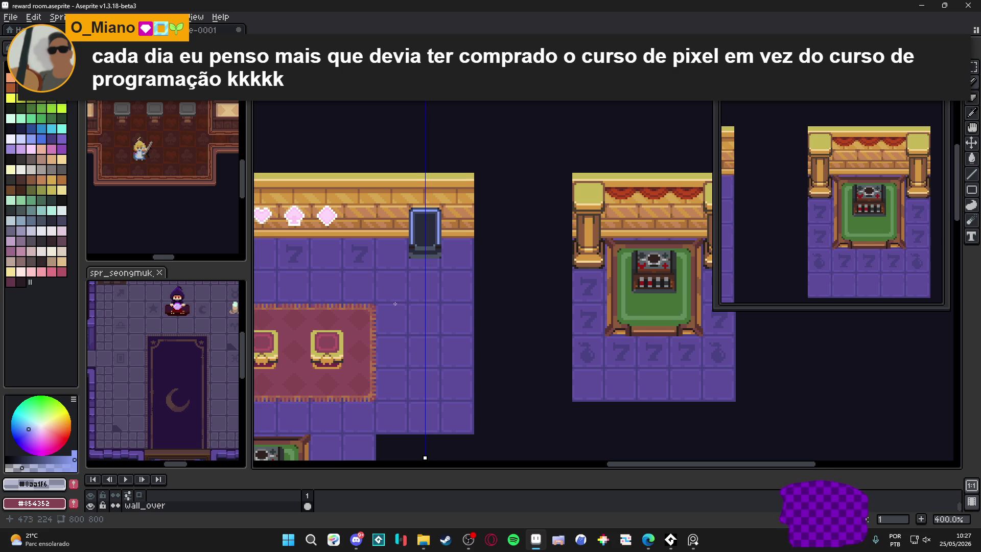
drag(398, 305, 443, 302)
key(ctrl+s)
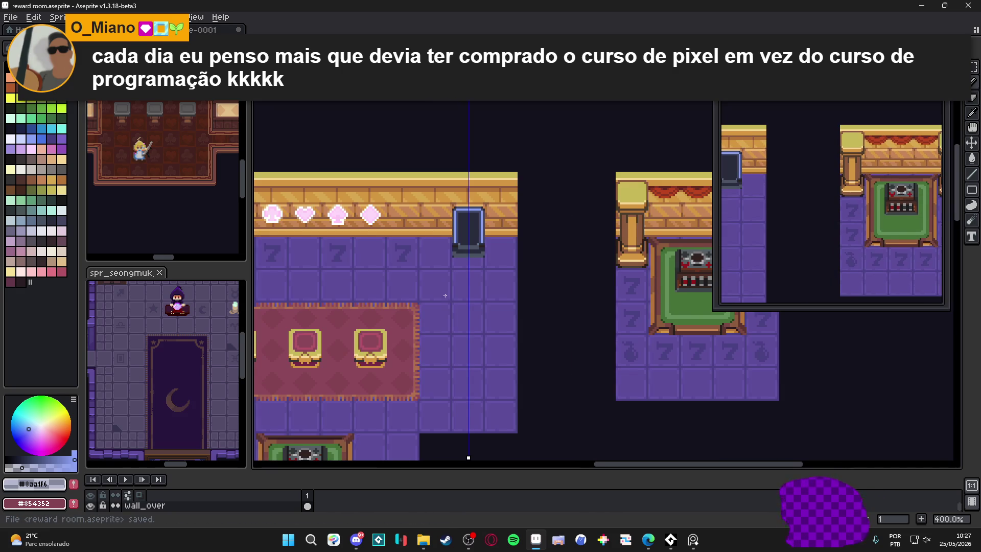
Recentre and re-zoom the view on the new blue-framed slot machine.
drag(458, 285, 455, 280)
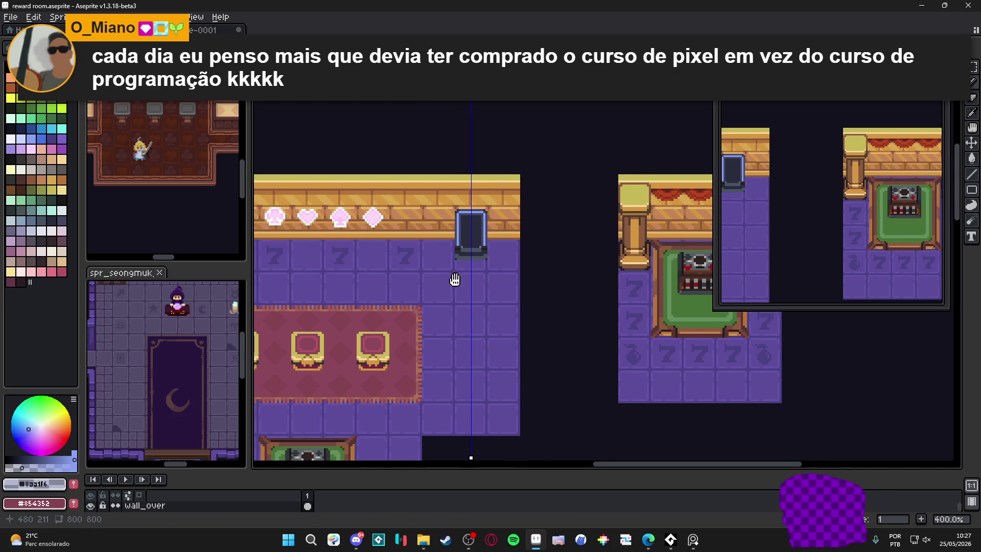
scroll(474, 236, up, 2)
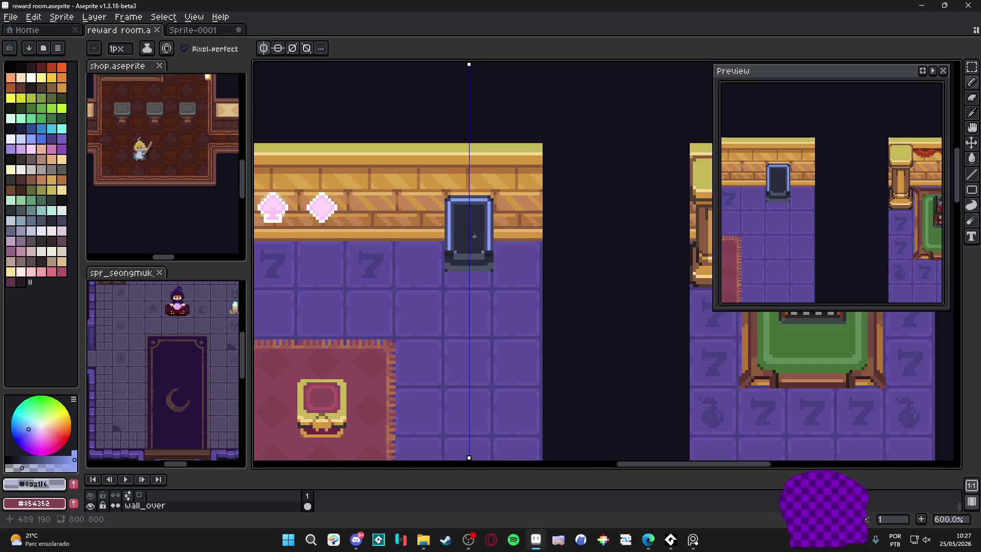
scroll(474, 236, up, 1)
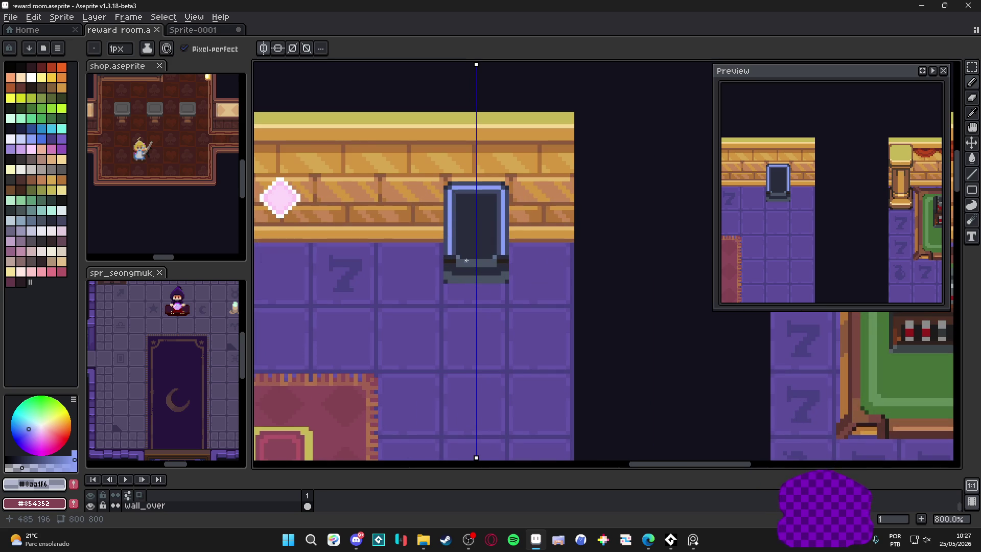
scroll(466, 260, down, 5)
scroll(469, 269, up, 3)
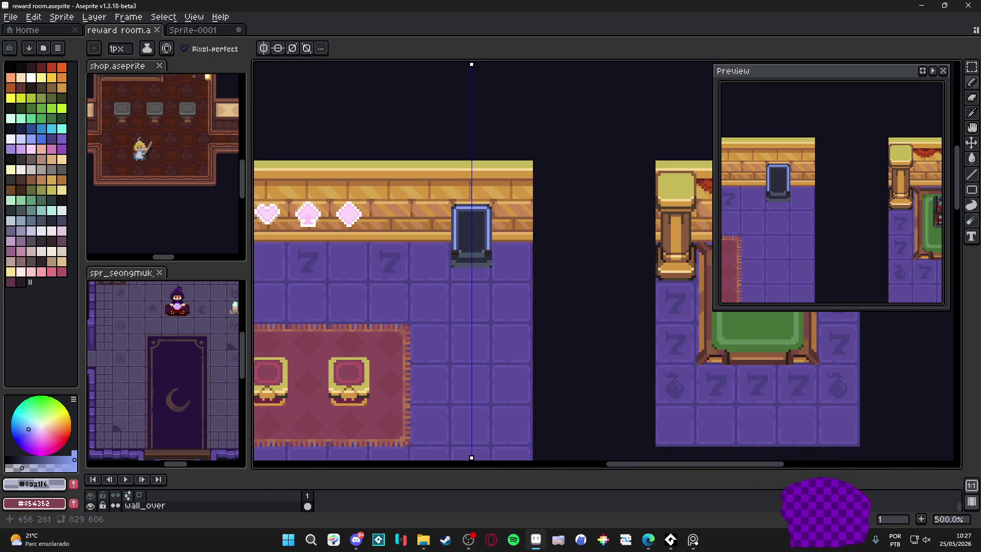
click(17, 20)
Create a new sprite, paste the copied purple creature into it, and deselect.
click(20, 30)
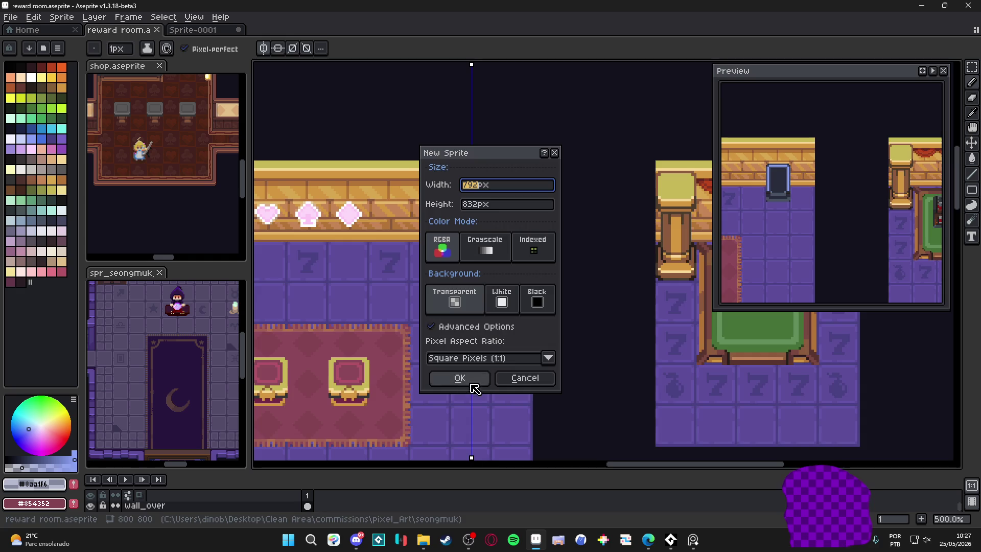
click(460, 376)
key(ctrl+v)
scroll(593, 257, down, 2)
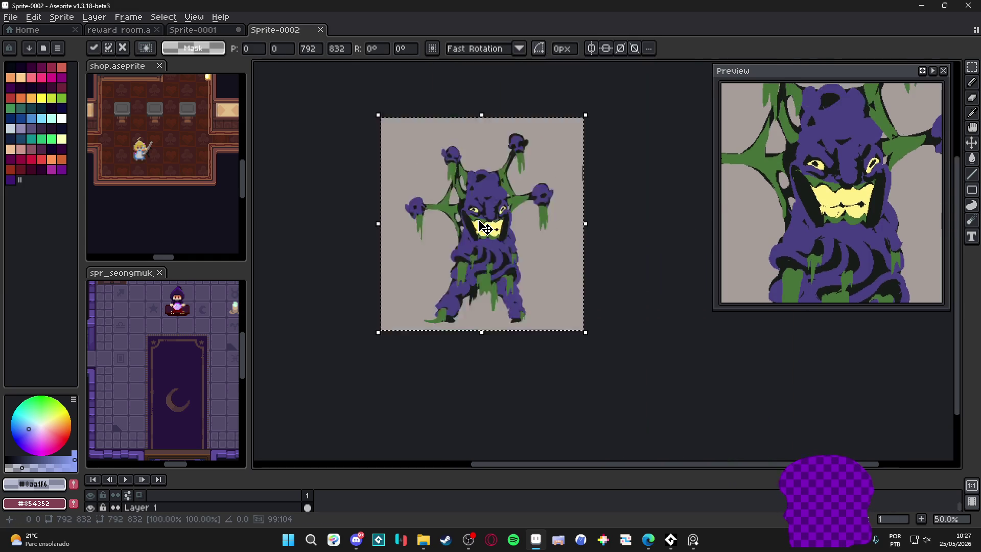
scroll(499, 237, up, 5)
key(Return)
scroll(501, 234, down, 2)
scroll(498, 254, up, 2)
scroll(498, 254, down, 2)
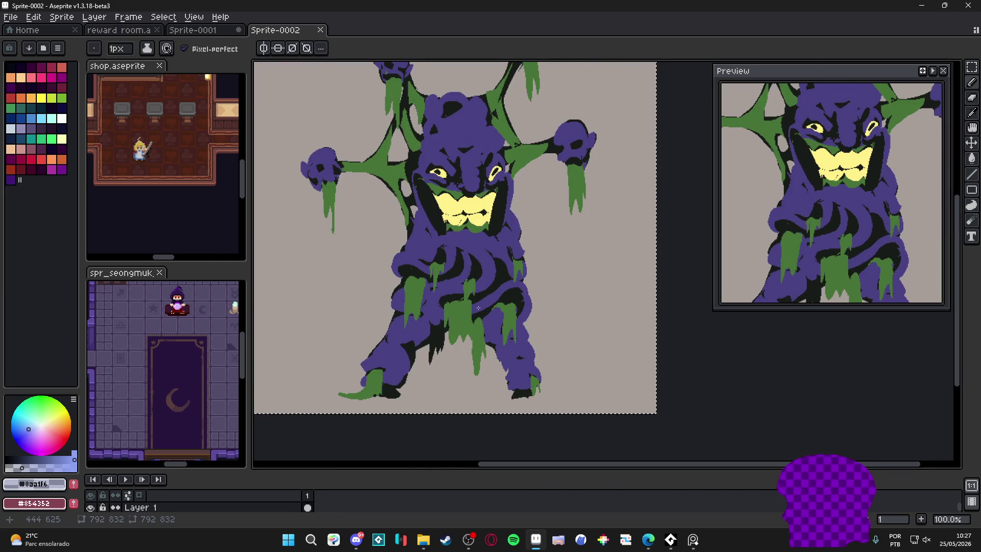
key(ctrl+d)
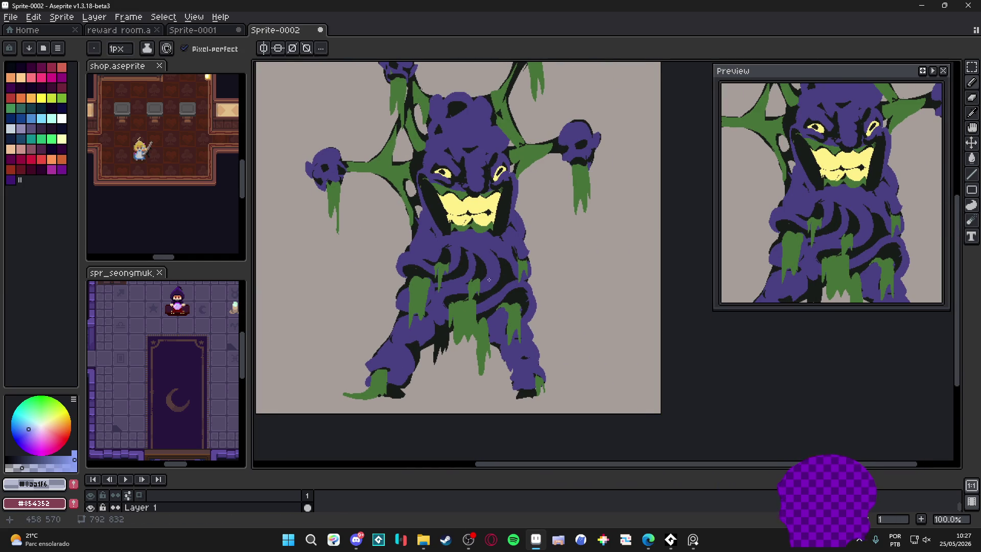
Erase a blob across the creature's lower body with a large eraser, then undo it.
key(e)
scroll(506, 319, up, 20)
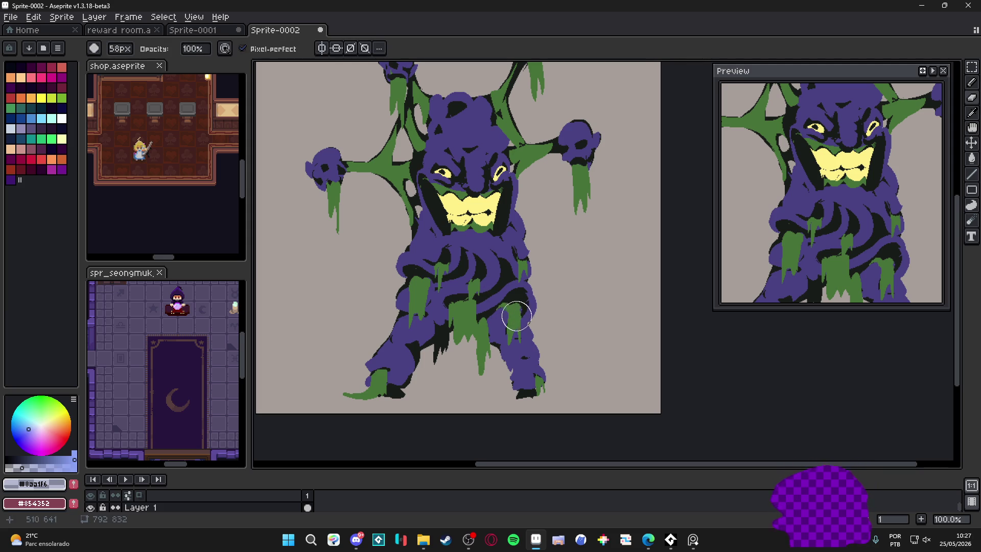
mouse_move(514, 316)
mouse_down()
mouse_move(516, 302)
mouse_move(467, 339)
mouse_move(452, 311)
mouse_up()
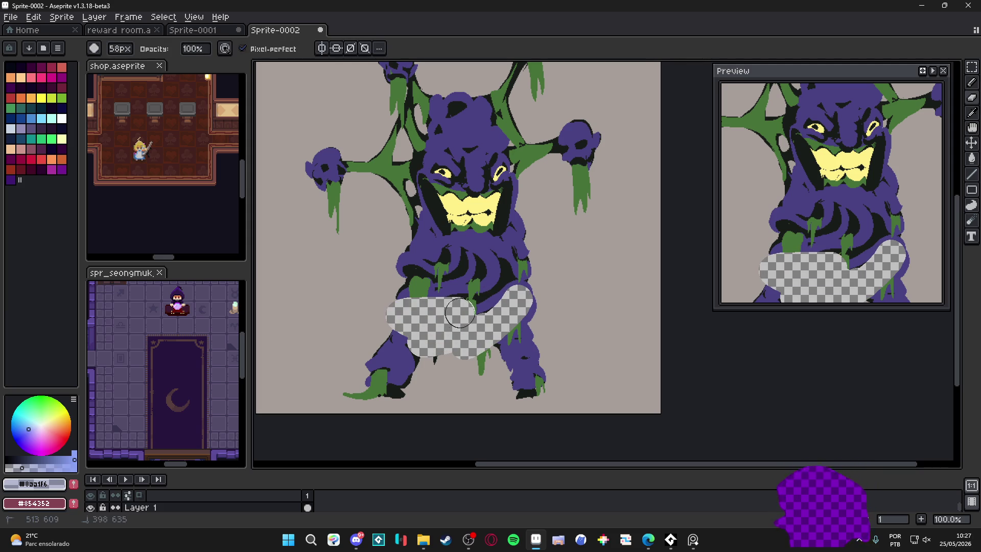
key(ctrl+z)
Resize the sprite to 396x416.
click(62, 17)
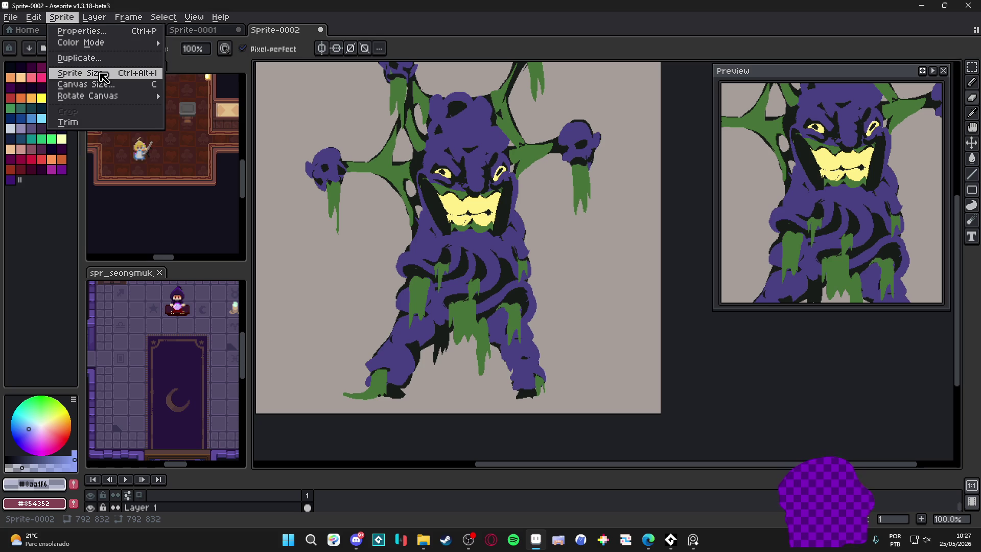
click(103, 78)
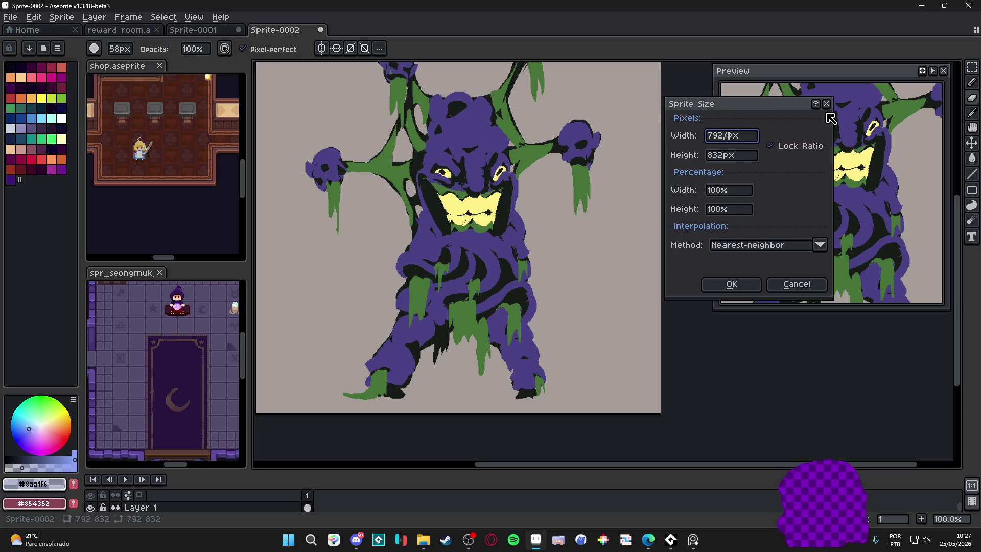
text(396)
key(Return)
Paint over the monster's legs with the sampled grey background, then zoom to 300%.
scroll(515, 208, up, 2)
mouse_move(469, 311)
mouse_down()
mouse_move(526, 324)
mouse_move(493, 352)
mouse_move(501, 360)
mouse_up()
key(e)
alt+click(573, 318)
mouse_move(506, 286)
mouse_down()
mouse_move(368, 307)
mouse_move(322, 358)
mouse_move(548, 424)
mouse_move(295, 404)
mouse_up()
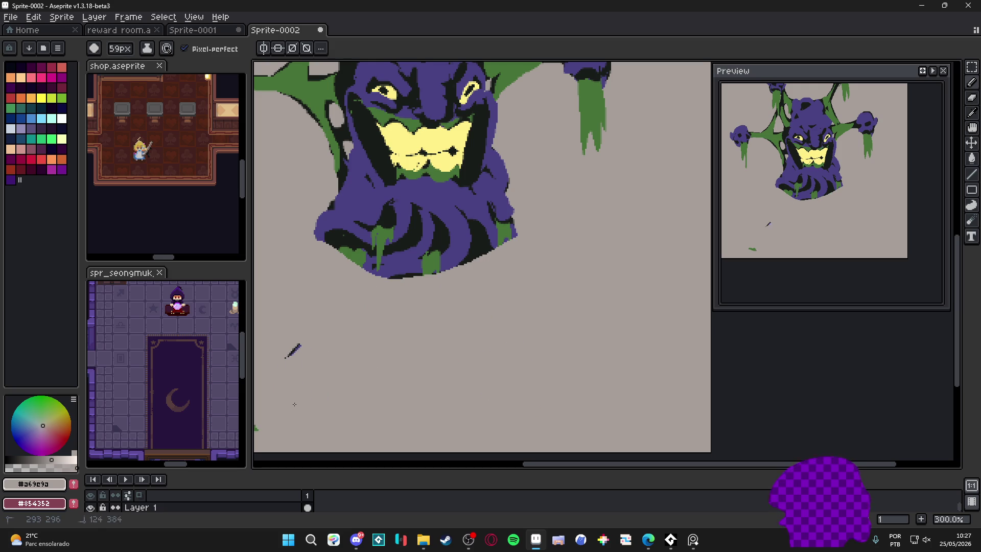
scroll(324, 384, down, 2)
scroll(364, 335, up, 1)
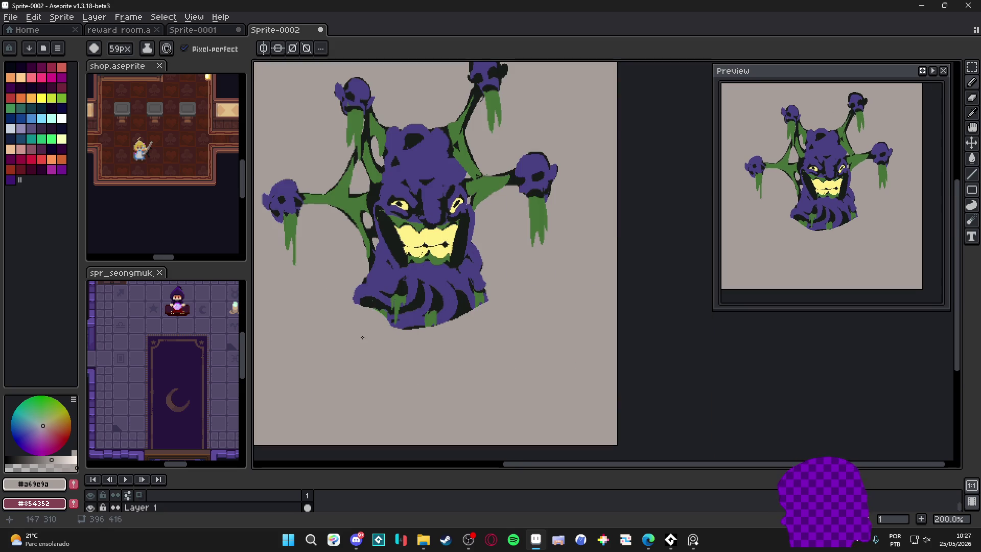
scroll(420, 276, down, 10)
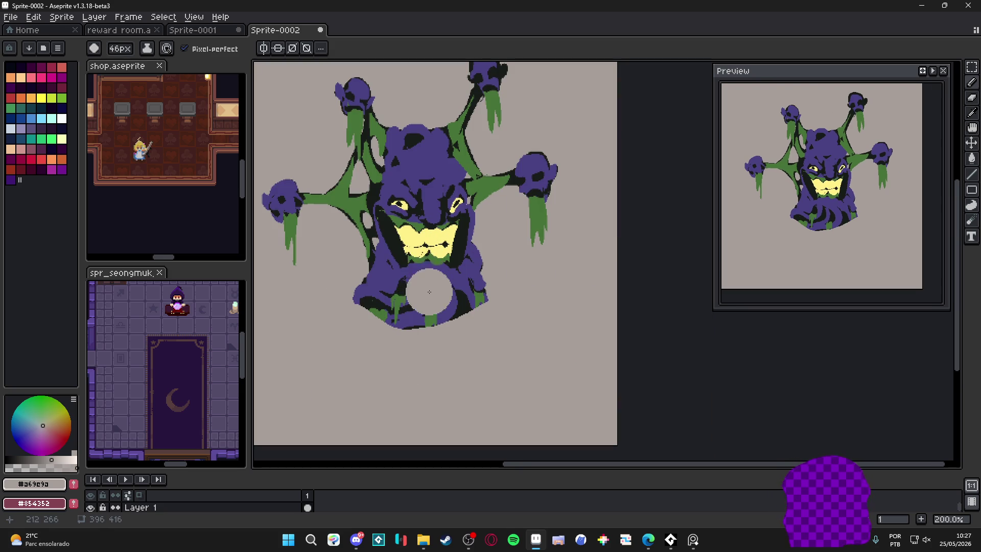
scroll(438, 296, down, 8)
scroll(435, 296, up, 1)
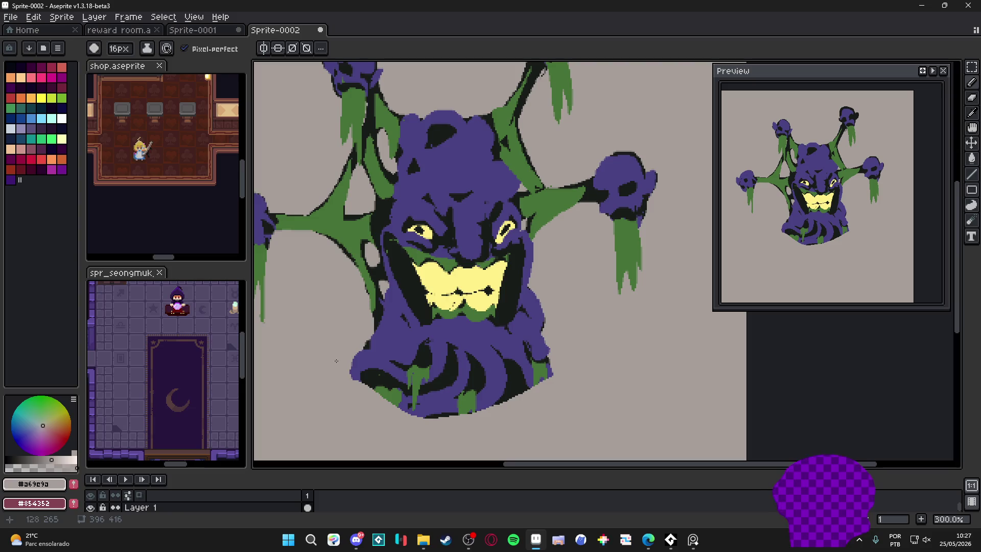
Trim the creature's bottom edges with grey and reshape the purple #494182 base and right curl.
mouse_move(588, 372)
mouse_down()
mouse_move(419, 406)
mouse_move(379, 395)
mouse_move(373, 373)
mouse_move(381, 374)
mouse_up()
mouse_move(382, 374)
mouse_down()
mouse_move(458, 409)
mouse_move(420, 360)
mouse_move(412, 379)
mouse_up()
alt+click(460, 389)
scroll(461, 388, down, 2)
scroll(413, 379, down, 3)
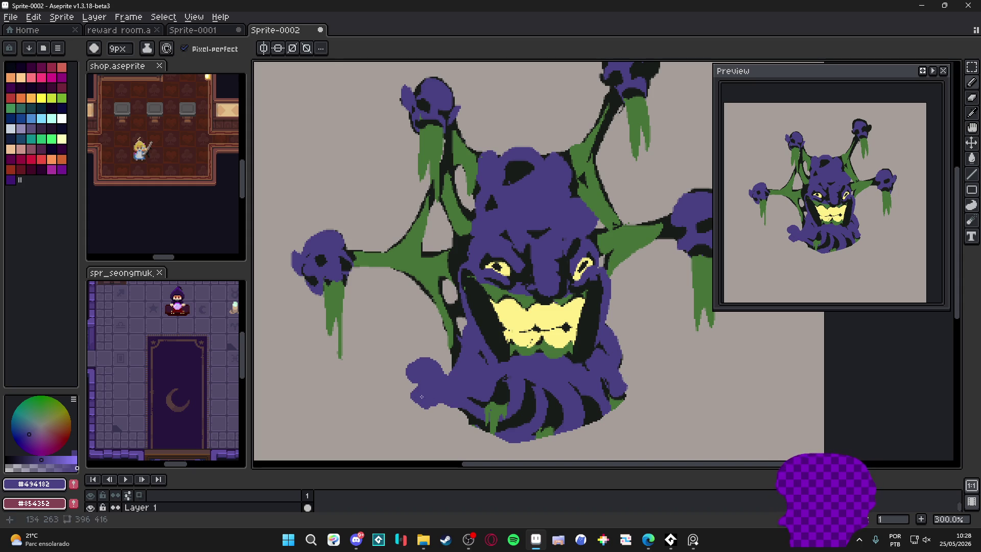
alt+click(434, 424)
mouse_move(417, 407)
mouse_down()
mouse_move(434, 422)
mouse_move(415, 408)
mouse_move(444, 391)
mouse_move(427, 409)
mouse_move(440, 399)
mouse_up()
alt+click(432, 394)
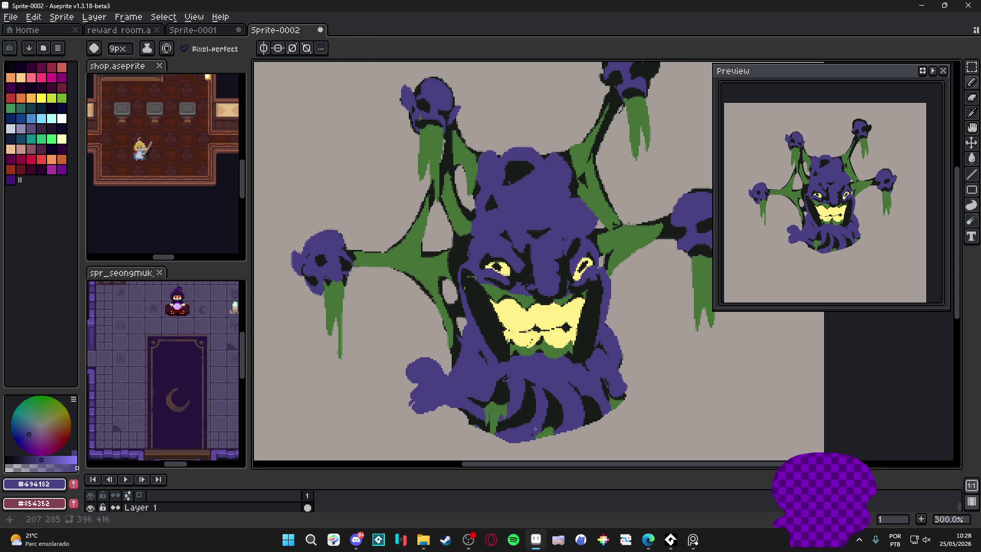
drag(521, 438, 448, 432)
drag(564, 434, 572, 444)
mouse_move(617, 380)
mouse_down()
mouse_move(626, 387)
mouse_move(653, 371)
mouse_move(662, 383)
mouse_up()
Add dark #181C19 outlines and purple fills between the lower-right tentacles with a 3–5px brush.
key(minus)
key(minus)
key(minus)
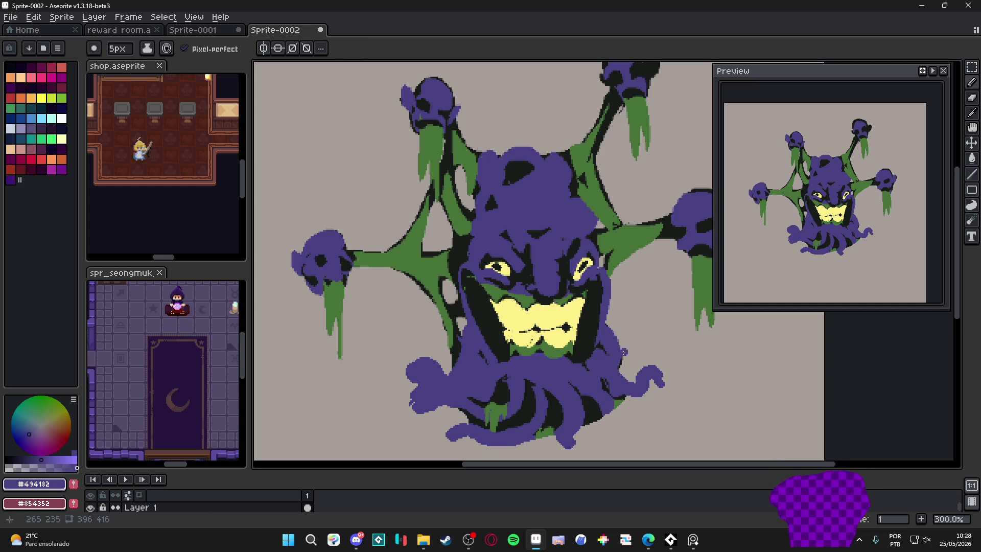
alt+click(602, 345)
mouse_move(624, 353)
mouse_down()
mouse_move(639, 333)
mouse_move(622, 360)
mouse_up()
alt+click(630, 345)
key(minus)
key(minus)
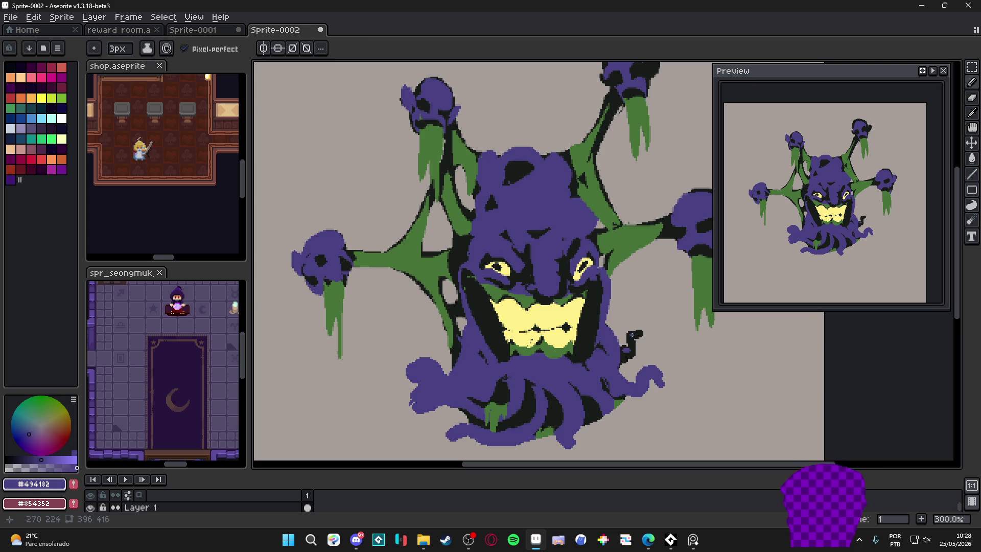
alt+click(636, 337)
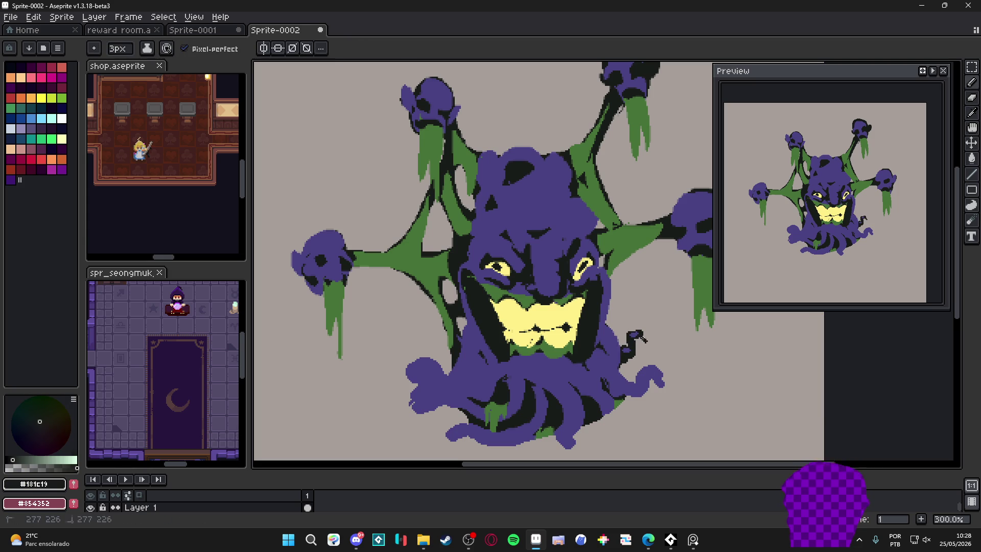
alt+click(658, 376)
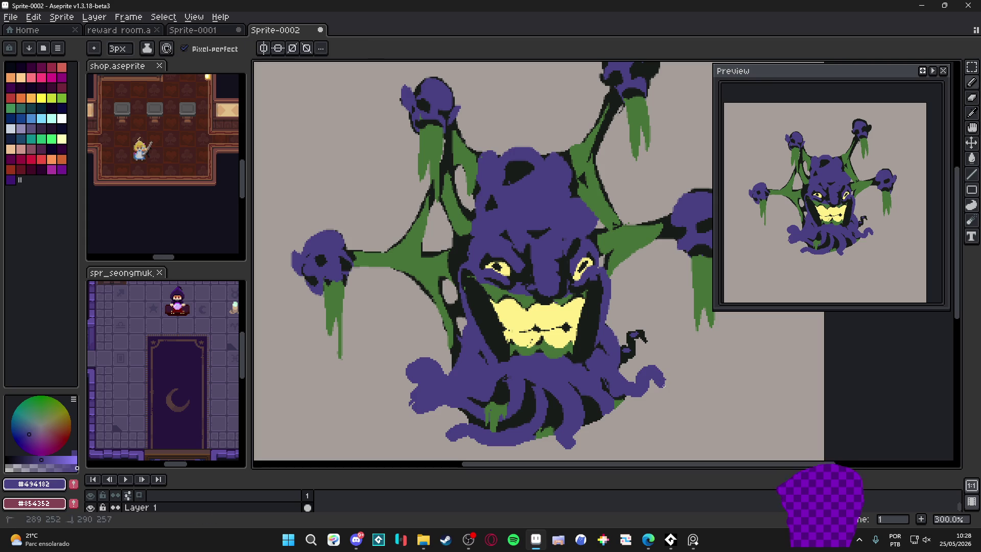
key(plus)
drag(614, 393, 597, 375)
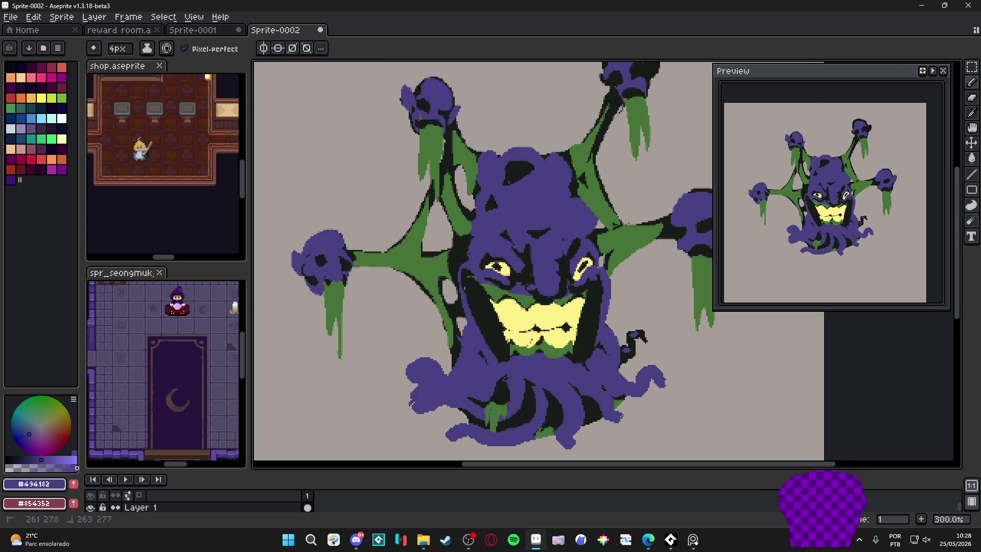
drag(575, 441, 590, 439)
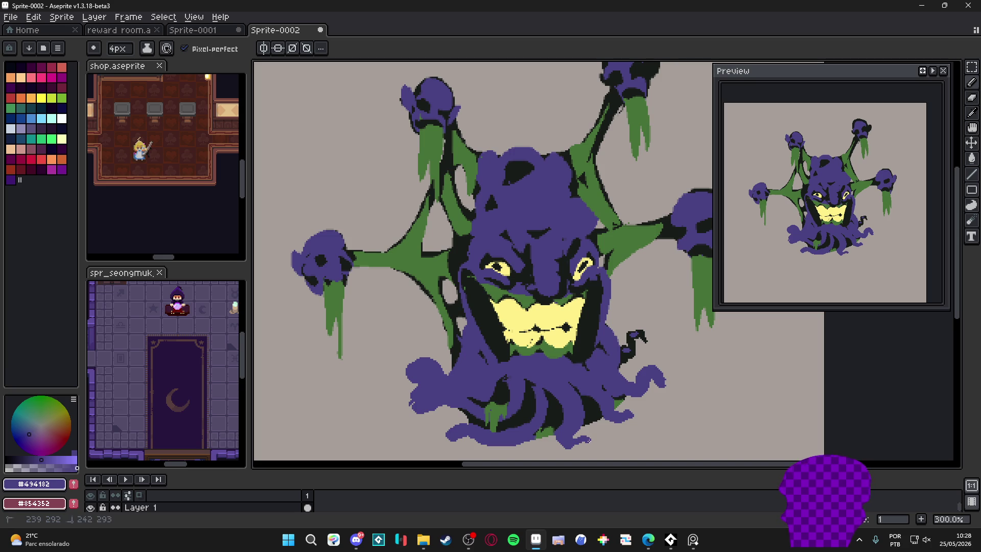
Paint two green #477238 drool drips down from the mouth with a 3px brush.
key(minus)
alt+click(493, 409)
drag(510, 356, 514, 378)
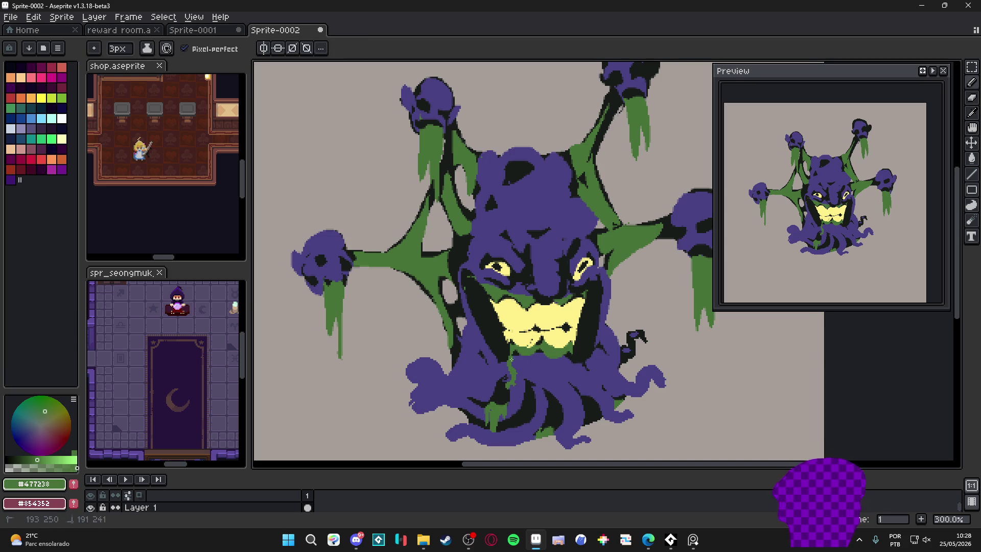
drag(546, 353, 553, 376)
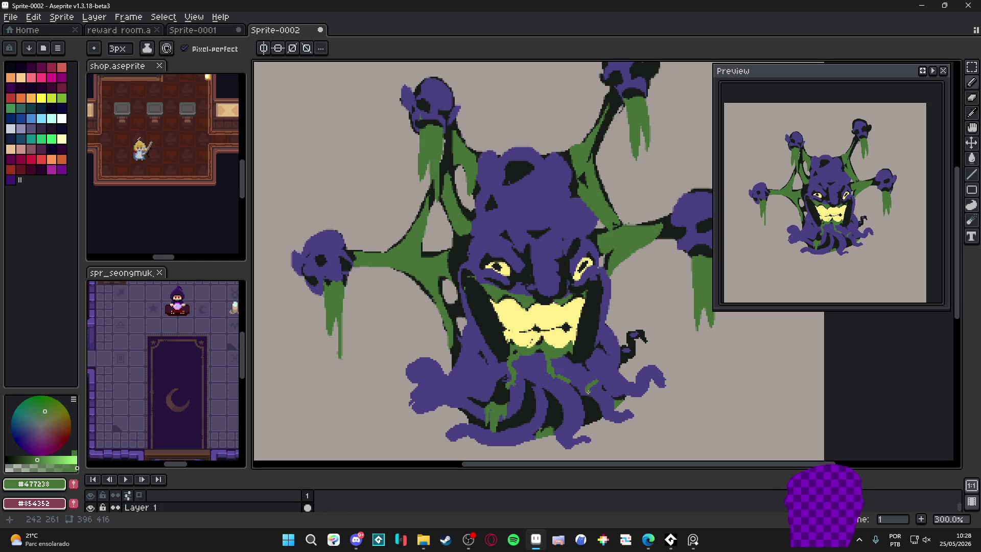
key(minus)
scroll(386, 388, up, 1)
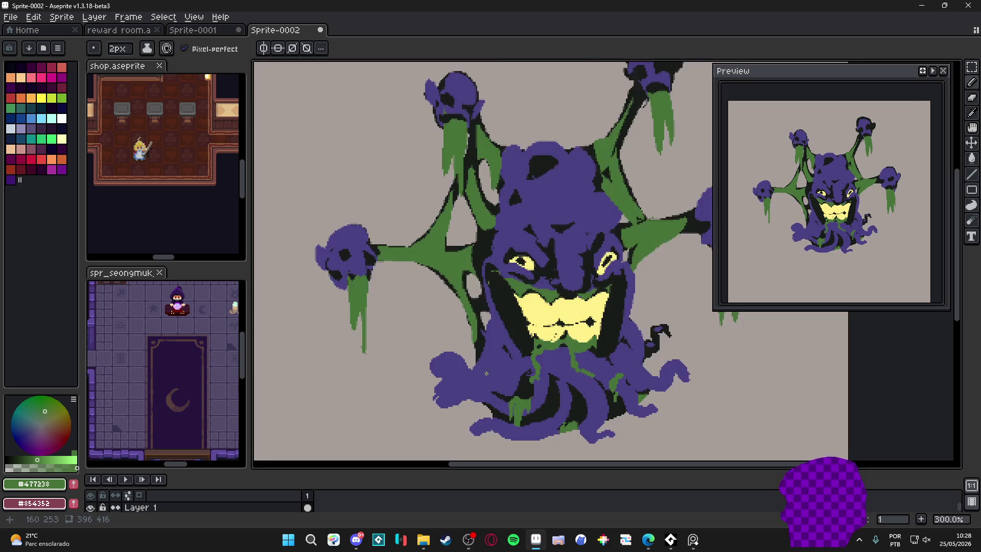
Draw a dark outline stroke among the tentacles with a 3px brush.
key(plus)
scroll(542, 351, down, 1)
scroll(532, 352, up, 1)
alt+click(518, 350)
mouse_move(521, 349)
mouse_down()
mouse_move(511, 364)
mouse_move(481, 371)
mouse_move(522, 349)
mouse_up()
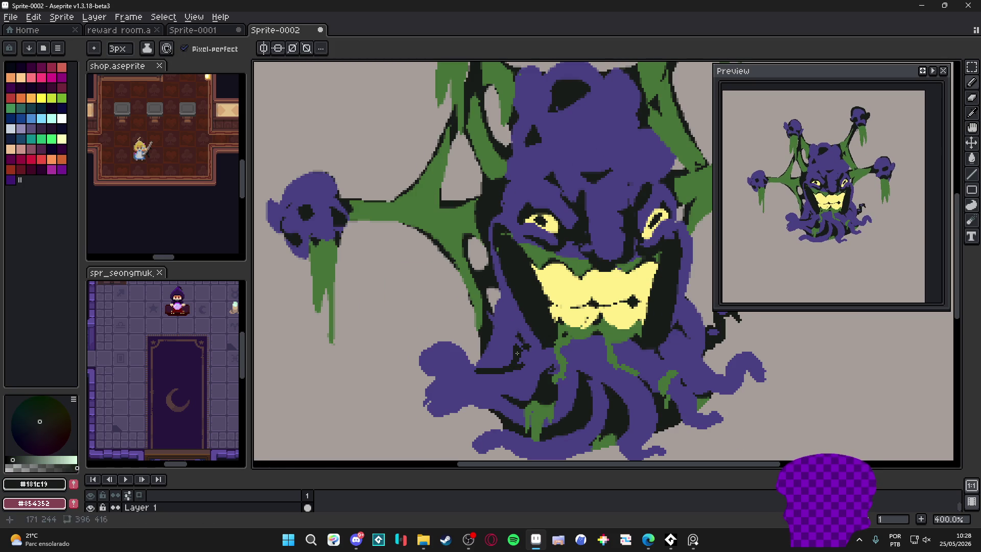
Carve a grey notch into the tentacle edge and extend the lower purple tip down-left.
scroll(480, 365, up, 2)
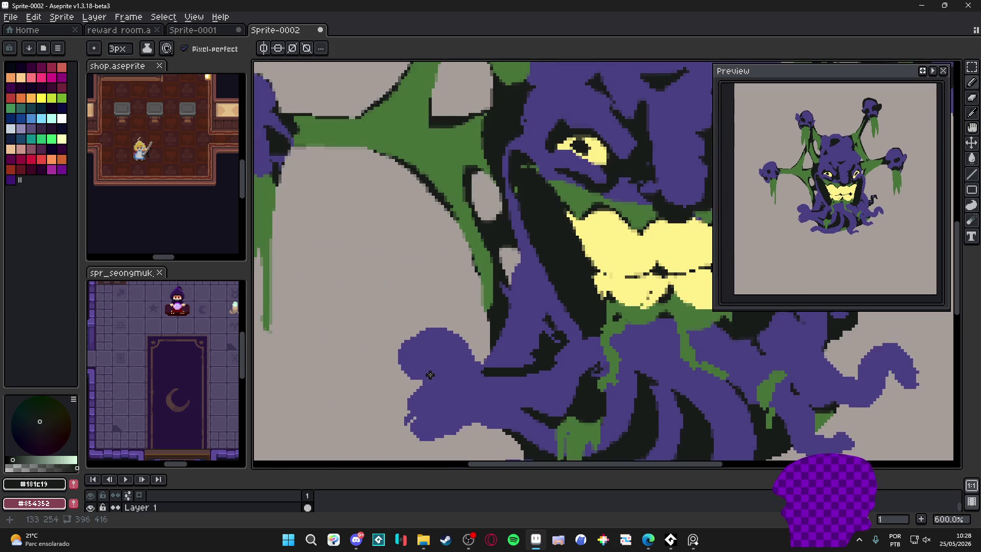
alt+click(403, 388)
mouse_move(414, 383)
mouse_down()
mouse_move(427, 372)
mouse_move(406, 373)
mouse_move(428, 365)
mouse_move(396, 363)
mouse_up()
alt+click(406, 368)
scroll(396, 363, down, 4)
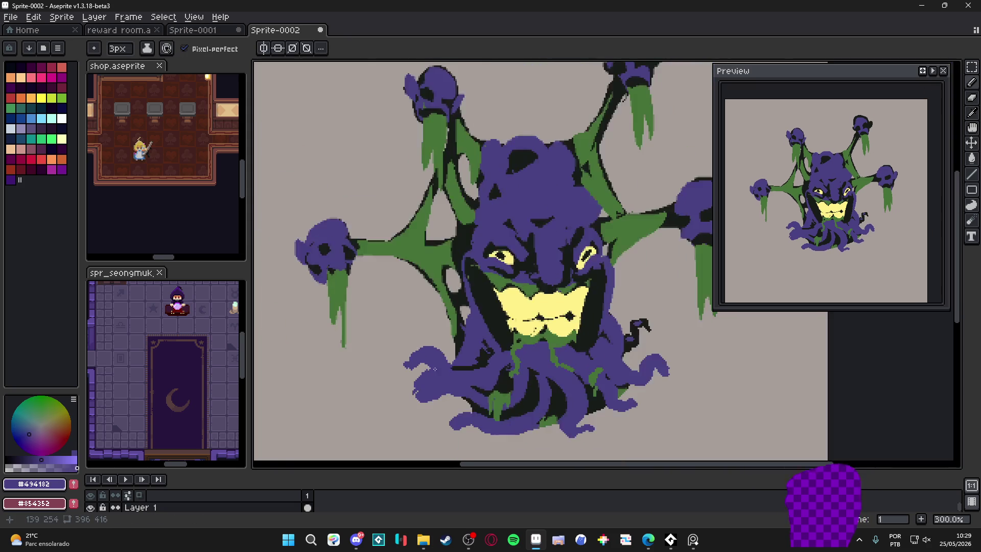
scroll(424, 382, up, 2)
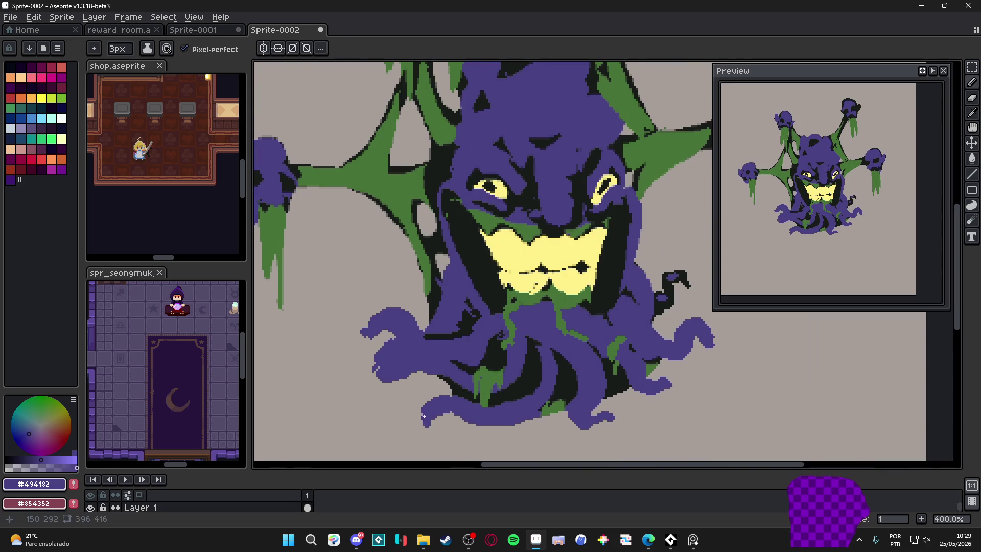
drag(423, 424, 410, 430)
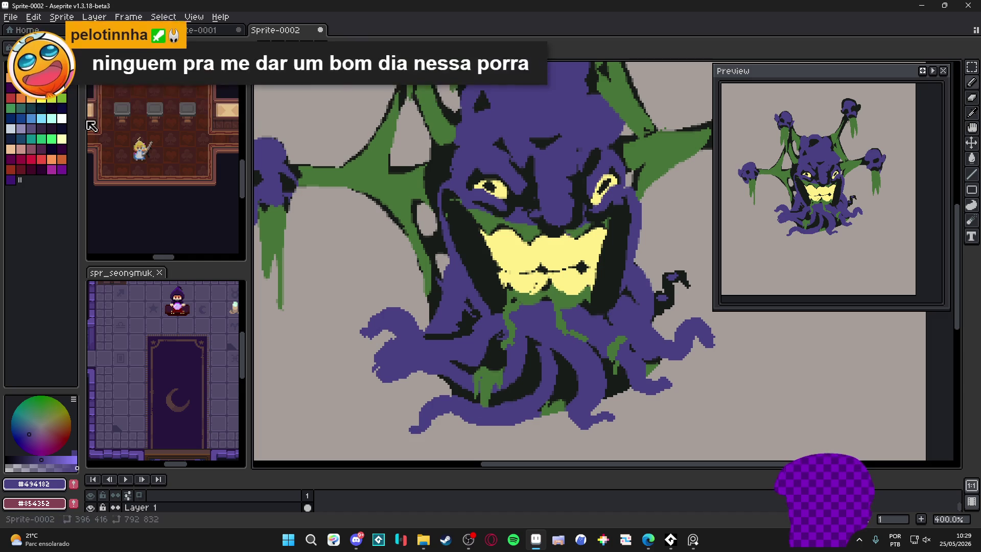
click(43, 48)
Load the AAP-Splendor128 palette and add light-purple highlights on two tentacles.
click(218, 189)
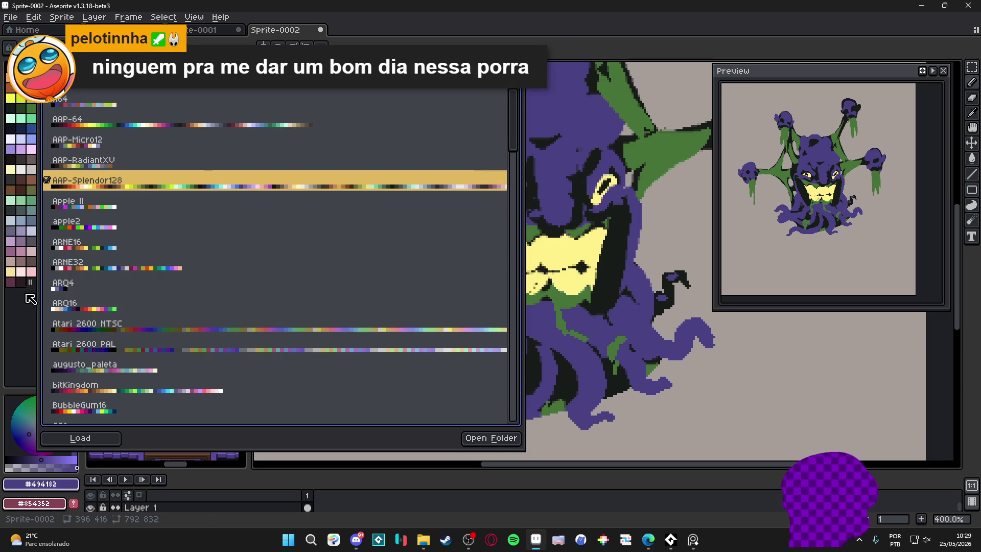
click(62, 138)
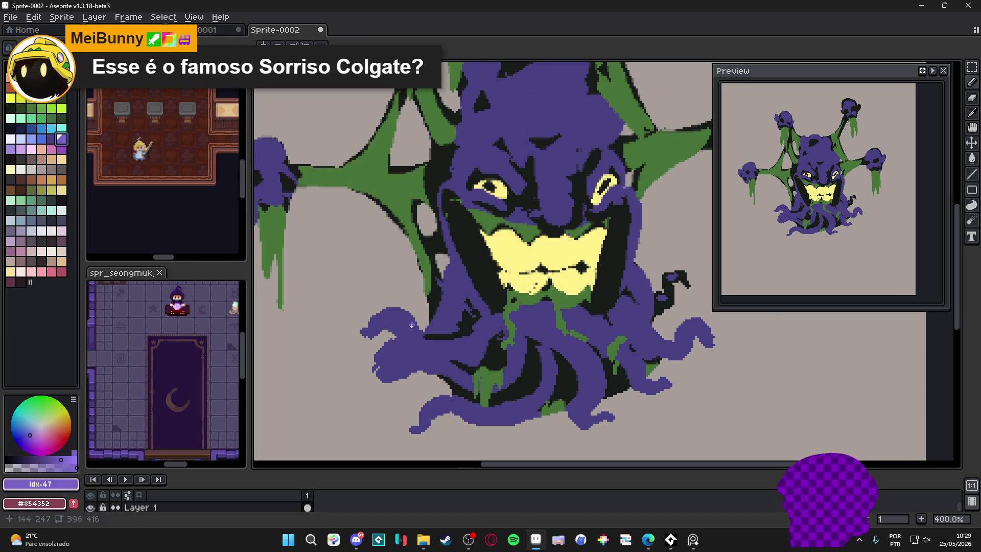
scroll(415, 347, up, 1)
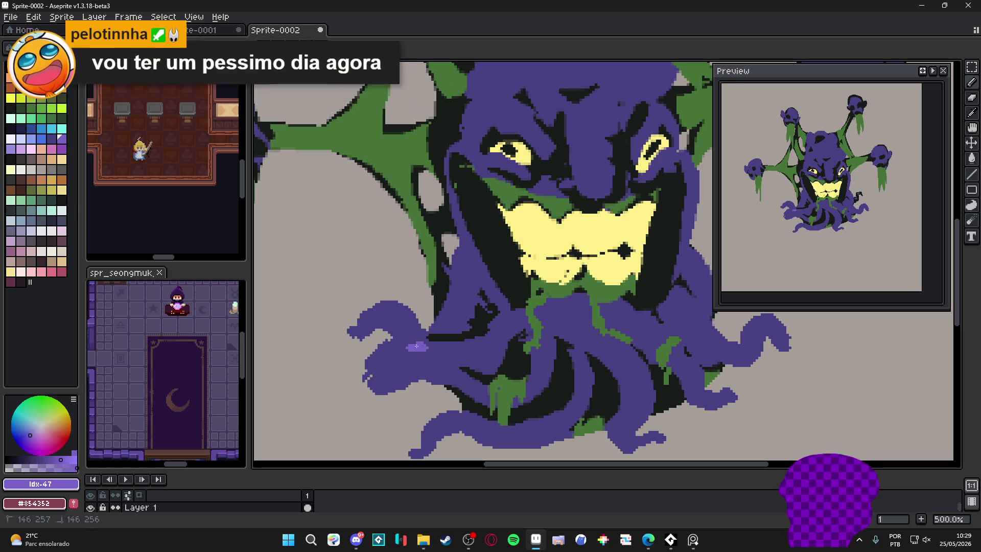
drag(415, 348, 430, 348)
drag(448, 419, 478, 423)
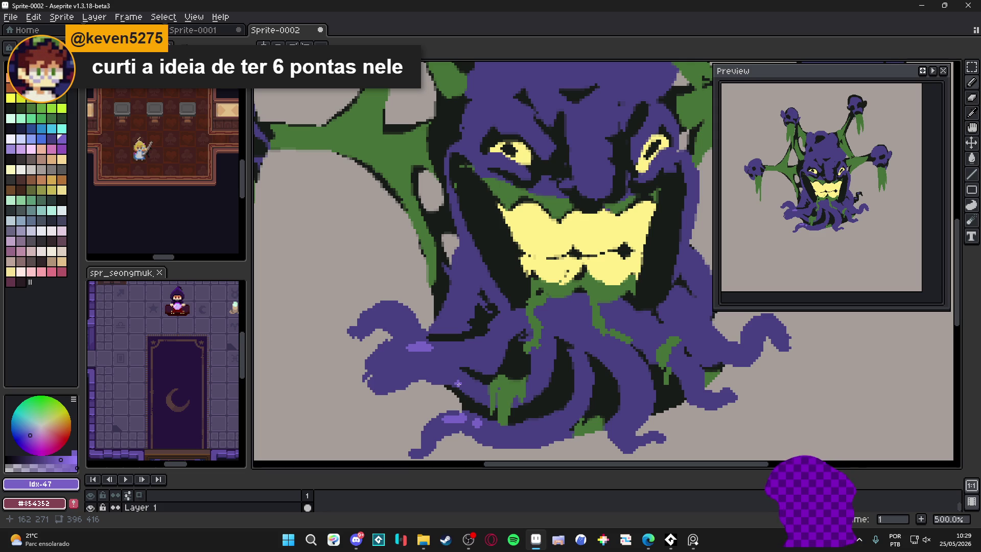
Recentre the creature and add a light-purple highlight on its brow.
scroll(442, 345, down, 2)
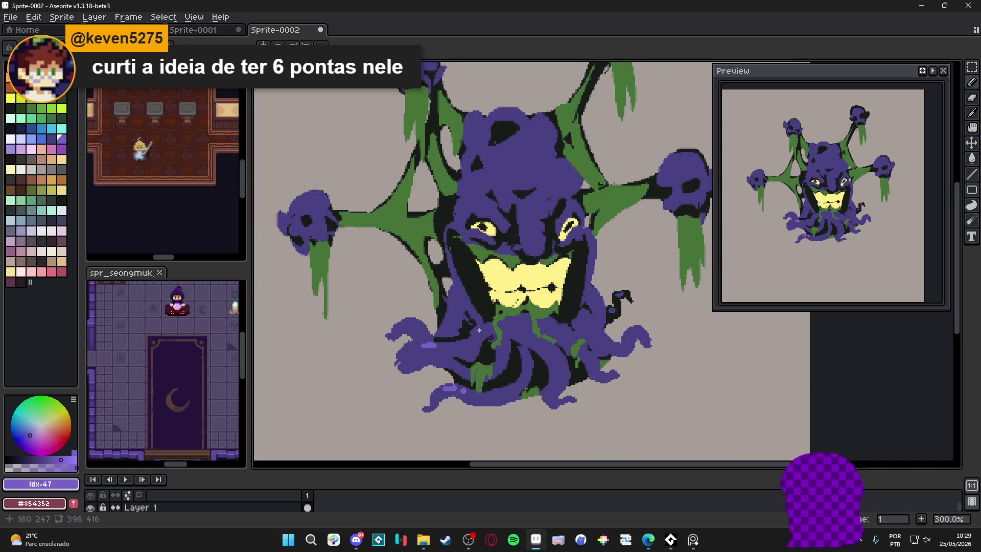
drag(502, 305, 502, 346)
scroll(546, 363, up, 1)
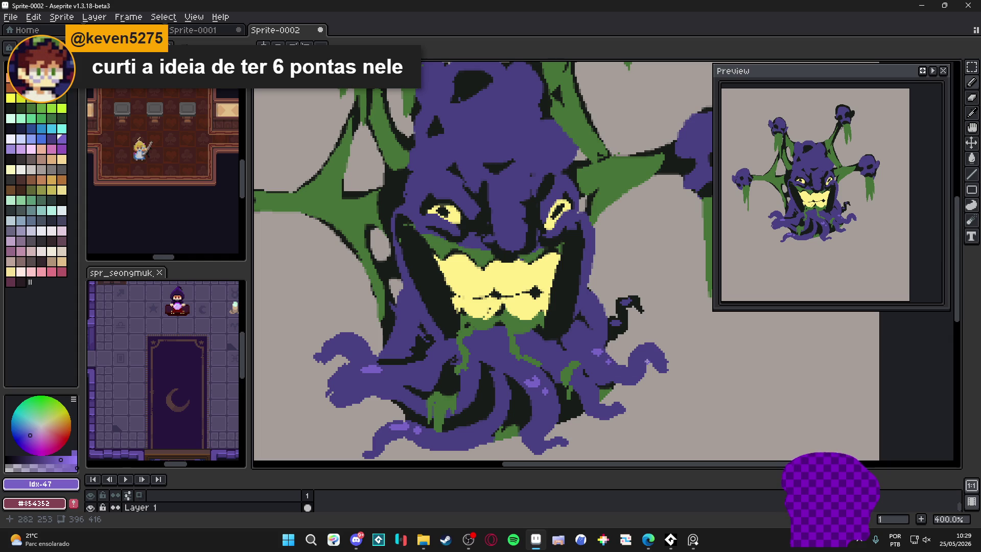
scroll(639, 353, down, 1)
scroll(577, 346, down, 1)
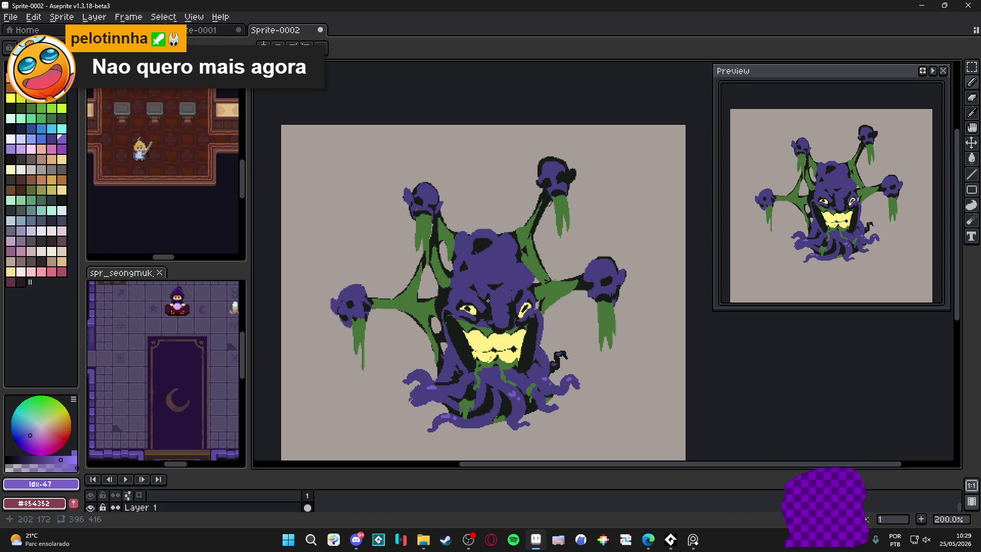
scroll(488, 300, up, 4)
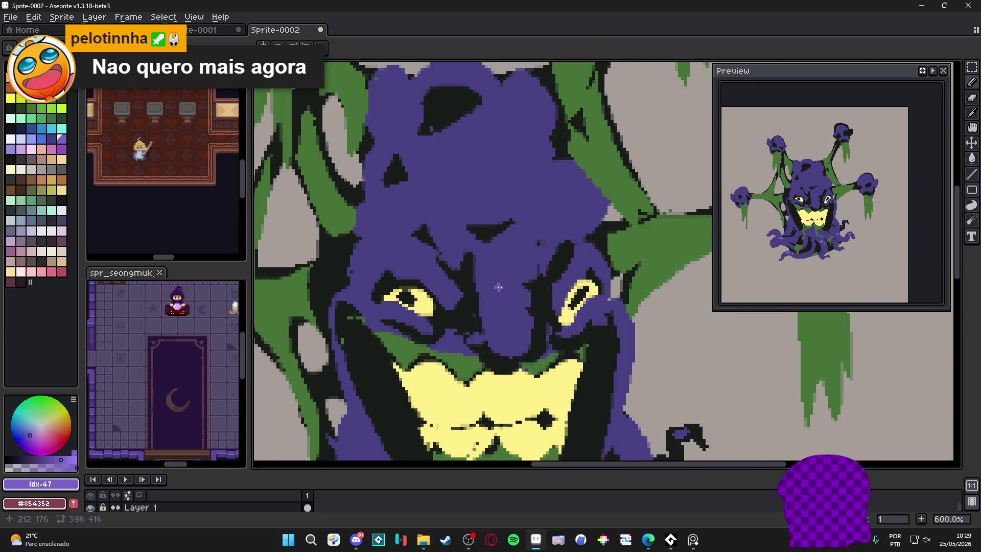
mouse_move(504, 292)
mouse_down()
mouse_move(513, 290)
mouse_move(500, 300)
mouse_move(520, 302)
mouse_up()
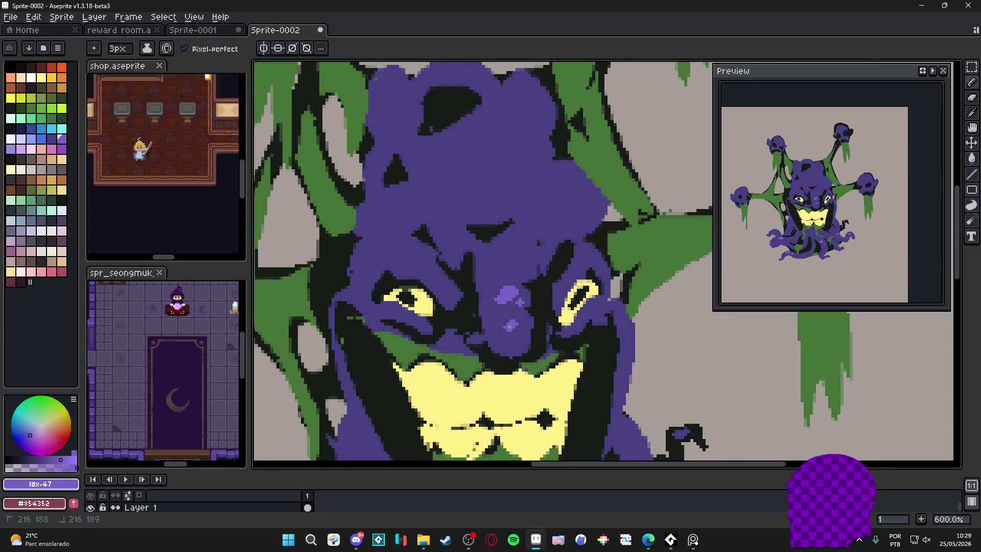
scroll(511, 323, down, 3)
scroll(495, 296, down, 1)
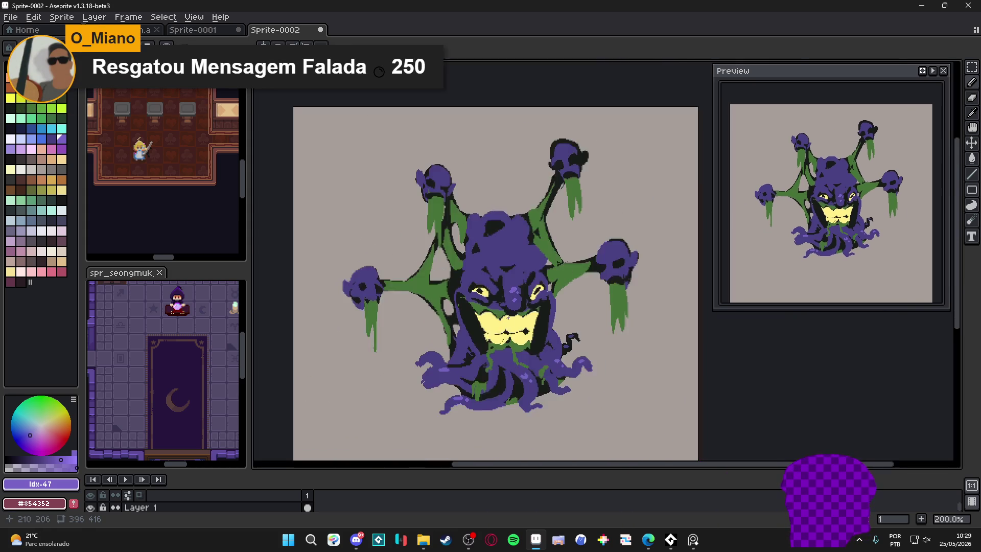
scroll(495, 296, up, 3)
scroll(493, 327, down, 2)
scroll(493, 346, up, 1)
alt+click(493, 346)
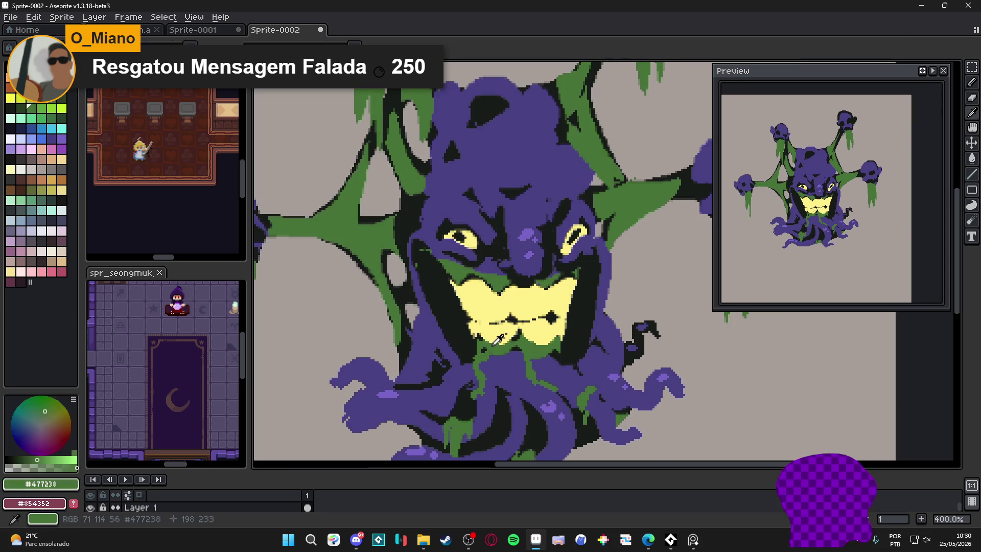
scroll(512, 364, up, 1)
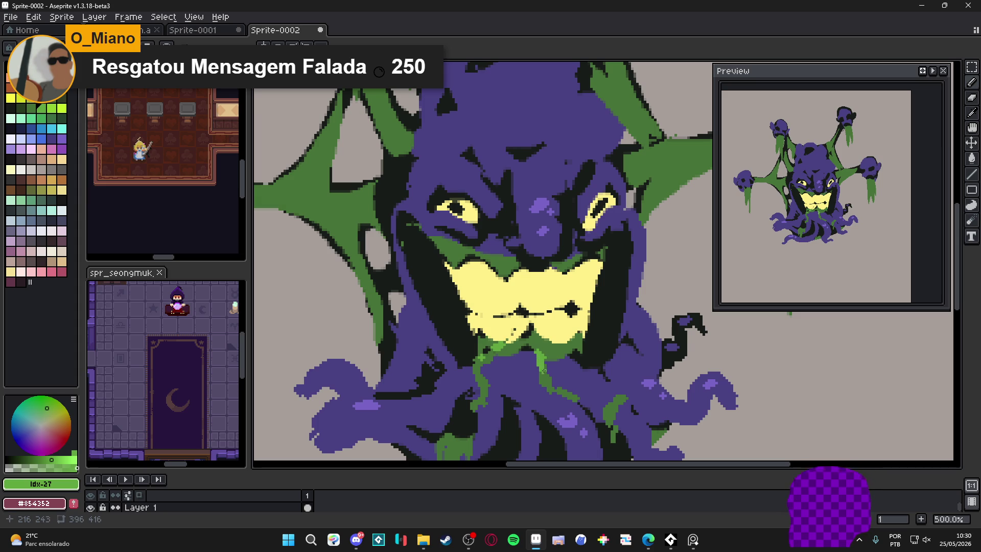
scroll(546, 375, down, 3)
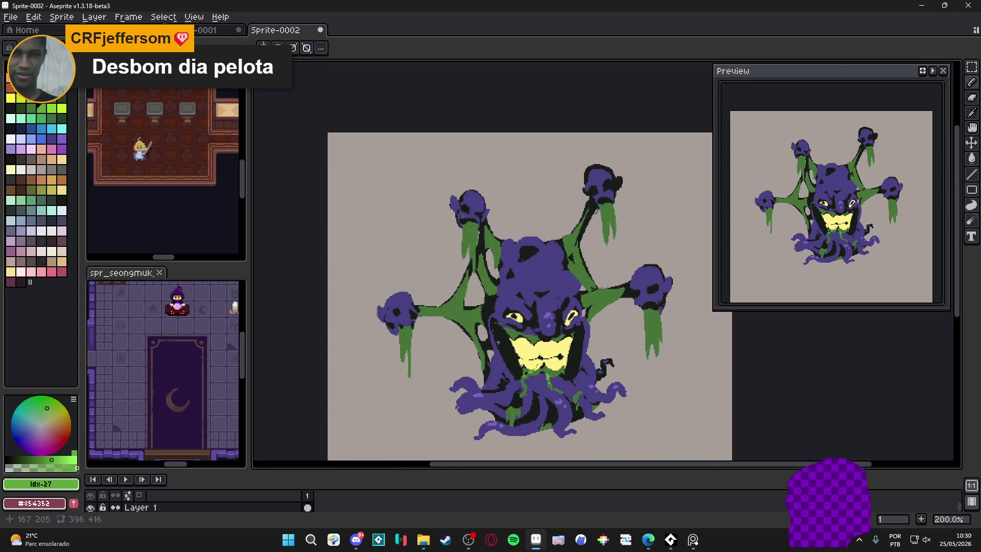
scroll(519, 402, up, 4)
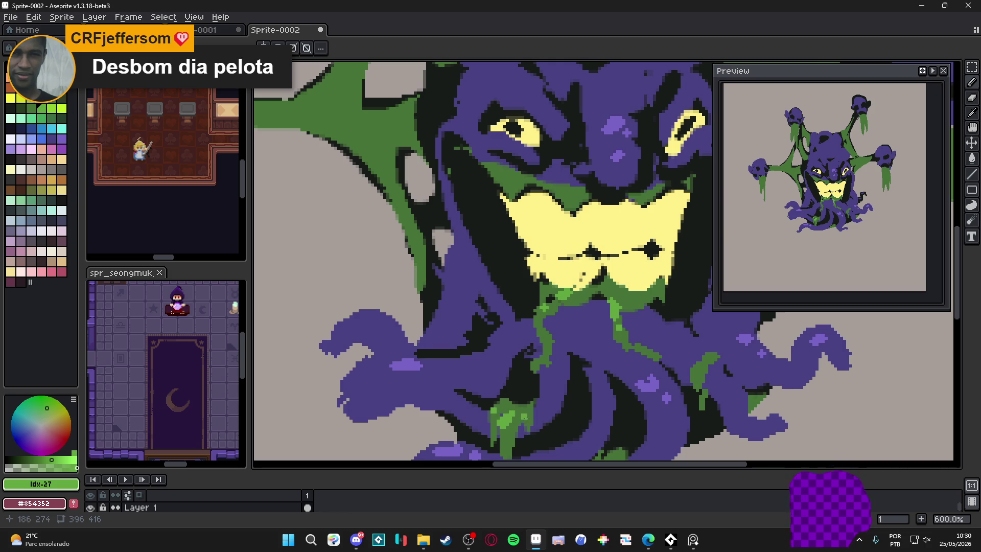
scroll(522, 415, down, 1)
scroll(522, 415, down, 2)
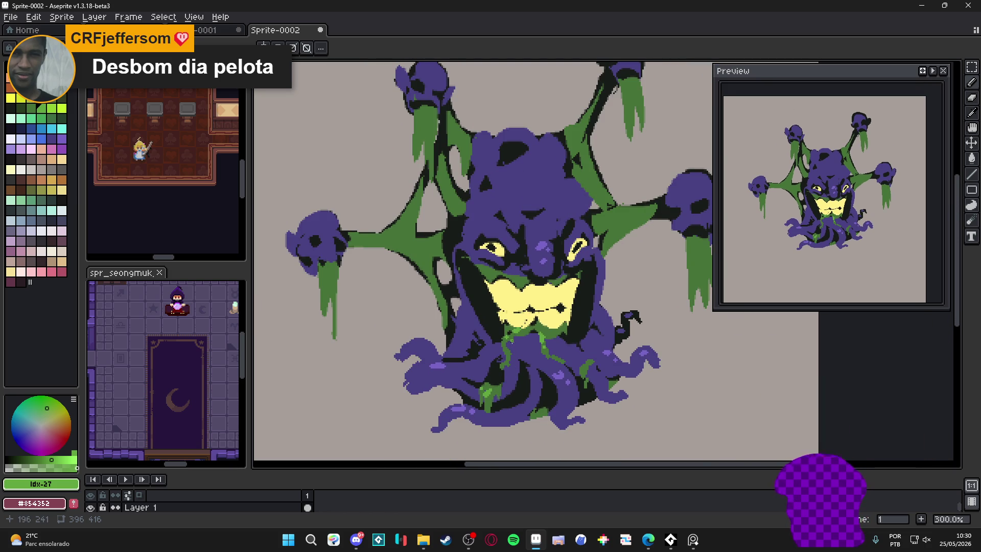
scroll(512, 342, down, 1)
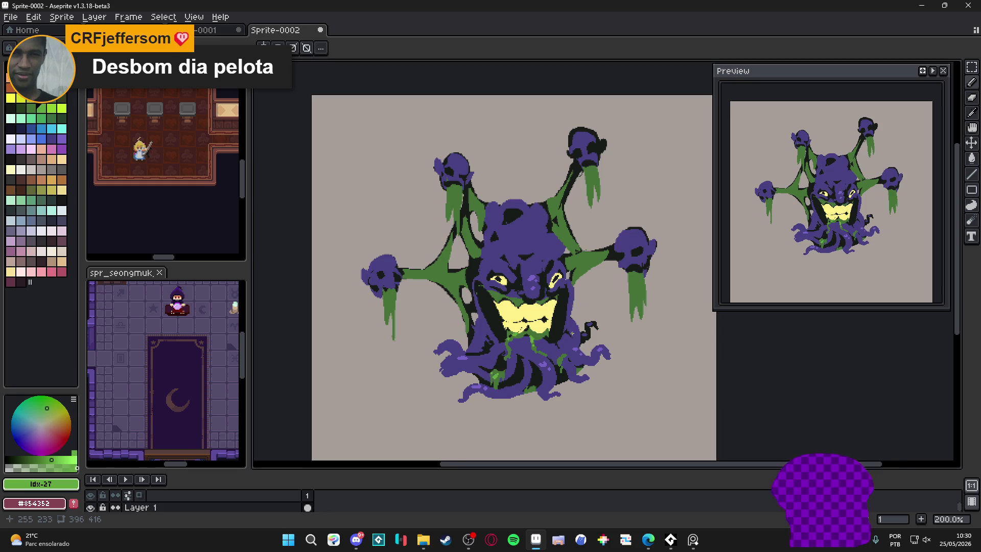
scroll(572, 333, right, 2)
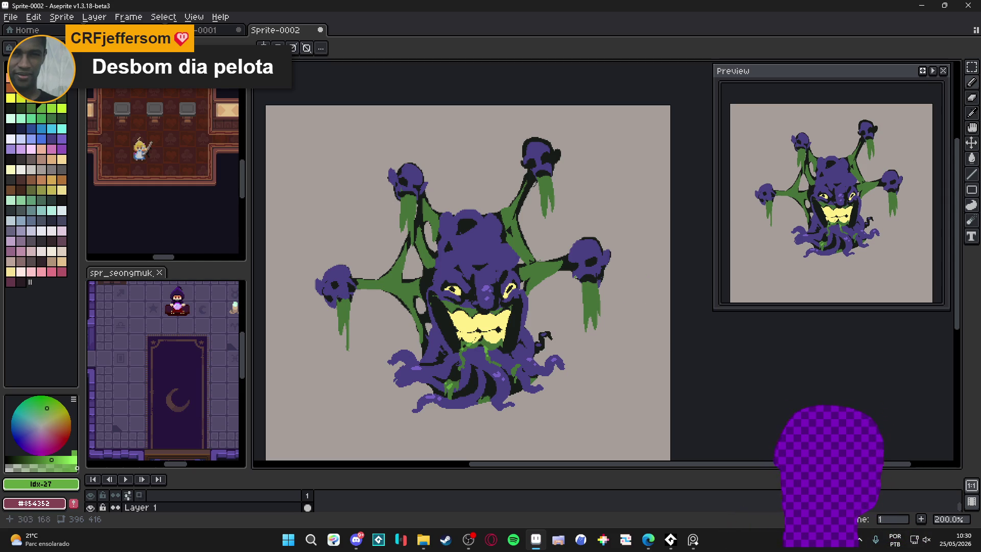
scroll(477, 251, down, 1)
scroll(469, 271, up, 1)
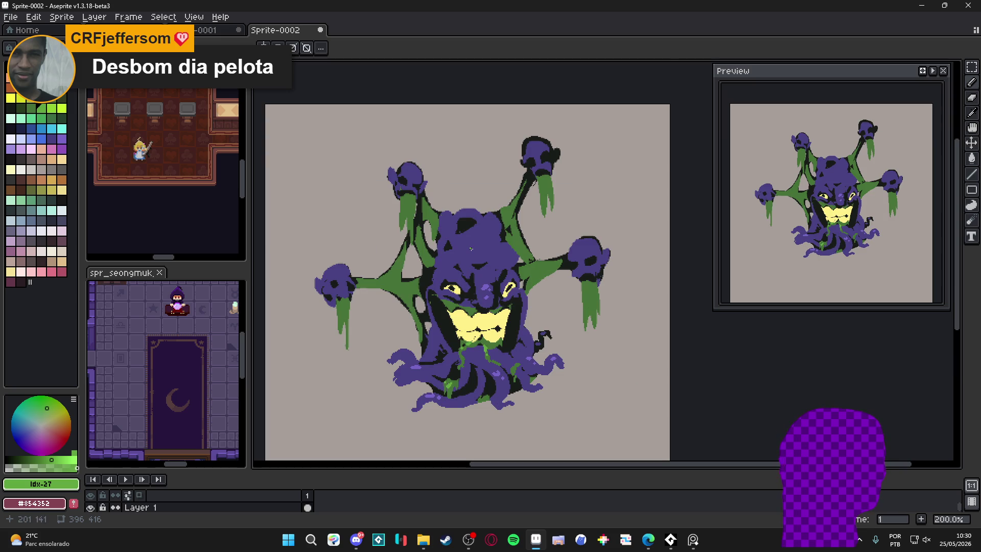
scroll(471, 249, down, 1)
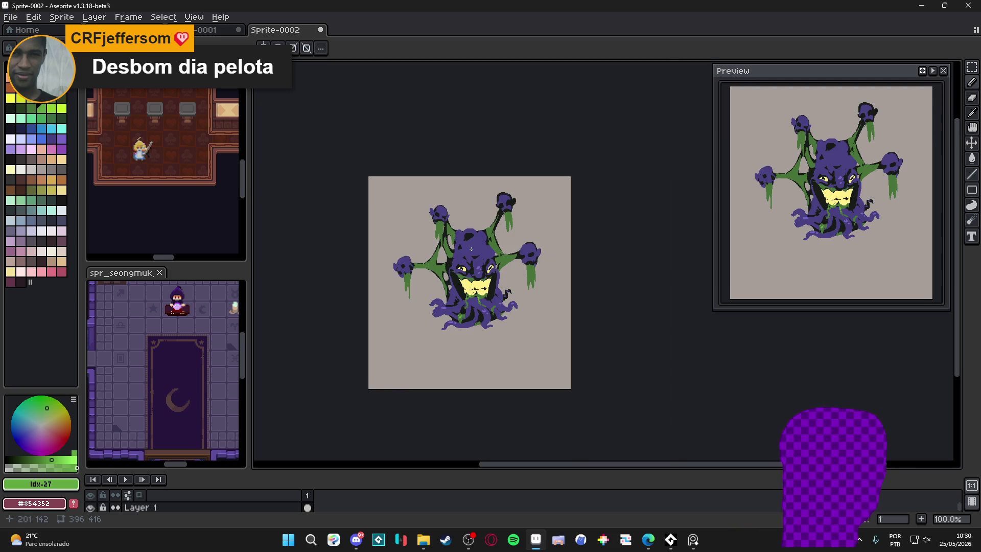
scroll(488, 250, up, 1)
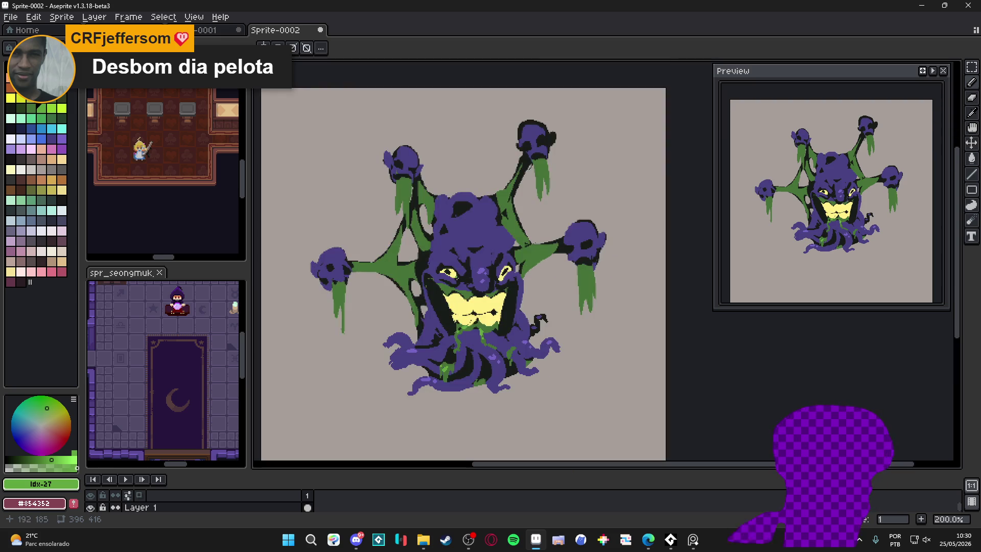
scroll(429, 156, down, 1)
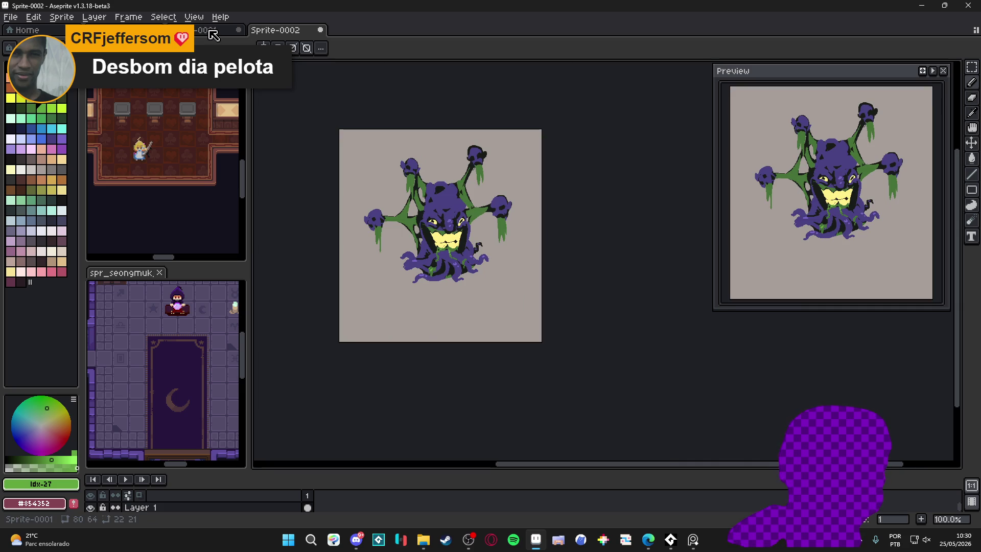
scroll(470, 253, up, 1)
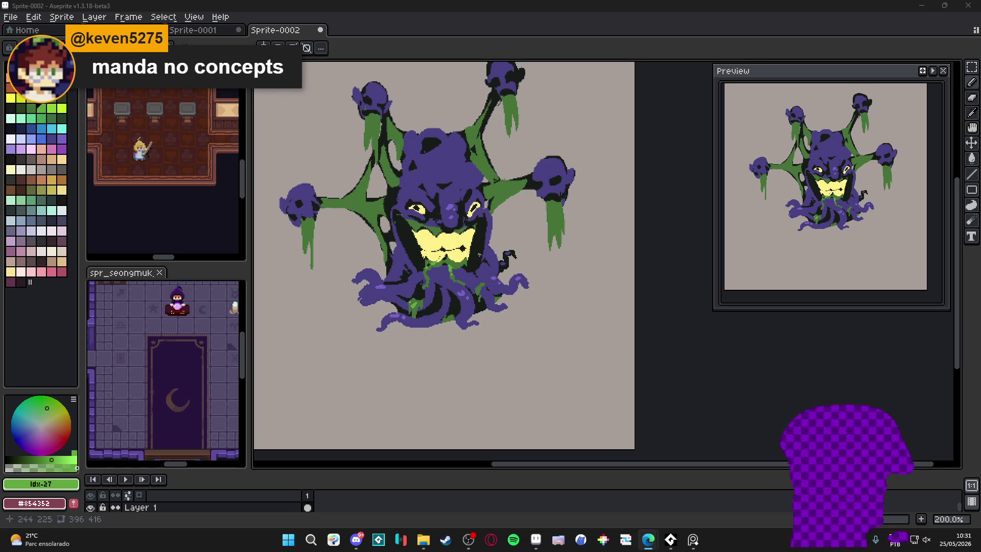
scroll(480, 251, down, 1)
scroll(462, 250, up, 1)
drag(462, 250, 473, 281)
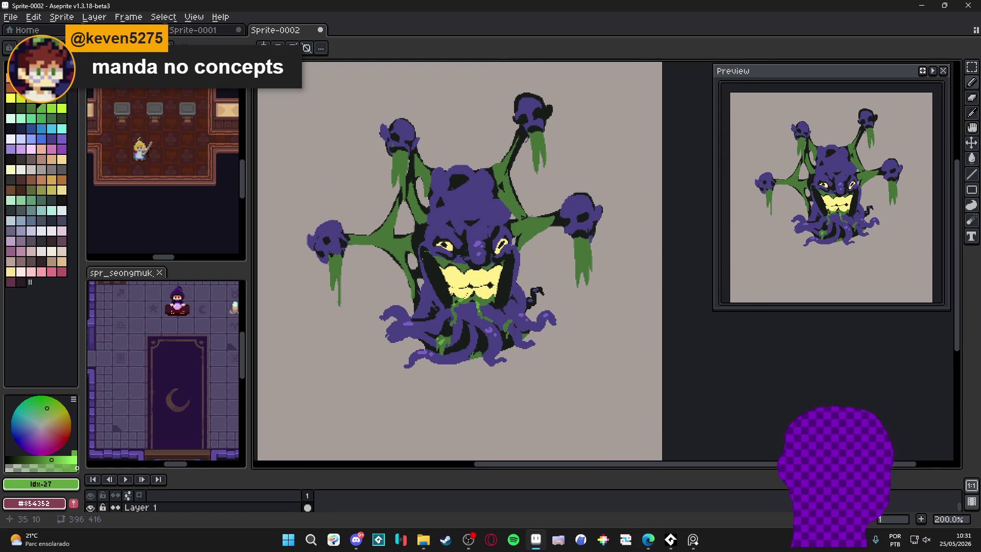
key(super+shift+s)
drag(280, 69, 637, 423)
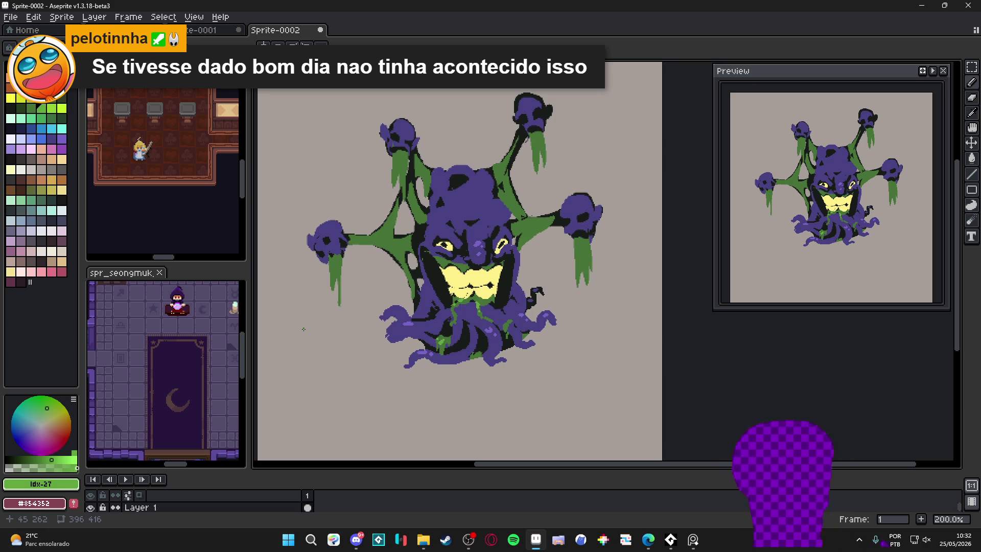
scroll(450, 328, down, 1)
Close Sprite-0002 with Don't Save and switch back to reward room.aseprite.
scroll(449, 329, up, 1)
click(320, 30)
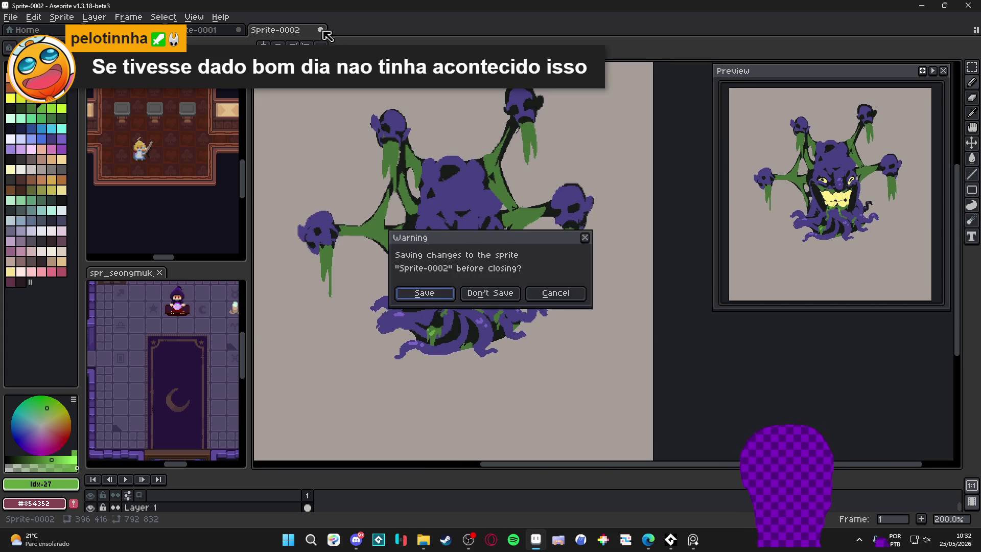
click(507, 295)
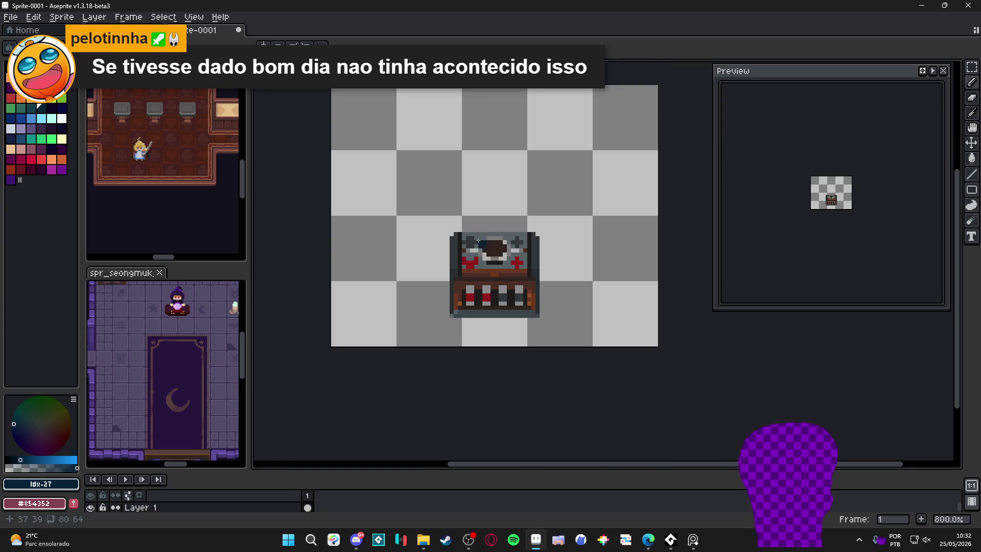
key(ctrl+Tab)
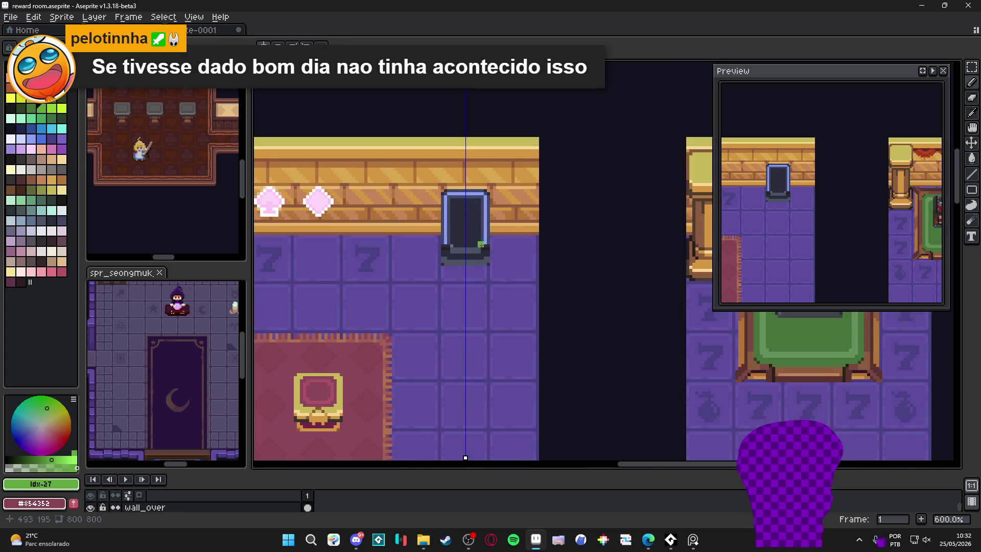
scroll(474, 236, down, 1)
scroll(478, 240, up, 2)
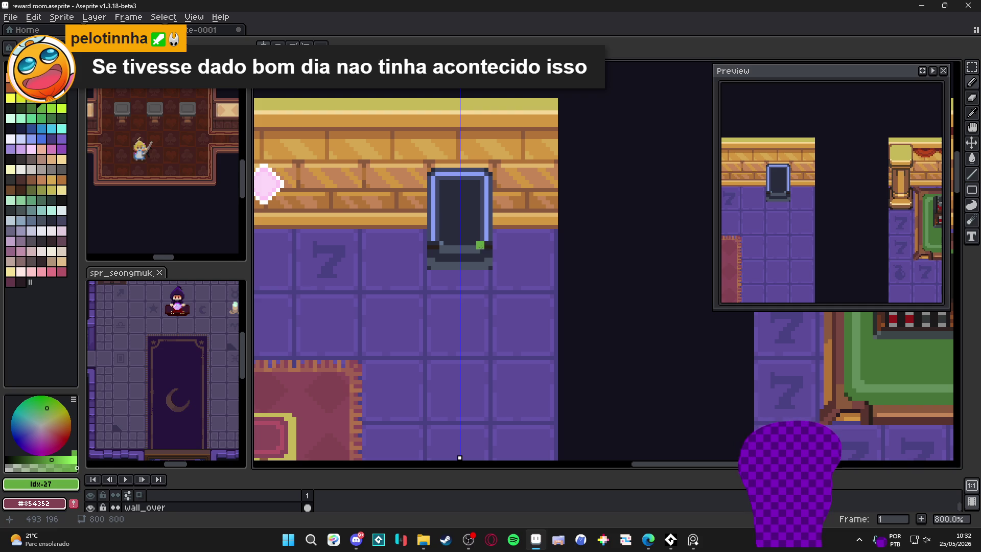
Eyedrop the machine's frame, screen and outline colours, ending on dark #282c3c.
alt+click(482, 234)
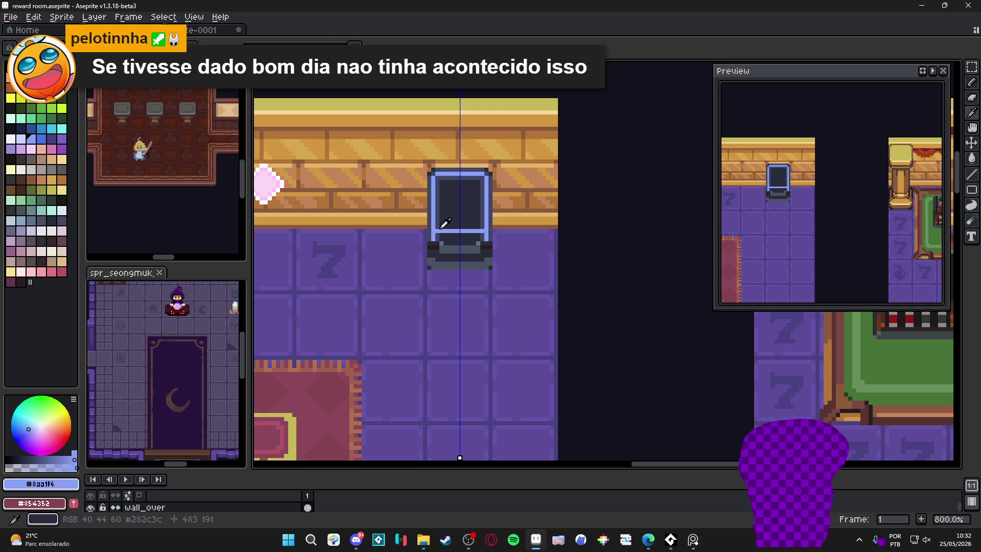
alt+click(443, 227)
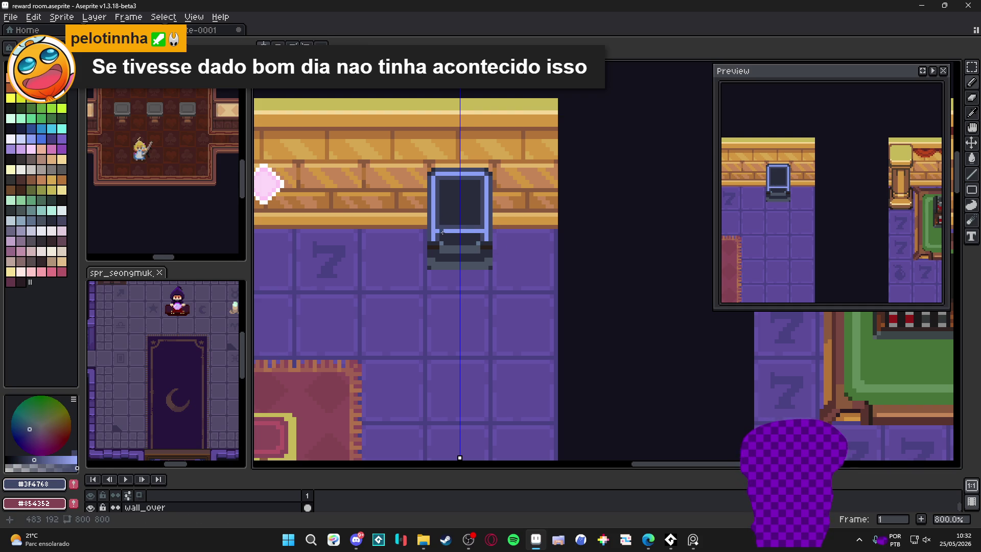
alt+click(487, 239)
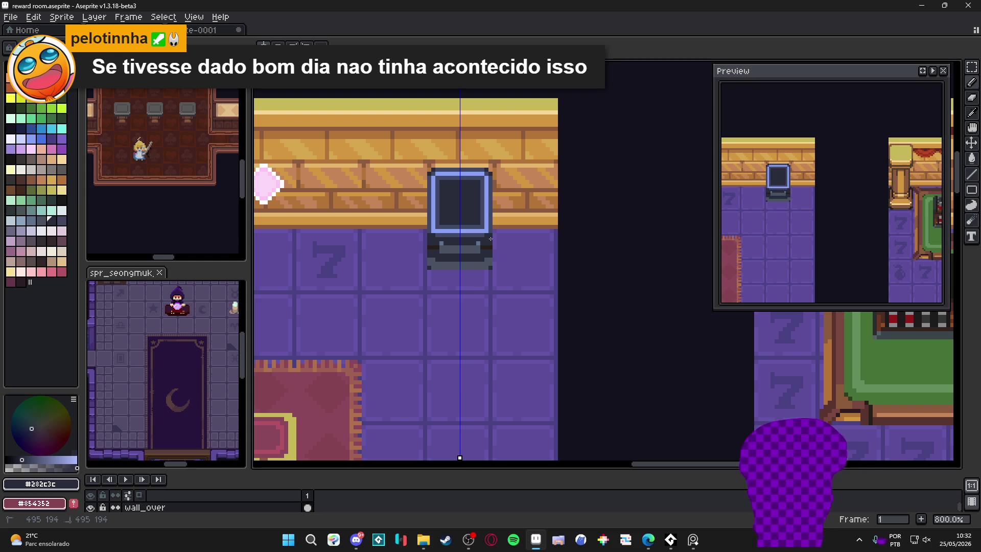
alt+click(488, 234)
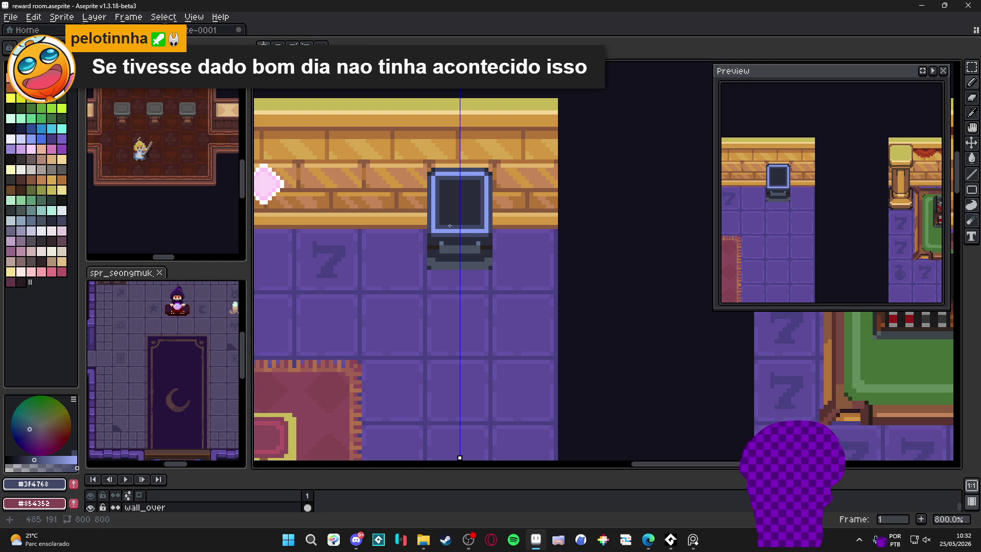
scroll(448, 223, down, 3)
scroll(442, 223, up, 5)
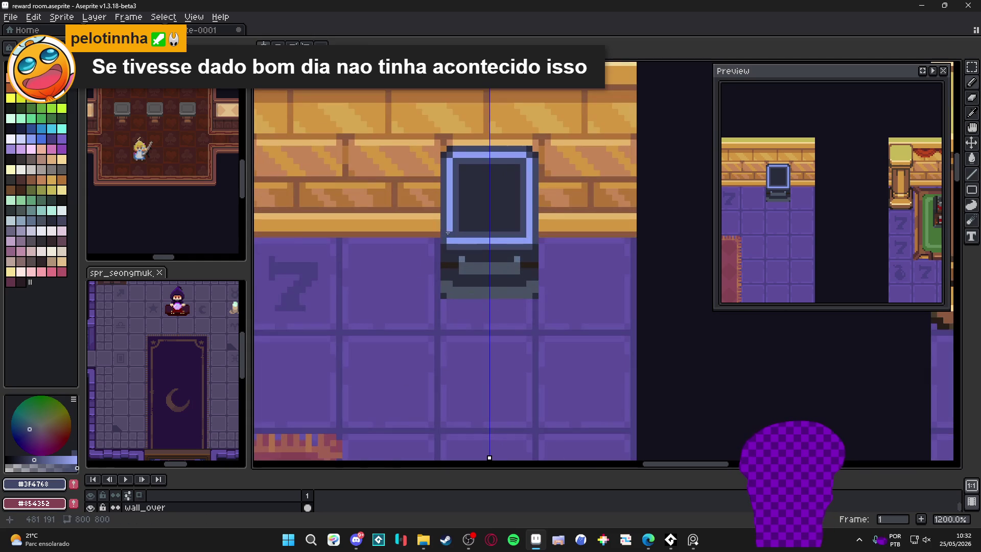
alt+click(445, 241)
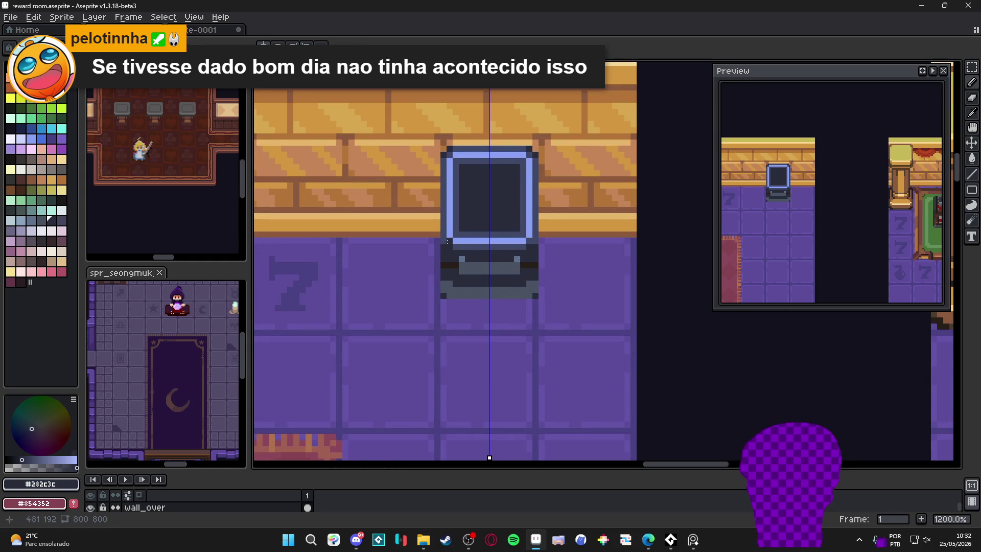
scroll(445, 241, down, 3)
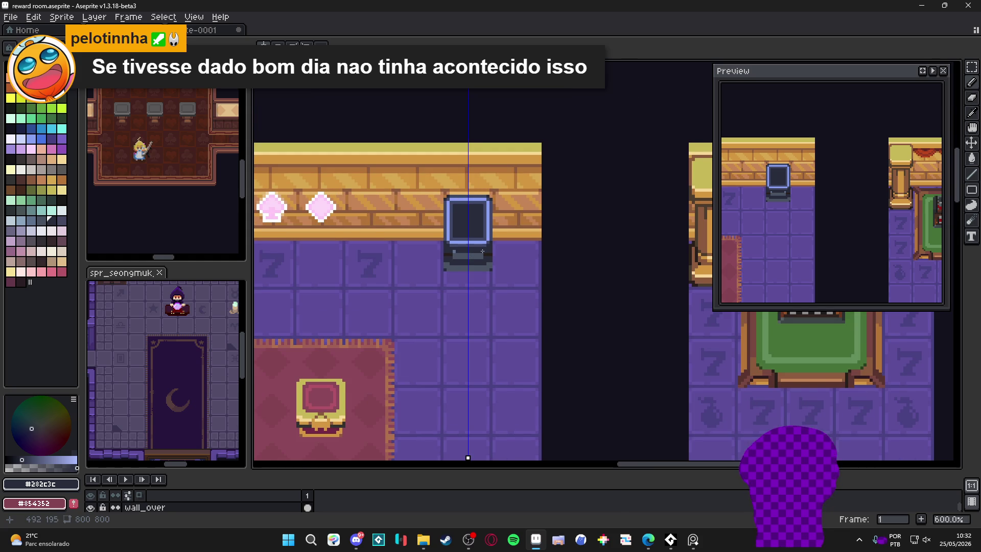
drag(475, 245, 472, 252)
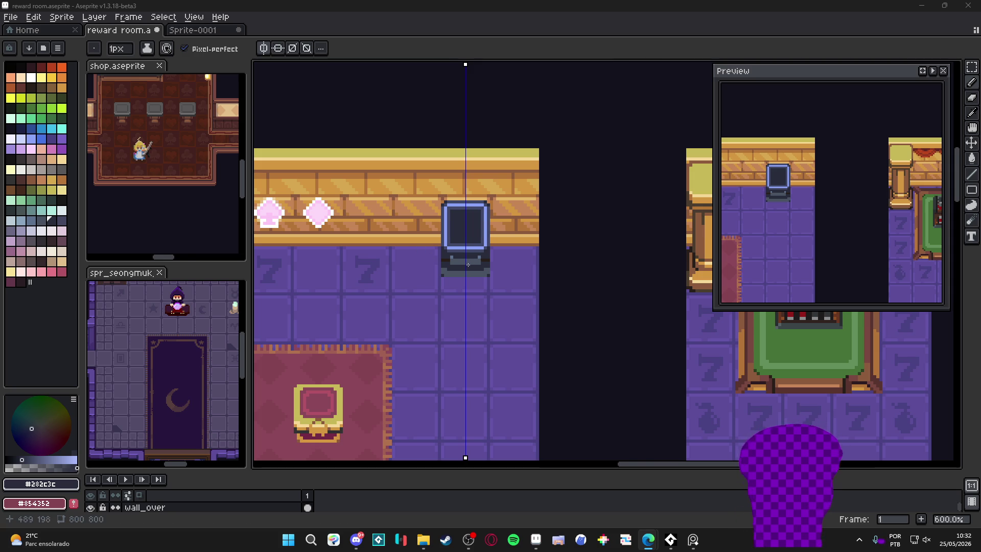
Paint mirrored light-blue button blocks beneath the machine's screen.
scroll(469, 265, up, 4)
key(alt)
Sample the dark outline and slate blue colours and reduce the brush to 1 pixel.
key(alt)
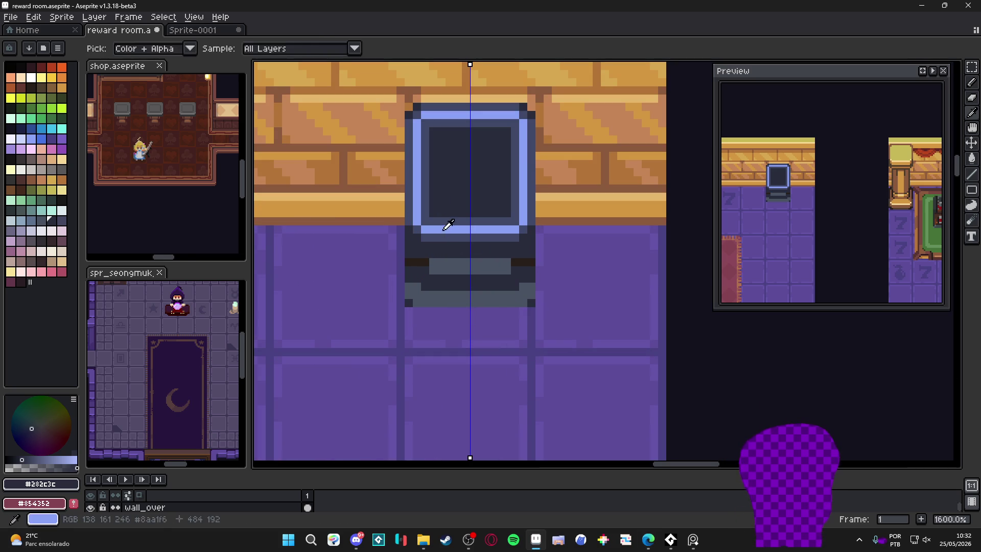
alt+click(443, 231)
drag(435, 259, 442, 260)
click(466, 259)
key(alt)
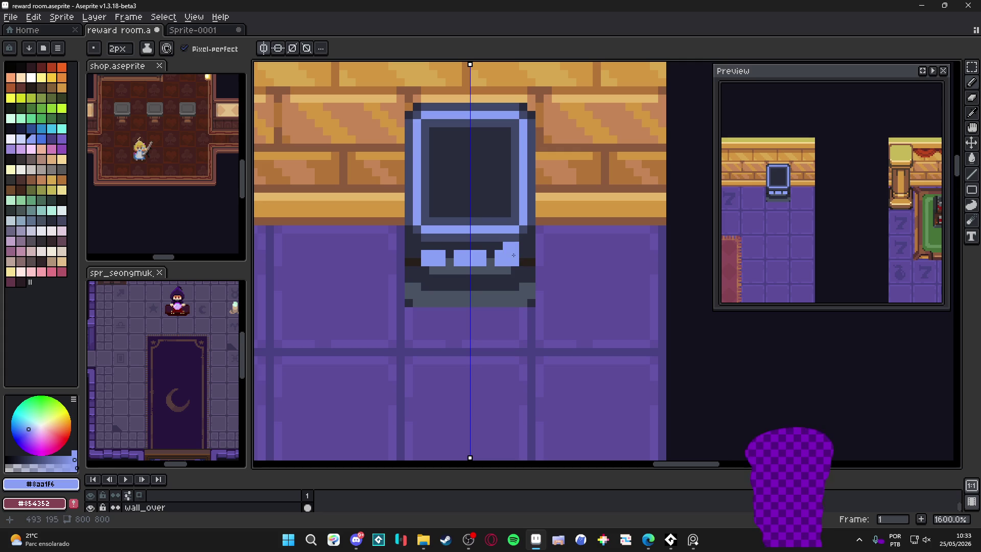
alt+click(500, 275)
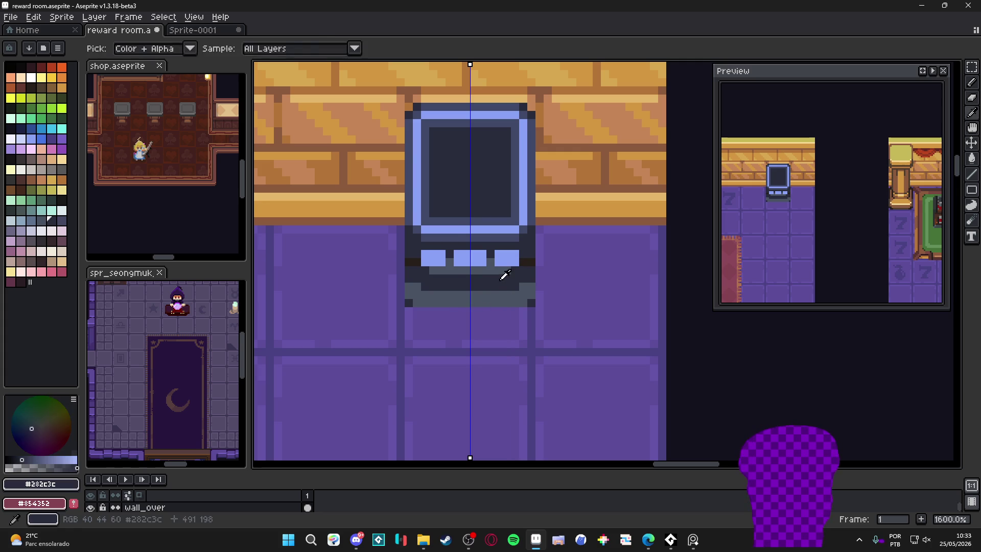
key(minus)
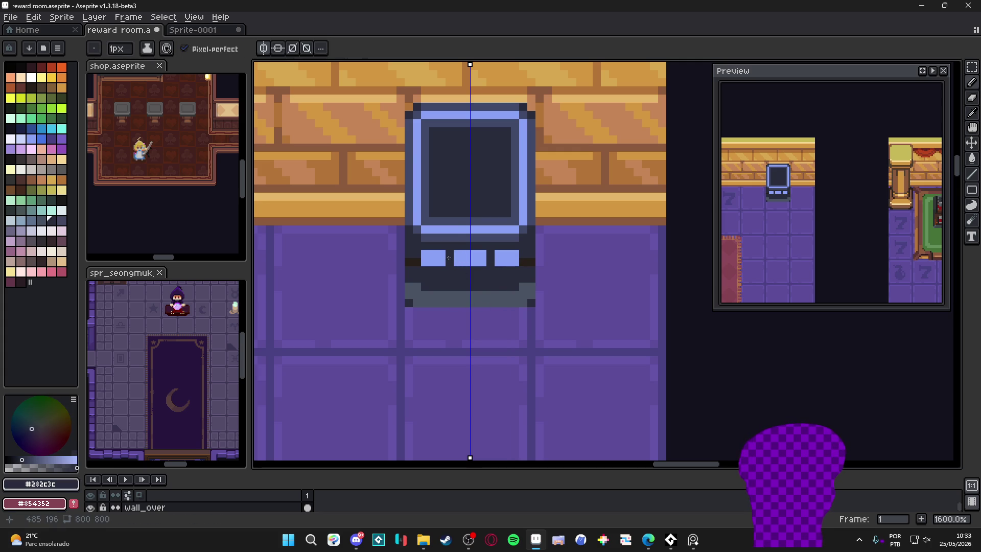
alt+click(453, 240)
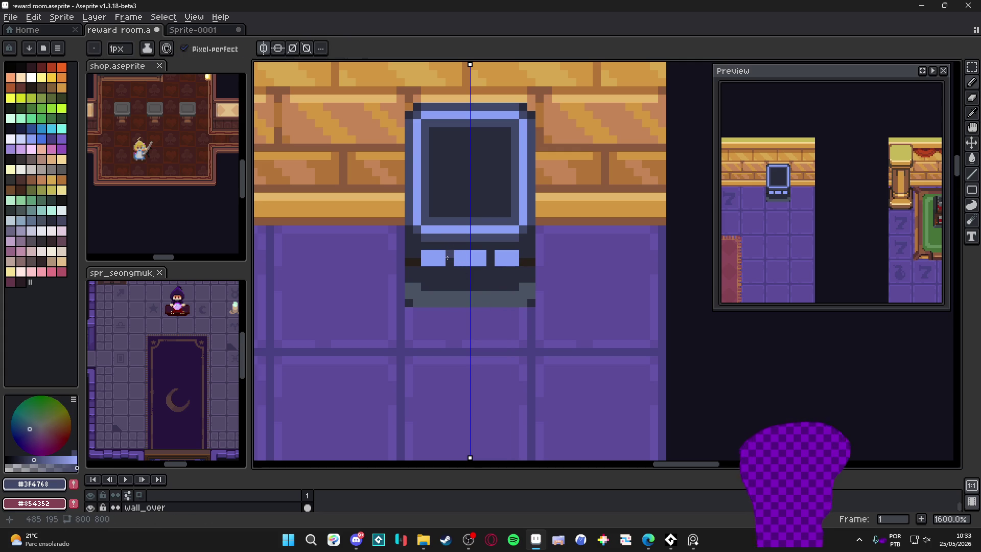
scroll(445, 266, up, 2)
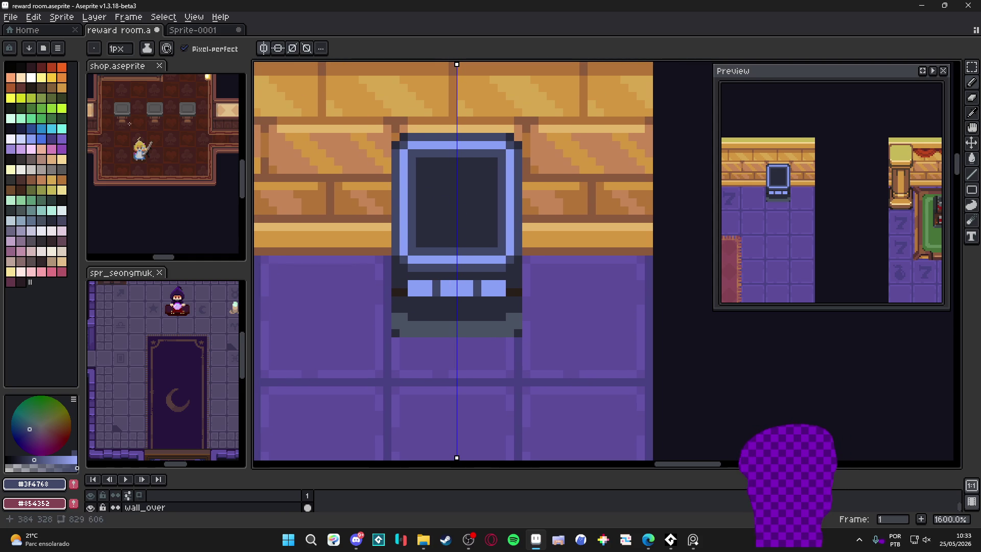
Pencil a dark red U shape inside the machine's screen and bucket-fill it solid.
click(41, 67)
key(v)
key(b)
click(433, 169)
shift+click(432, 235)
click(481, 168)
shift+click(481, 235)
drag(440, 230, 473, 230)
key(g)
click(459, 199)
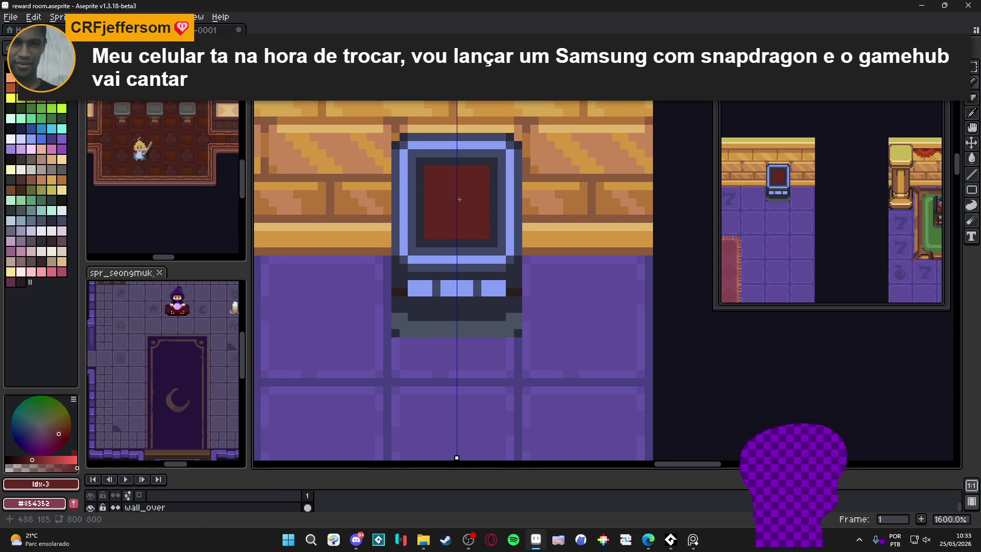
Turn off mirrored drawing and pick a lighter red shade for the reels.
scroll(459, 199, up, 2)
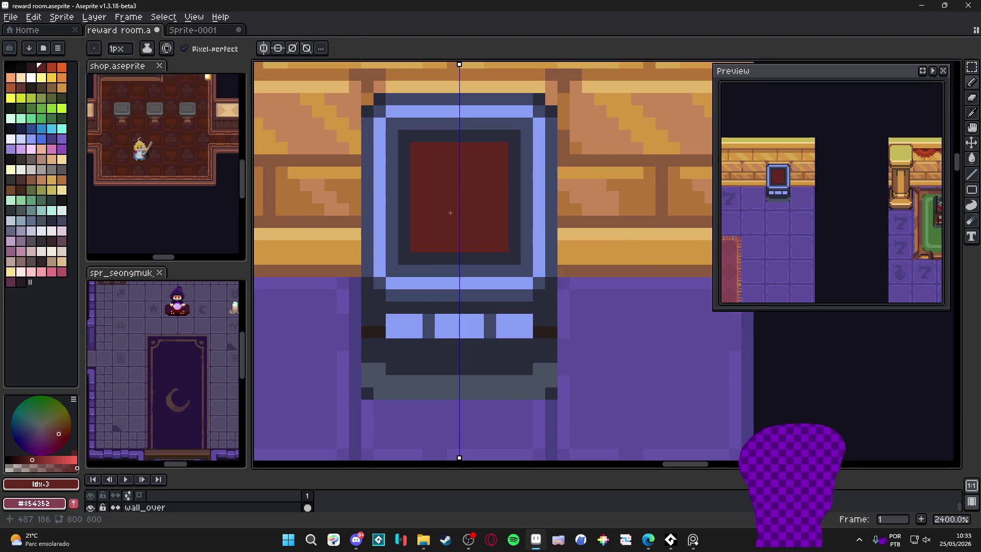
click(264, 48)
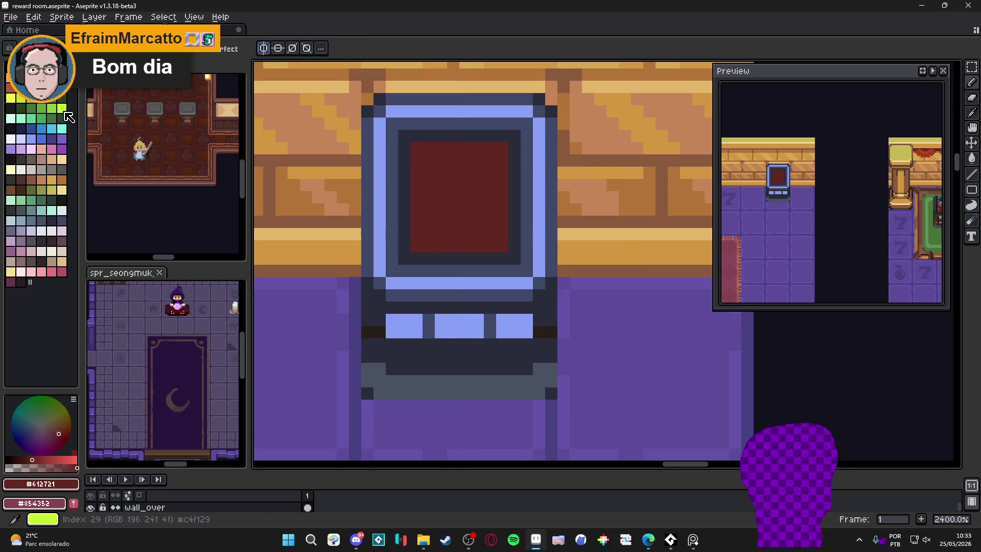
click(51, 67)
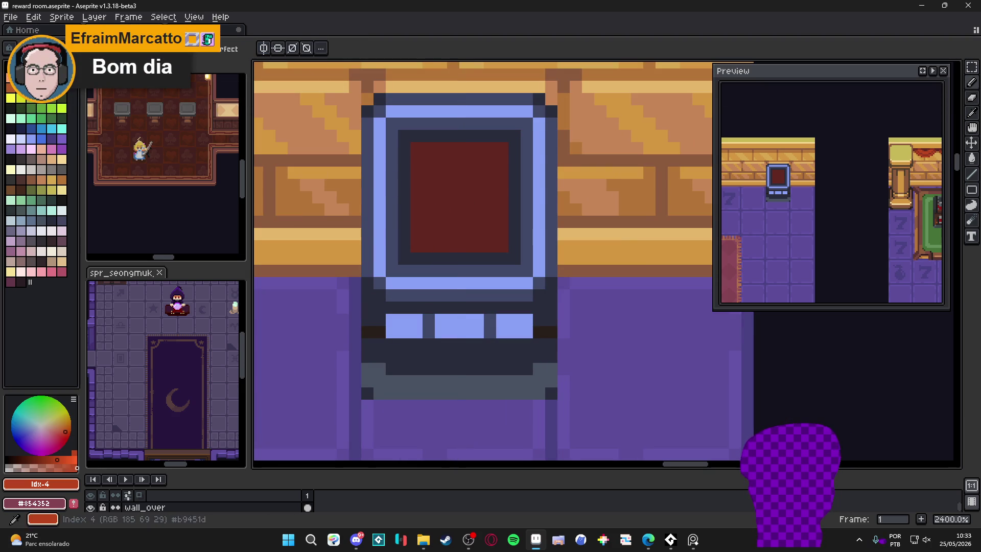
click(13, 465)
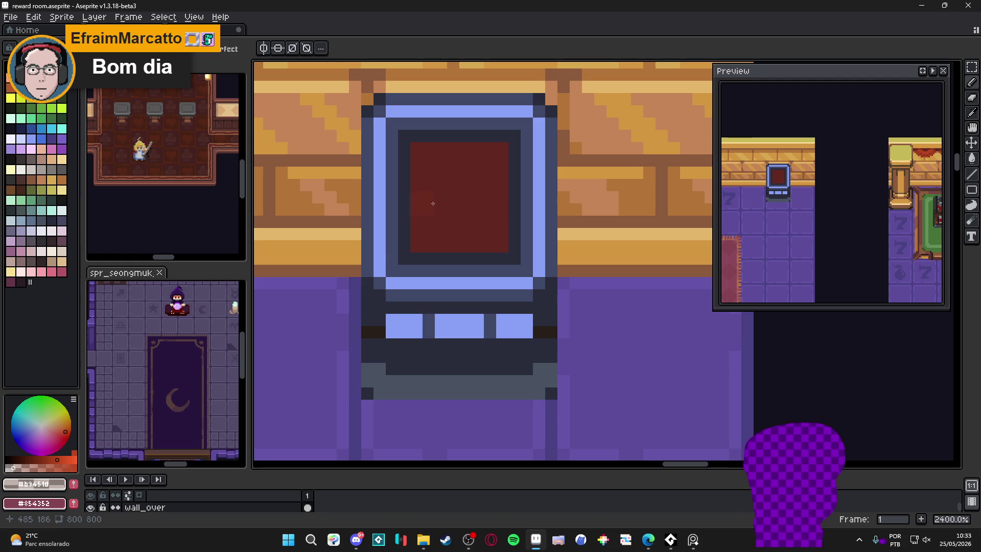
click(432, 197)
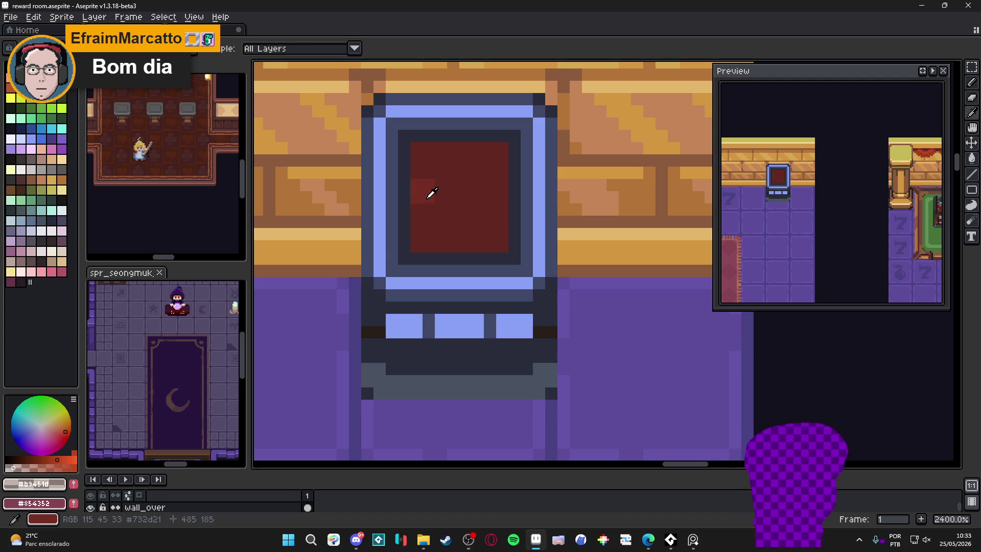
alt+click(426, 209)
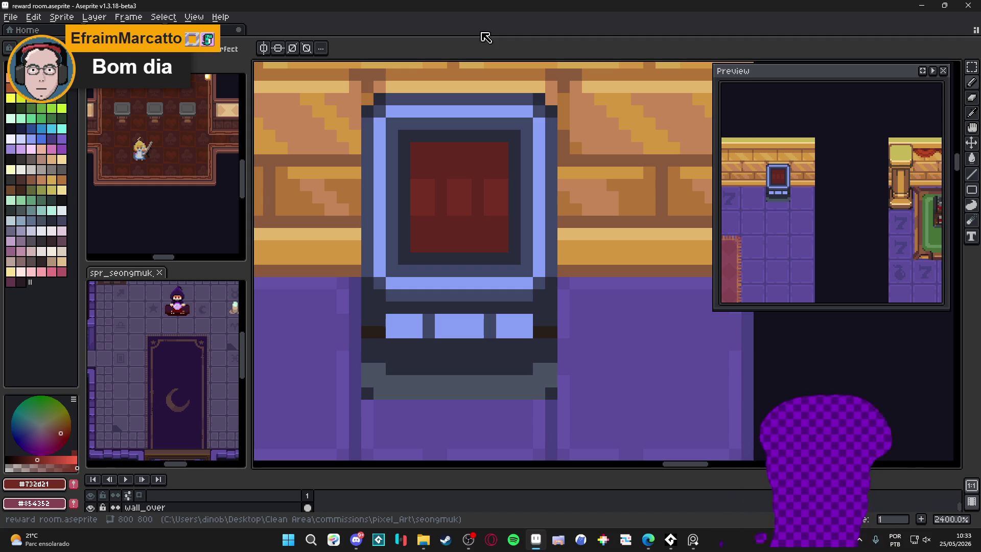
Paint a lighter red reel block on the screen and sample the dark slate body colour.
click(614, 133)
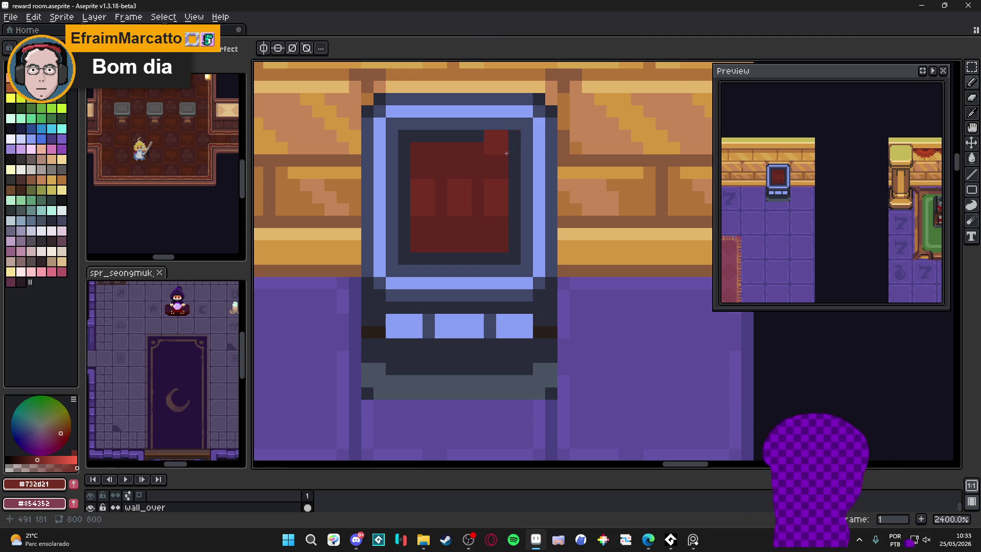
scroll(440, 253, down, 5)
scroll(440, 253, up, 2)
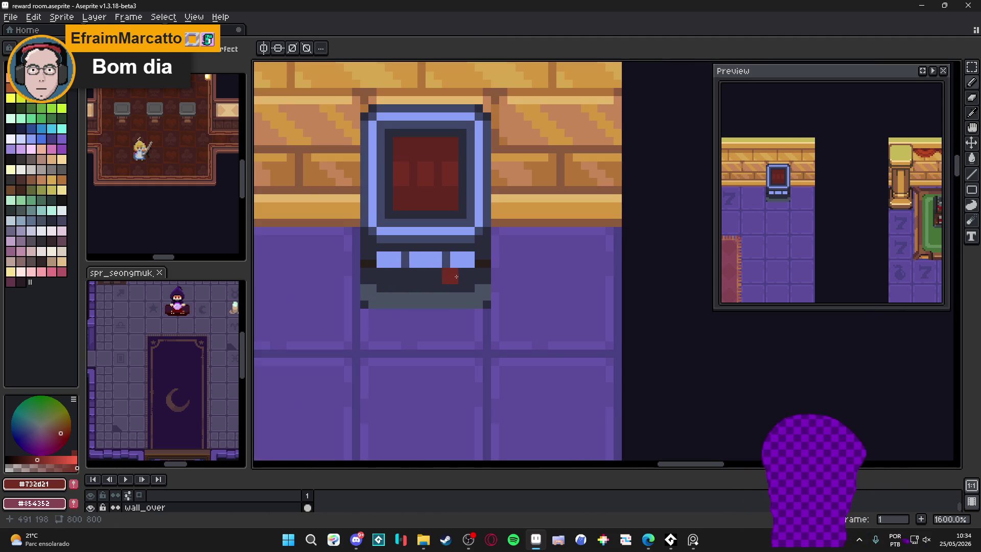
scroll(438, 258, up, 3)
alt+click(436, 260)
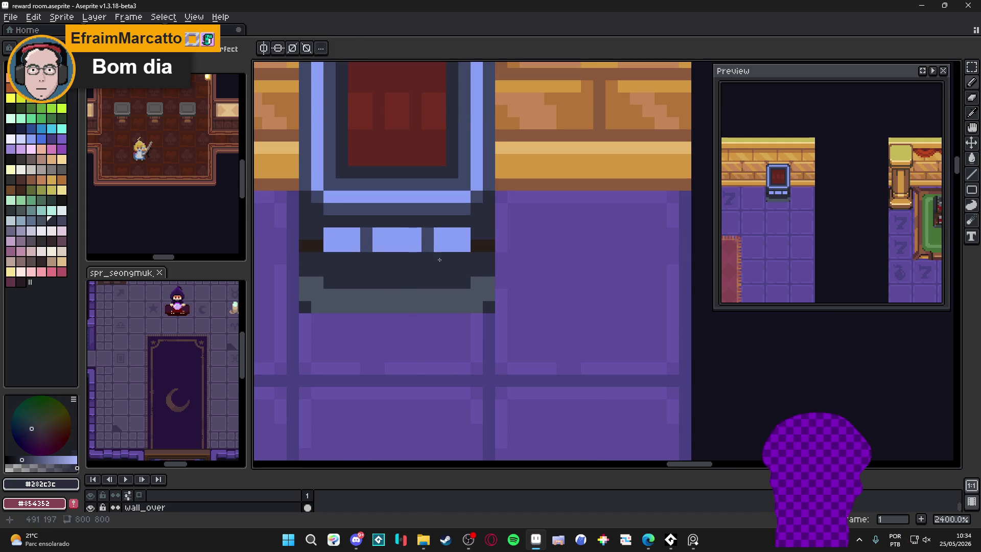
Try a light-blue button bar on the base, then paint it over with dark slate.
alt+click(460, 239)
drag(475, 232, 476, 241)
drag(317, 233, 317, 245)
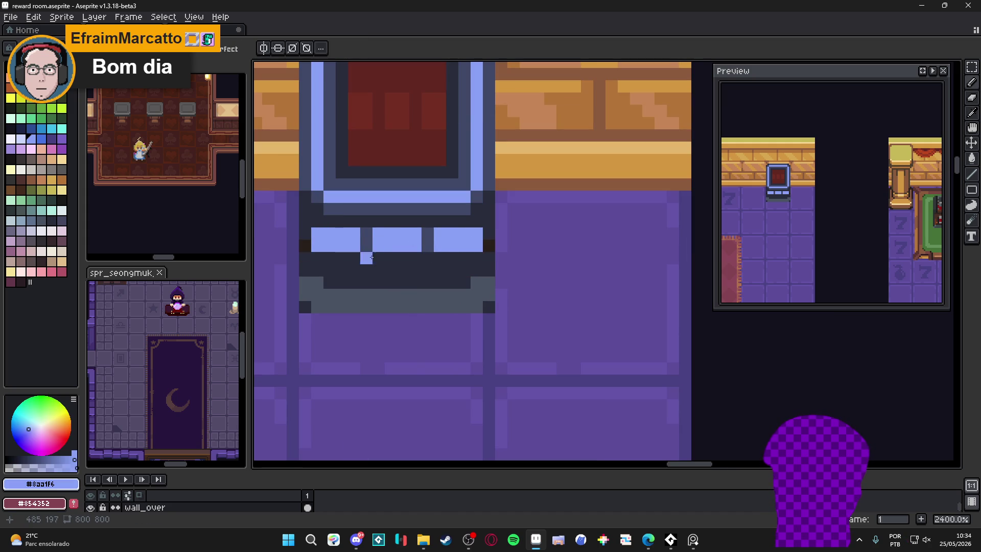
alt+click(368, 254)
drag(477, 245, 330, 246)
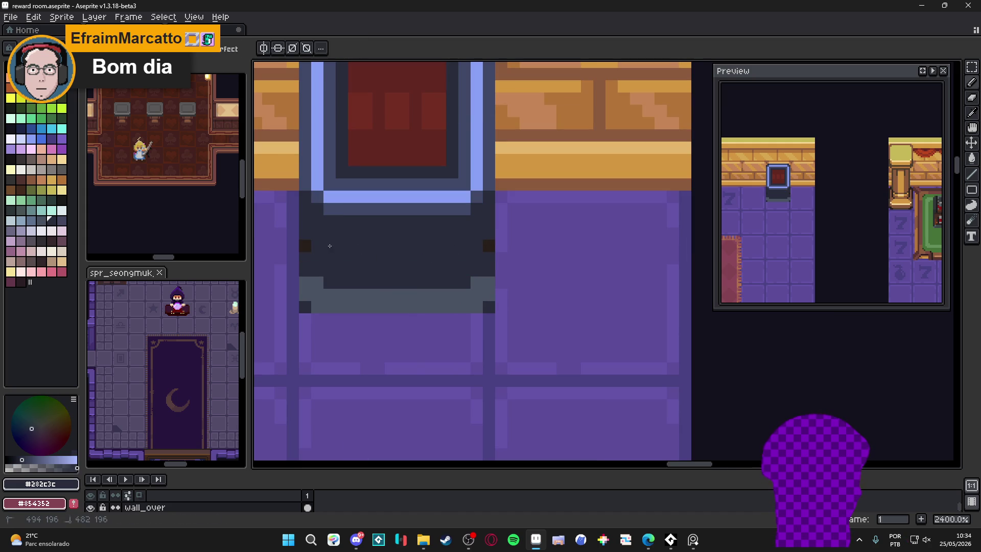
Draw a dark horizontal slot across the cabinet's base.
alt+click(381, 289)
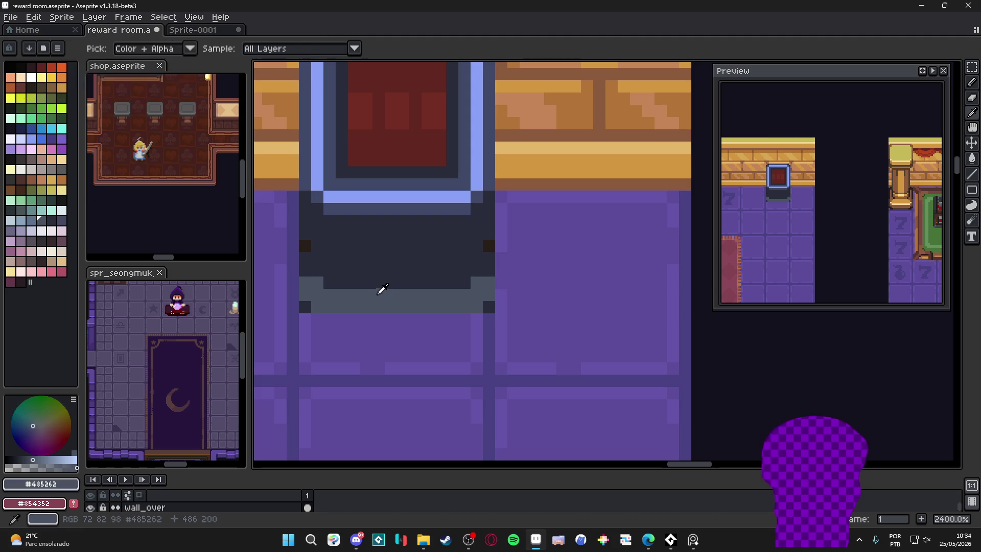
click(51, 222)
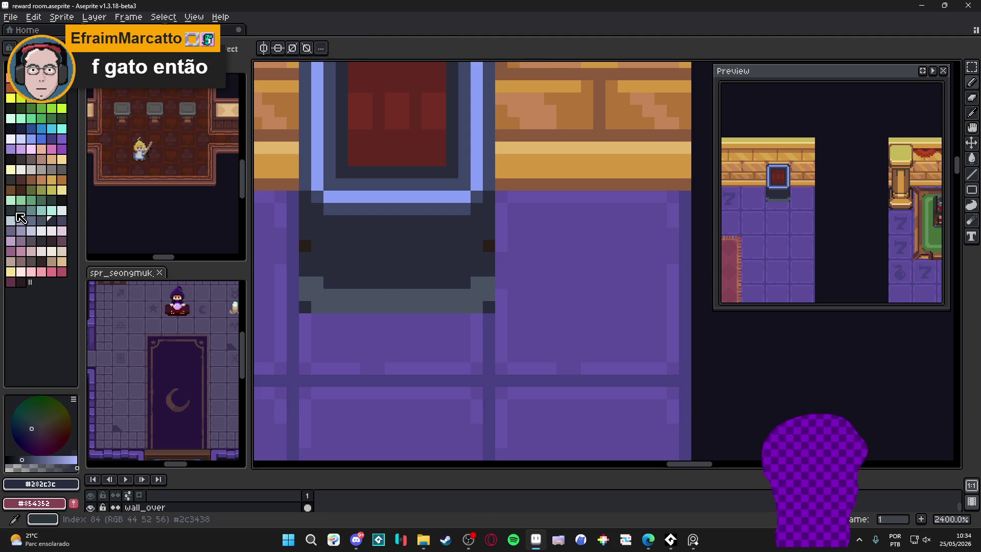
click(62, 200)
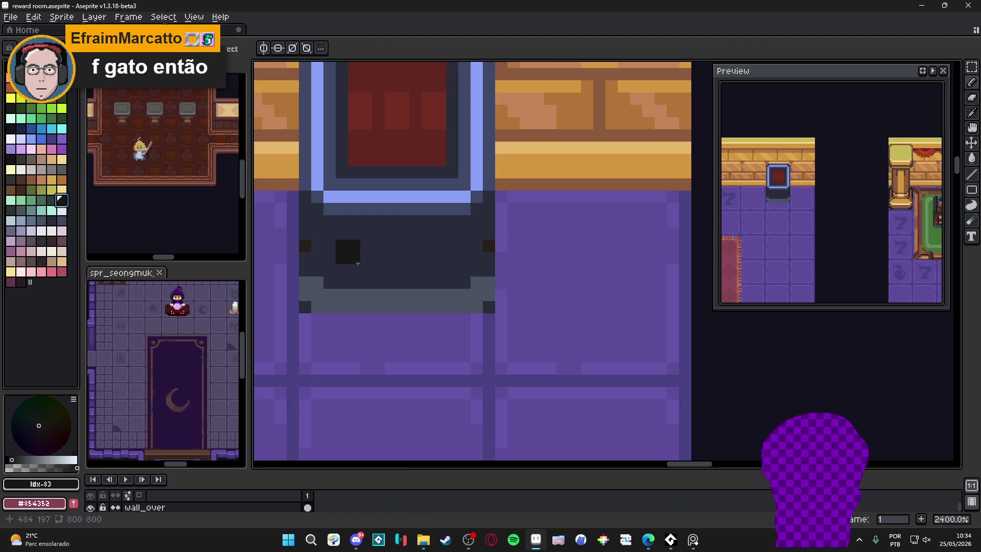
drag(341, 264, 443, 269)
click(451, 264)
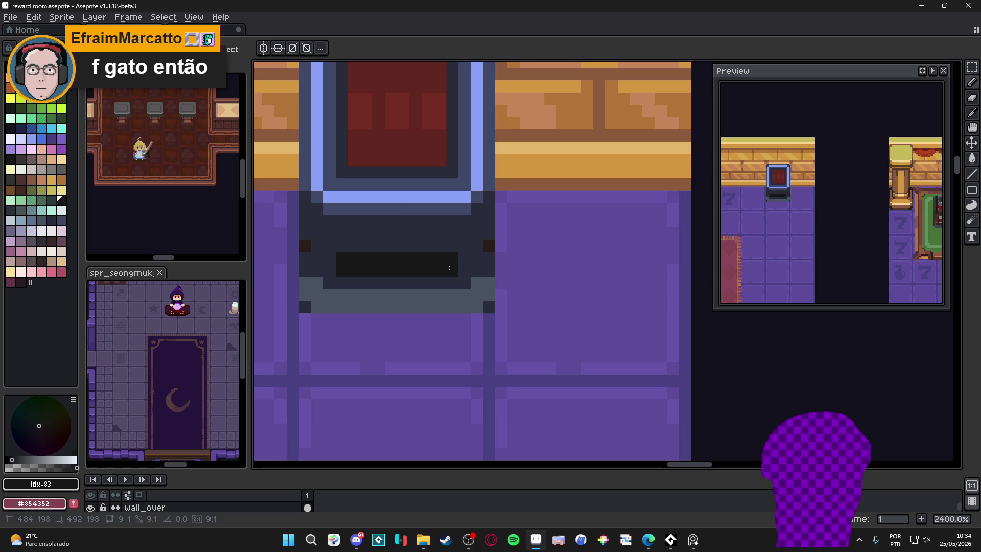
Add a grey-green rim line above the slot, topped by a near-black line.
click(10, 210)
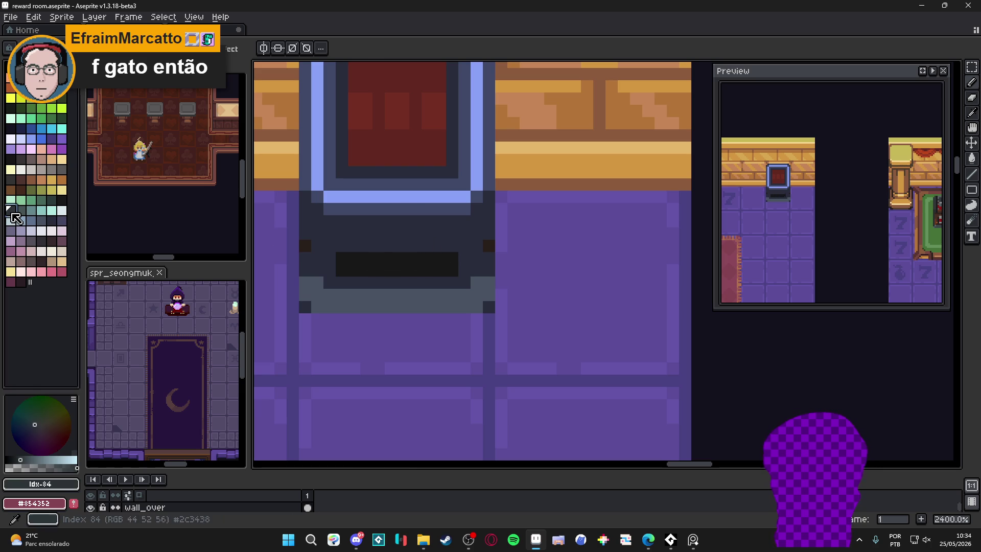
click(20, 210)
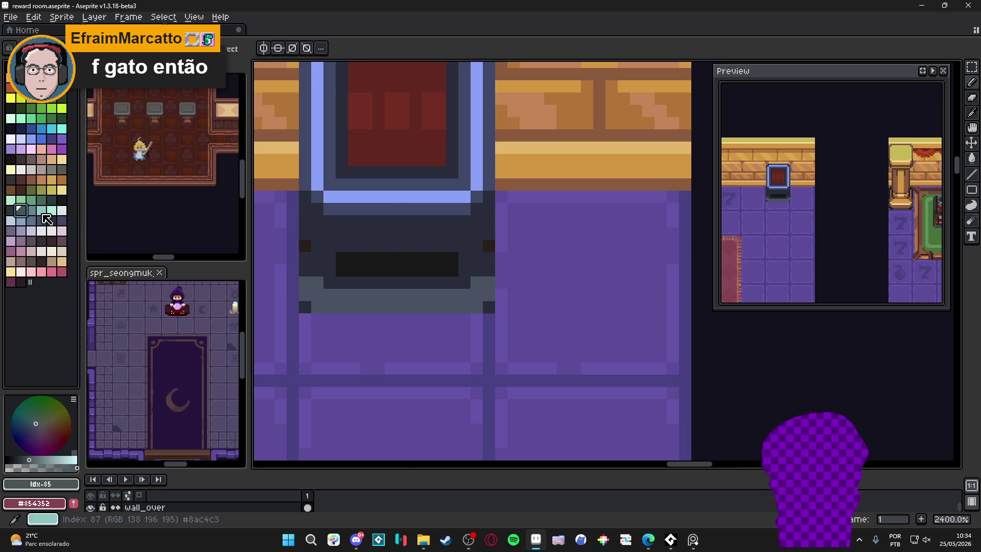
click(339, 241)
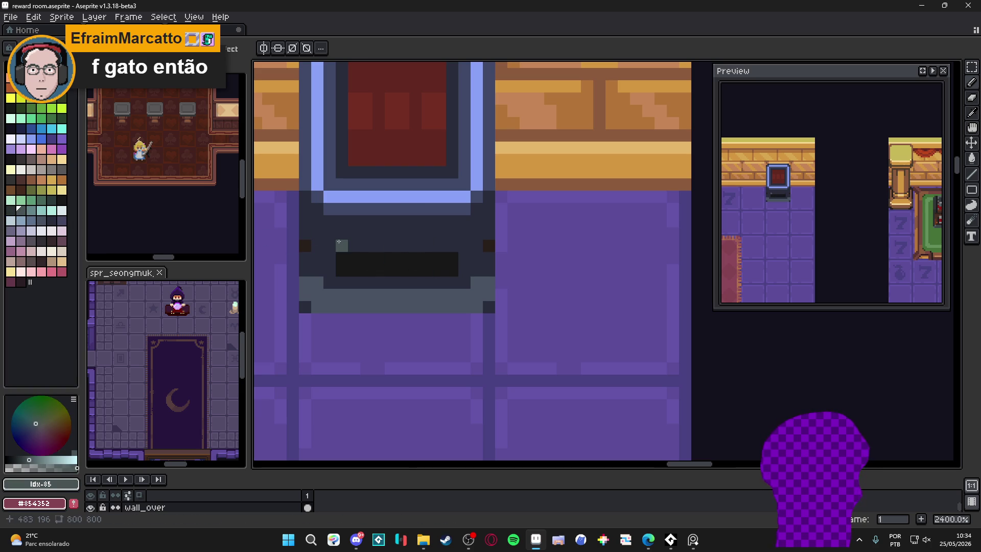
click(451, 236)
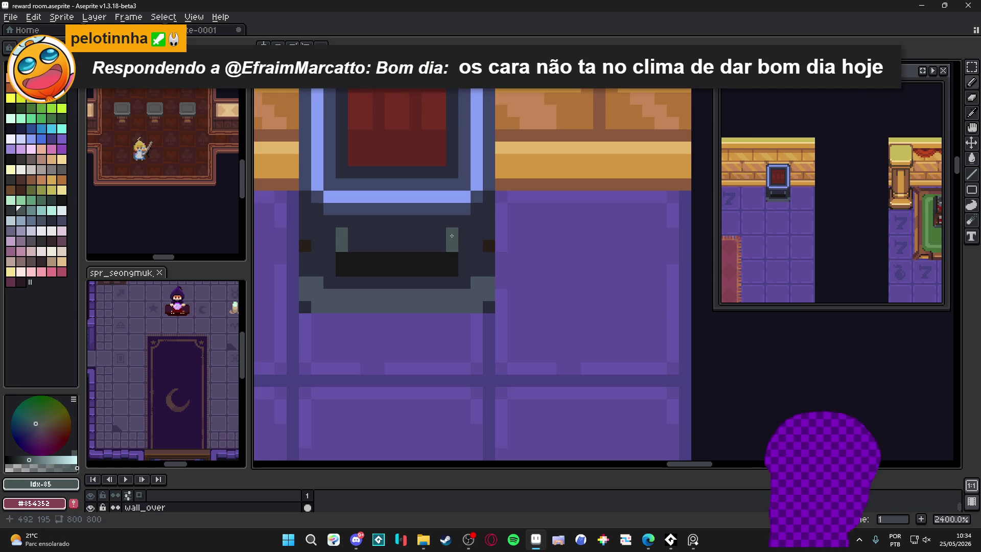
drag(354, 246, 440, 245)
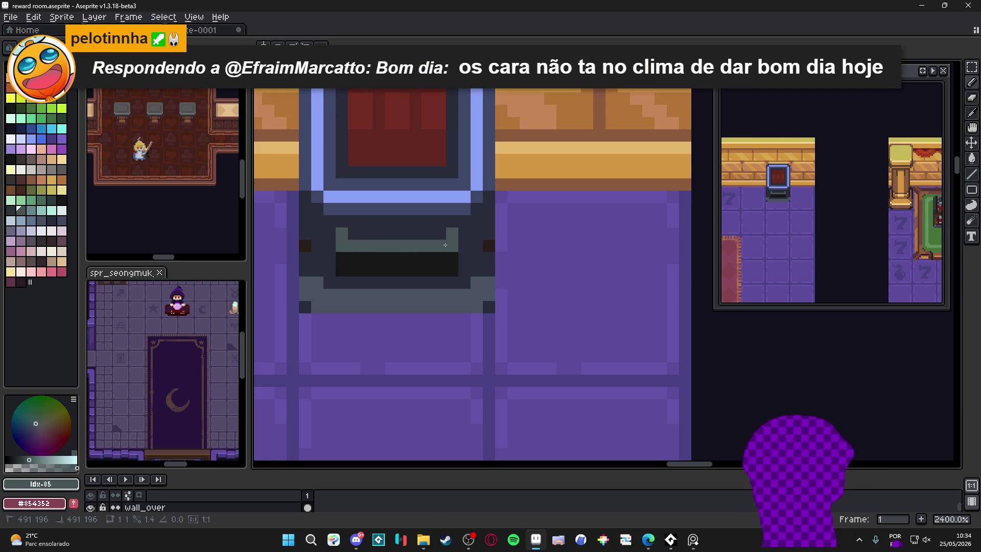
alt+click(427, 270)
drag(354, 233, 440, 235)
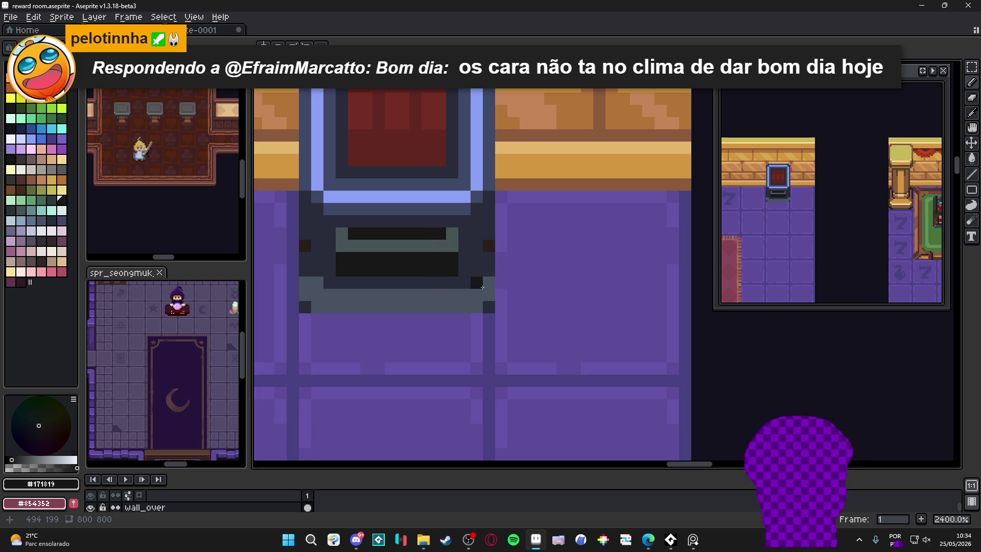
Paint the machine's left and right edge columns near-black.
alt+click(485, 247)
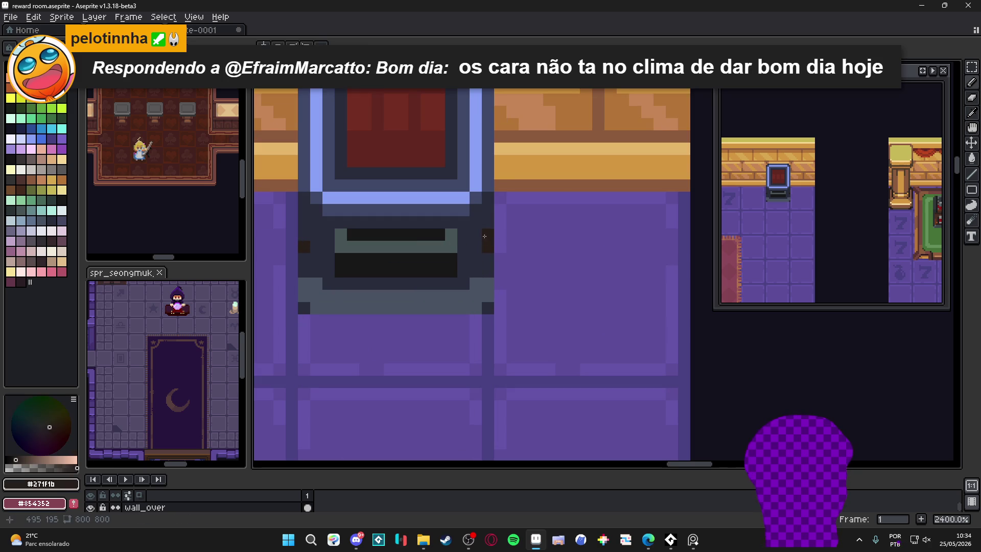
alt+click(476, 247)
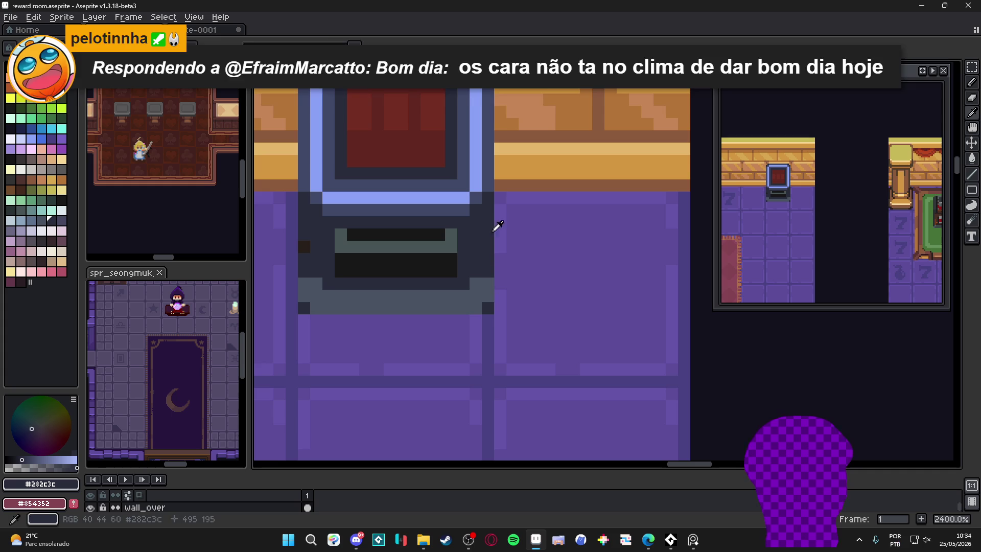
alt+click(456, 255)
drag(484, 207, 486, 306)
drag(478, 212, 476, 308)
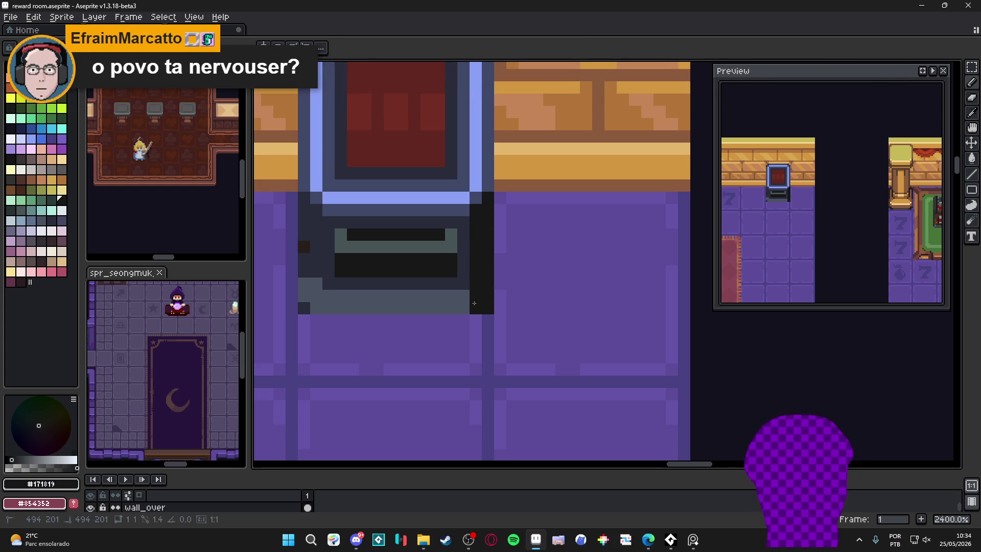
click(310, 214)
drag(304, 197, 304, 301)
drag(316, 223, 316, 308)
click(304, 308)
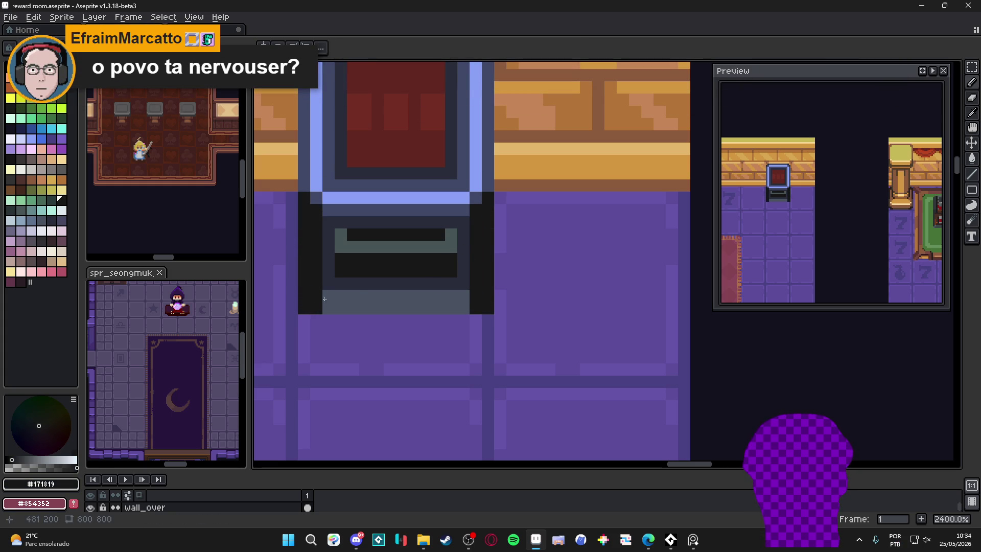
Cover the grey base row with dark slate and paint purple floor between the legs.
alt+click(351, 281)
drag(339, 308, 463, 304)
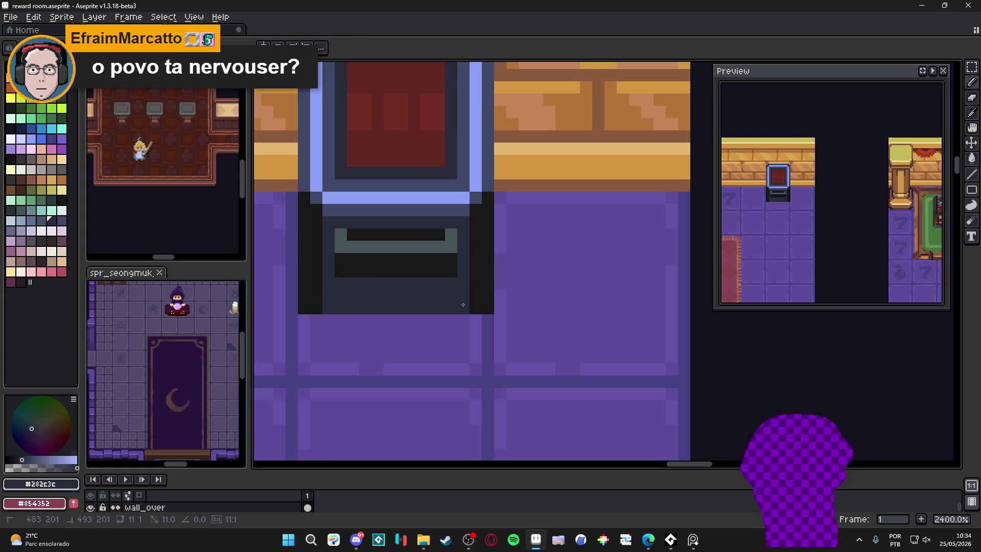
key(ctrl+shift+d)
key(minus)
key(minus)
key(minus)
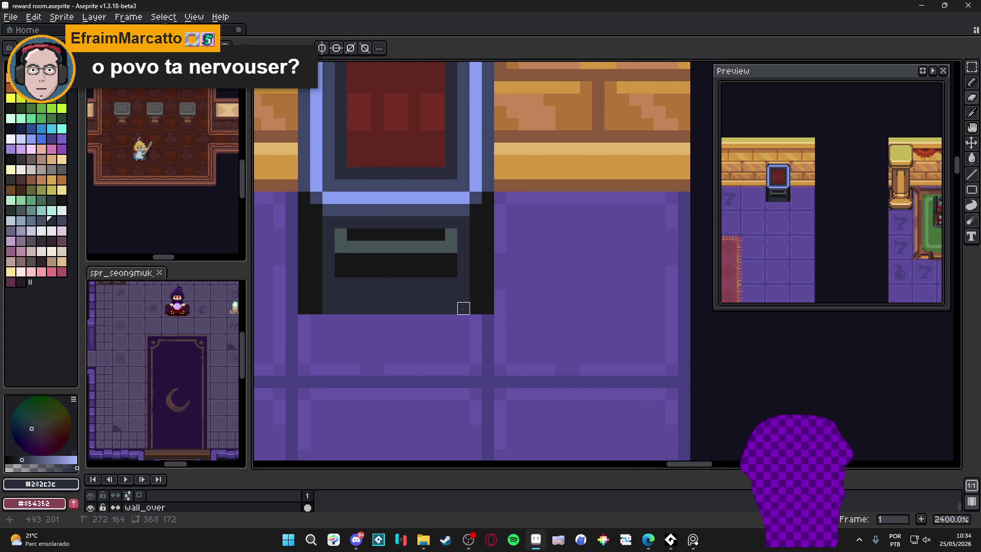
drag(463, 308, 328, 308)
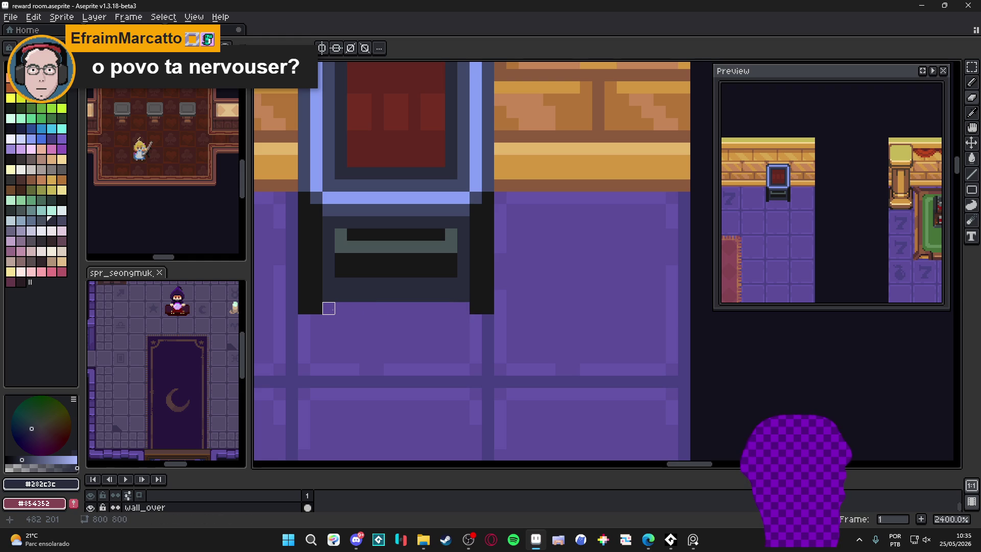
scroll(329, 309, down, 3)
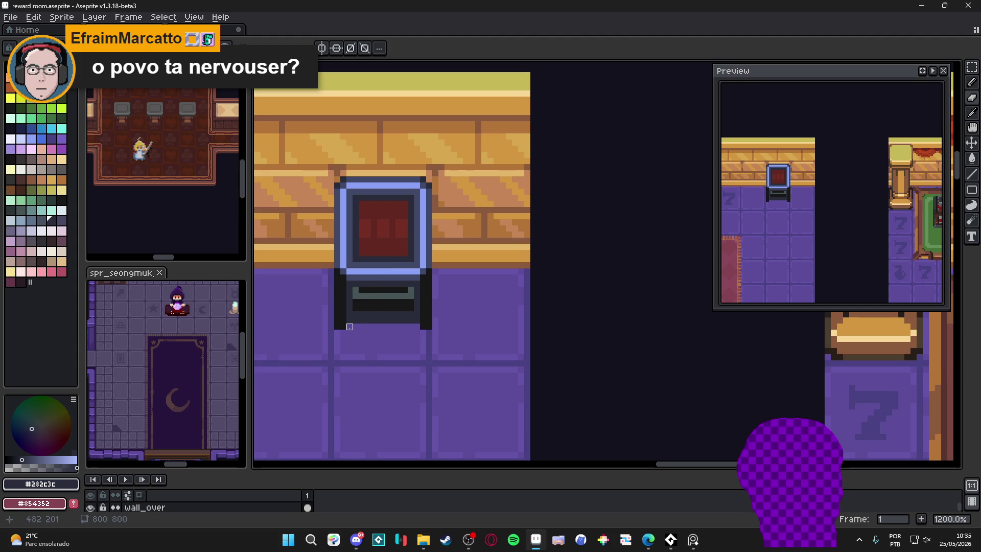
Zoom in and draw a dark pixel row across the cabinet's lower panel.
scroll(350, 332, down, 5)
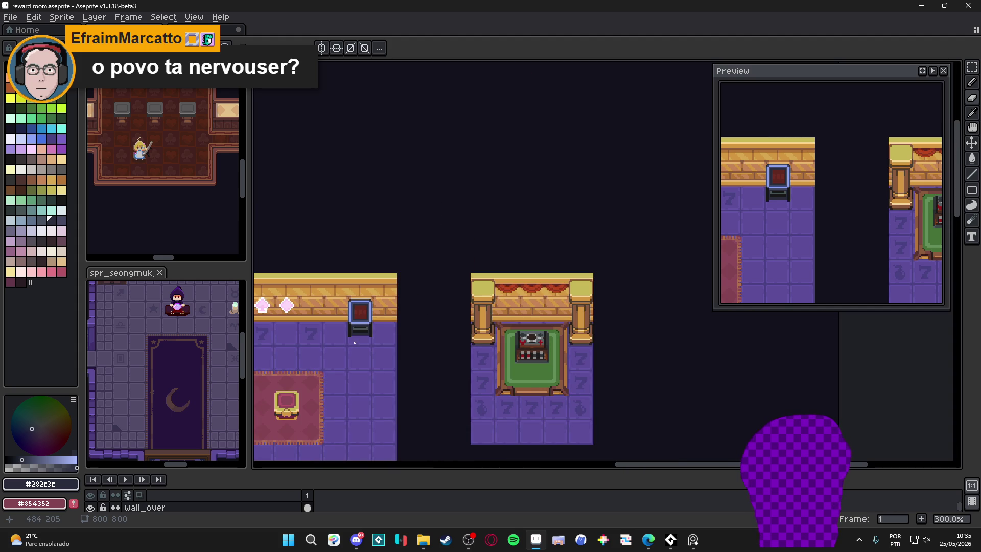
scroll(355, 342, up, 6)
scroll(351, 348, down, 5)
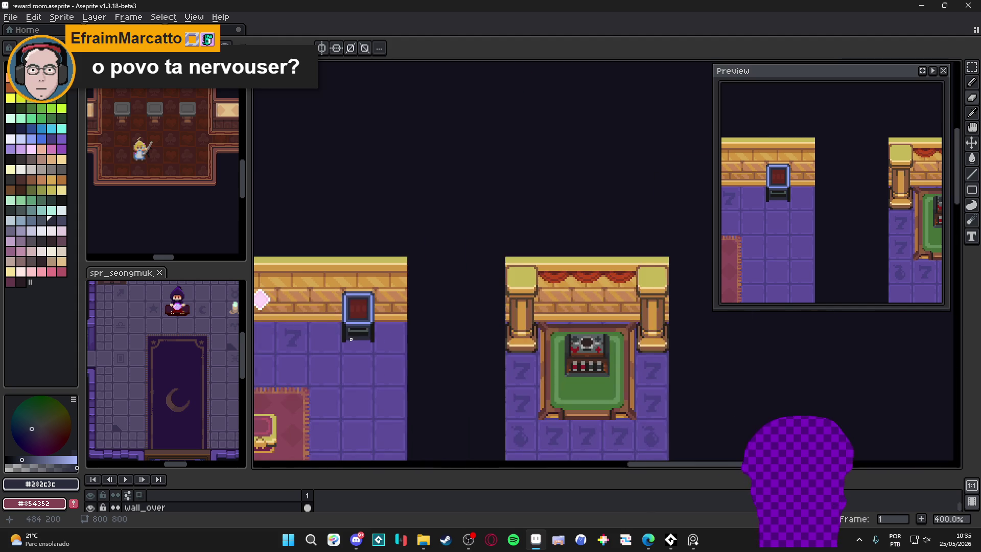
scroll(368, 337, down, 1)
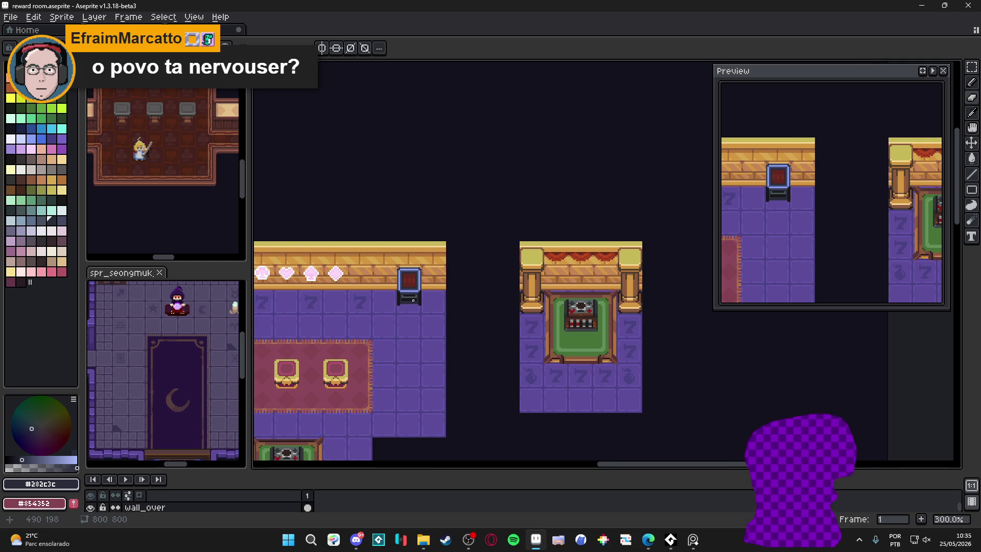
scroll(413, 298, up, 8)
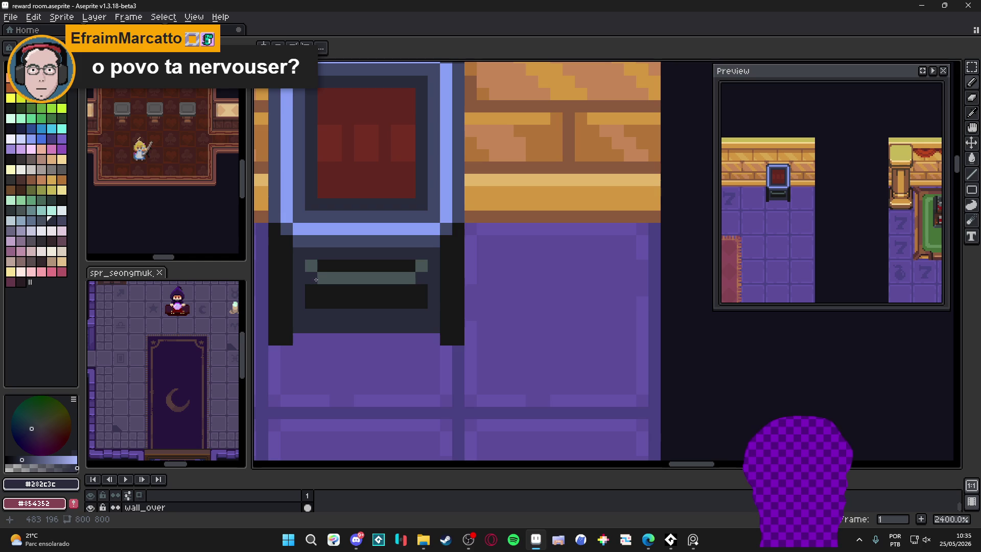
scroll(344, 305, down, 5)
scroll(360, 292, up, 3)
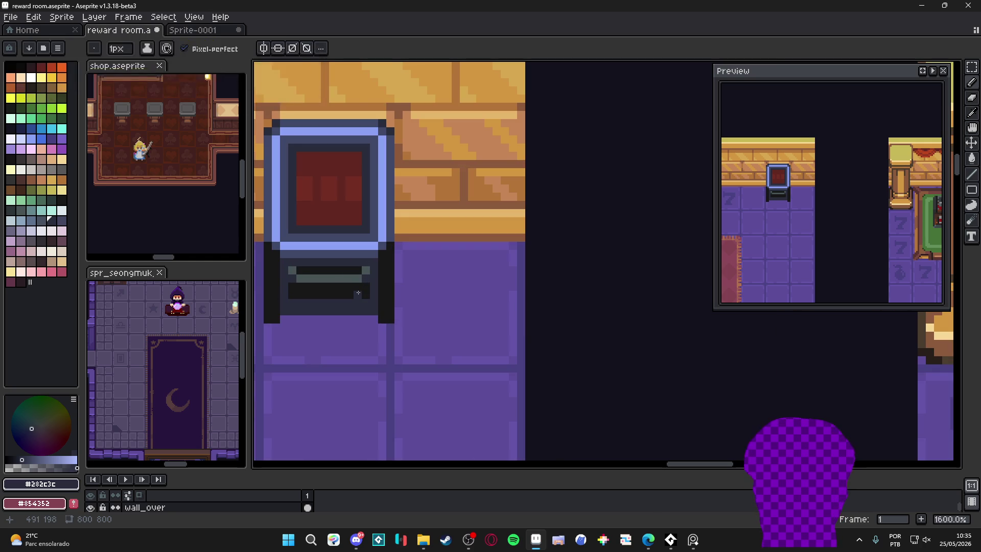
drag(303, 303, 356, 304)
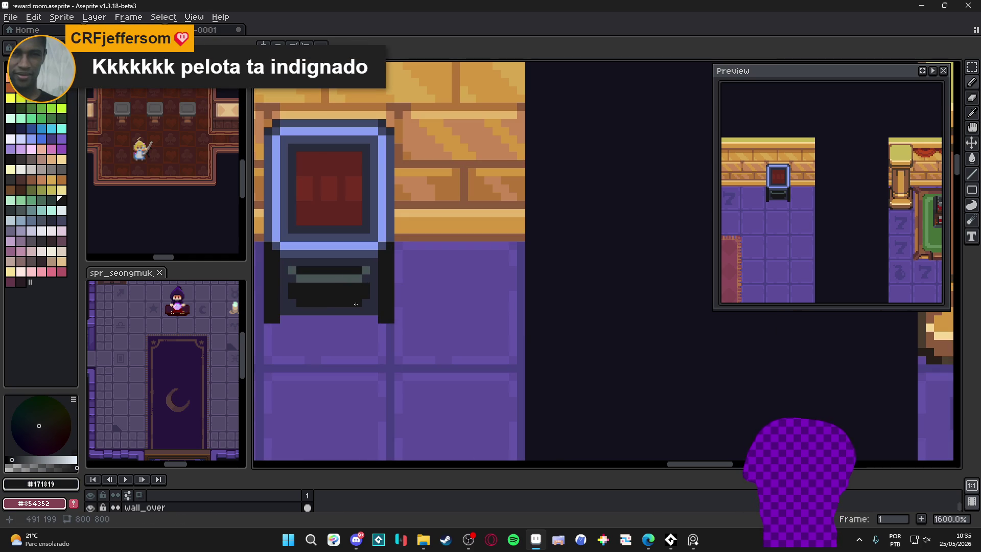
scroll(356, 304, down, 1)
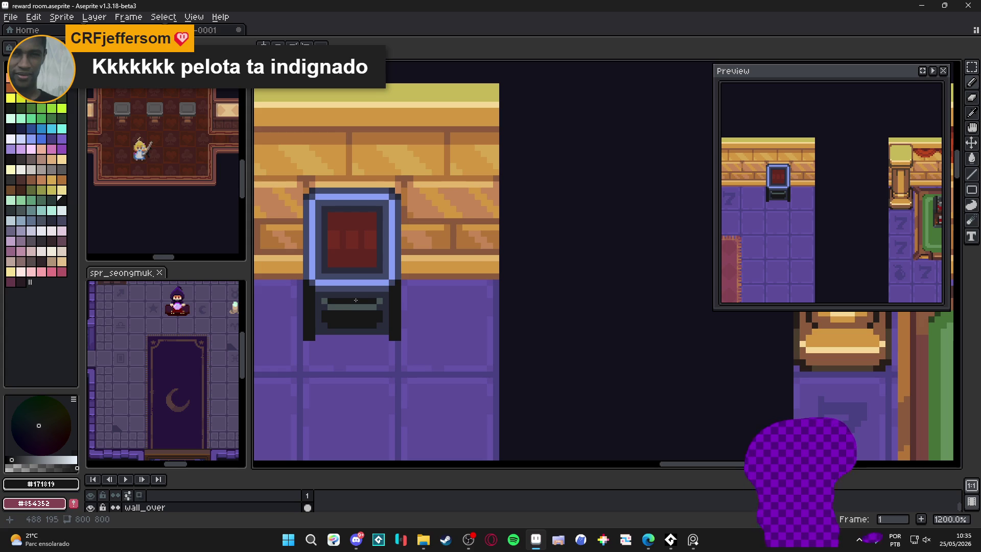
scroll(362, 297, down, 1)
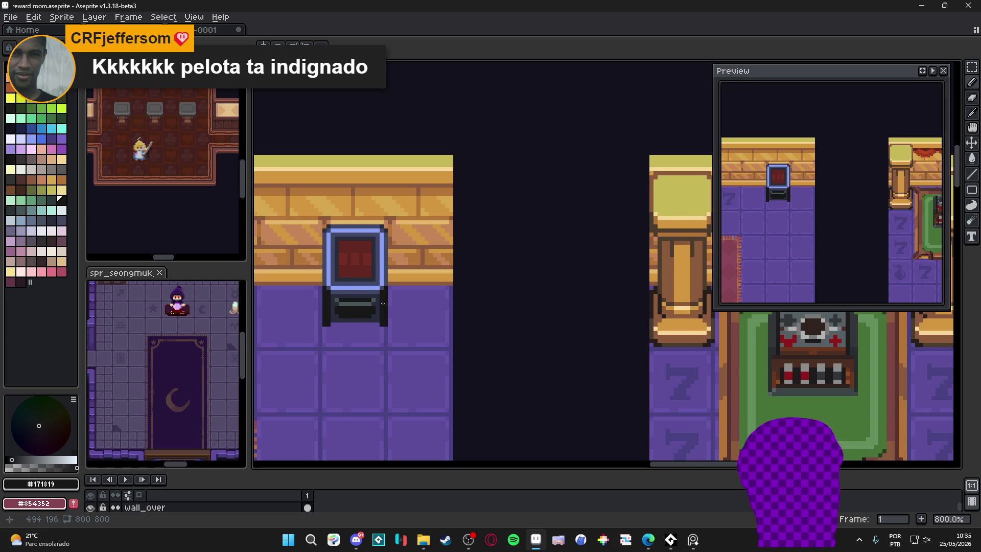
scroll(383, 303, down, 1)
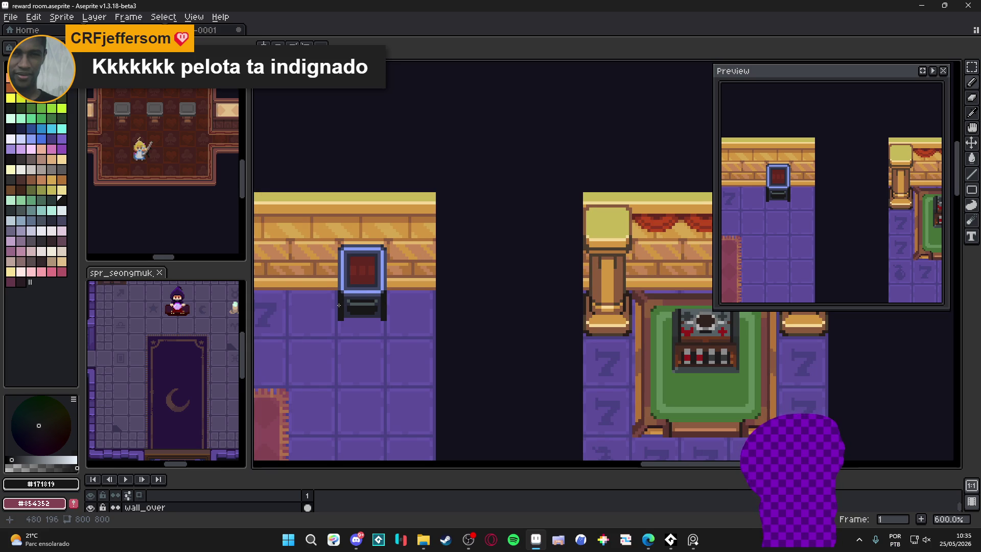
scroll(360, 276, up, 5)
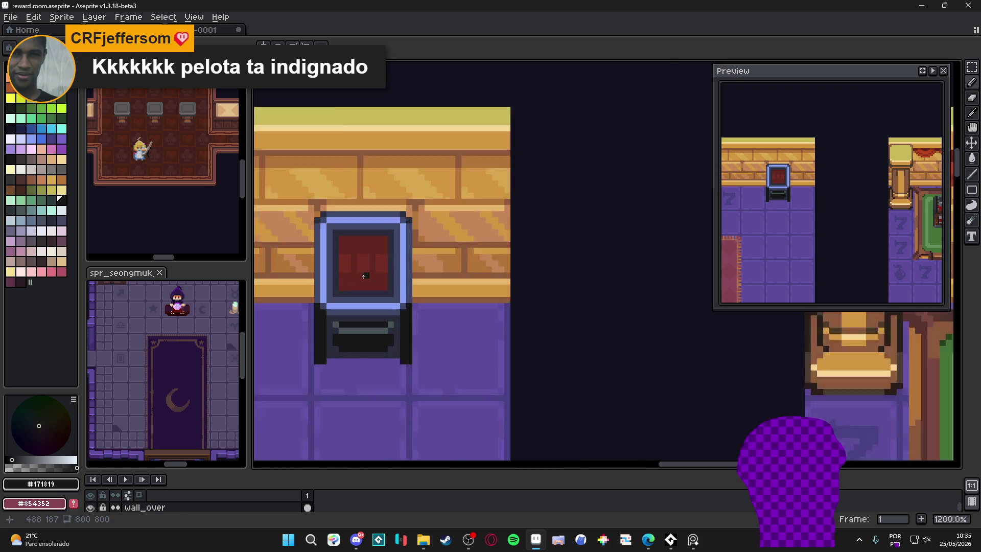
Sample the screen reds, try orange-red #b9451d, then settle on #7c3121 with a 1px brush.
alt+click(345, 254)
click(35, 467)
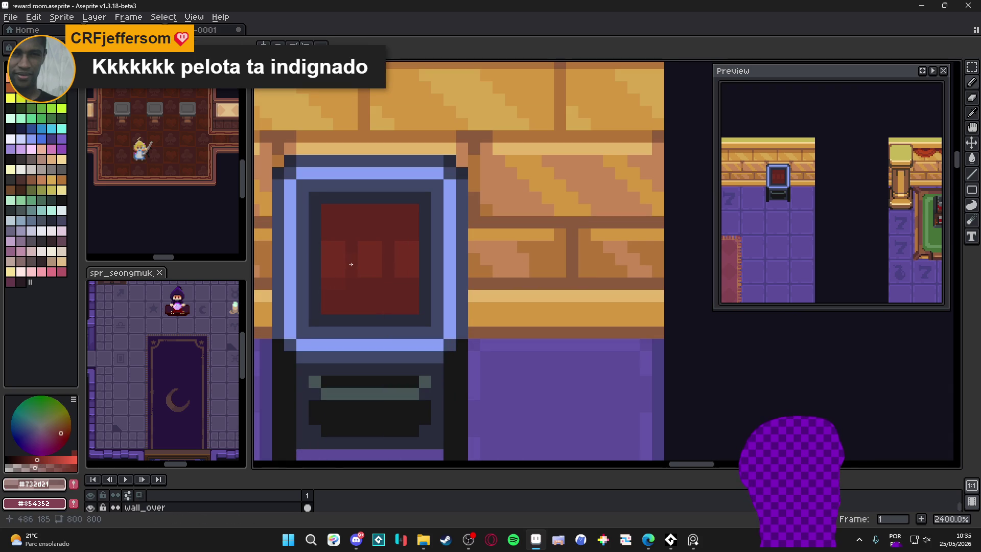
alt+click(345, 240)
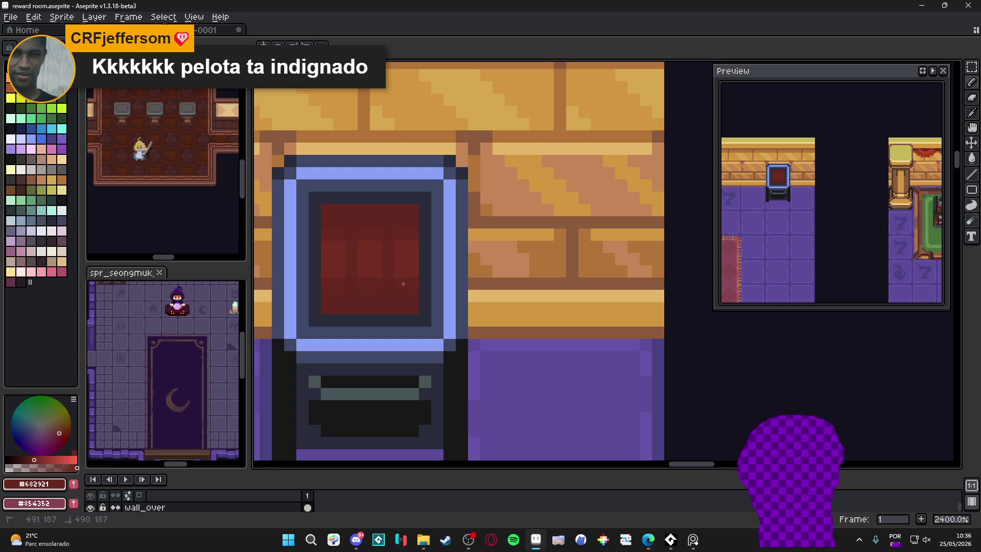
scroll(403, 283, down, 5)
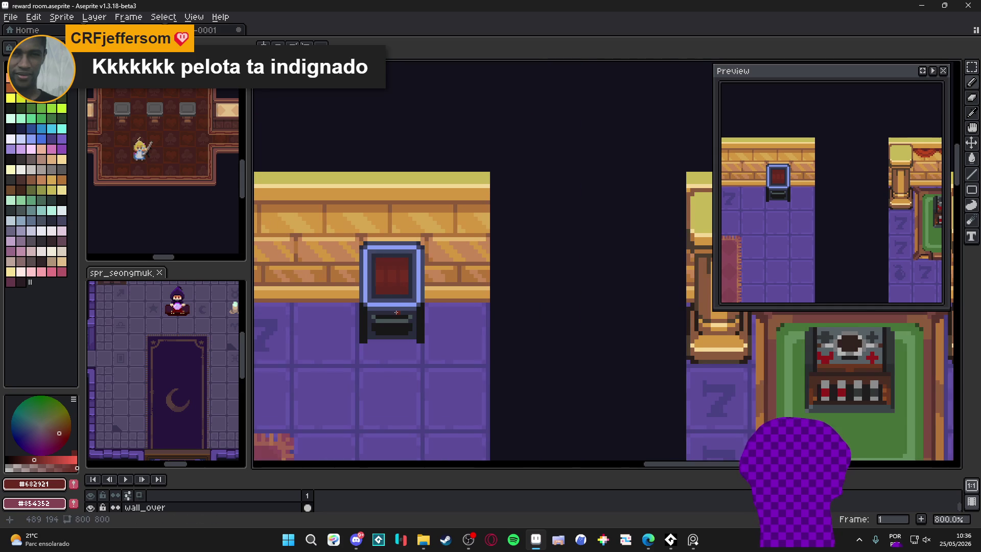
scroll(387, 295, up, 5)
alt+click(386, 234)
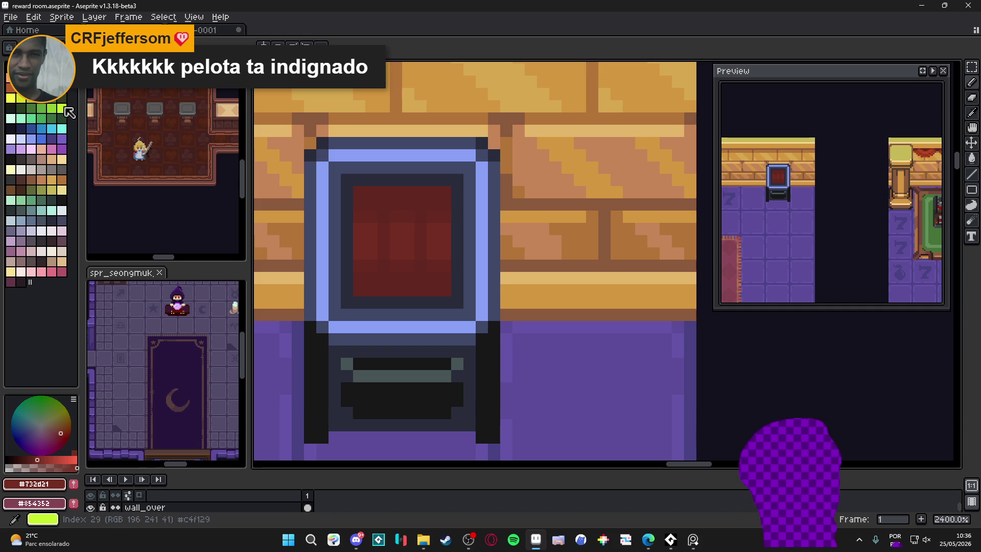
click(51, 67)
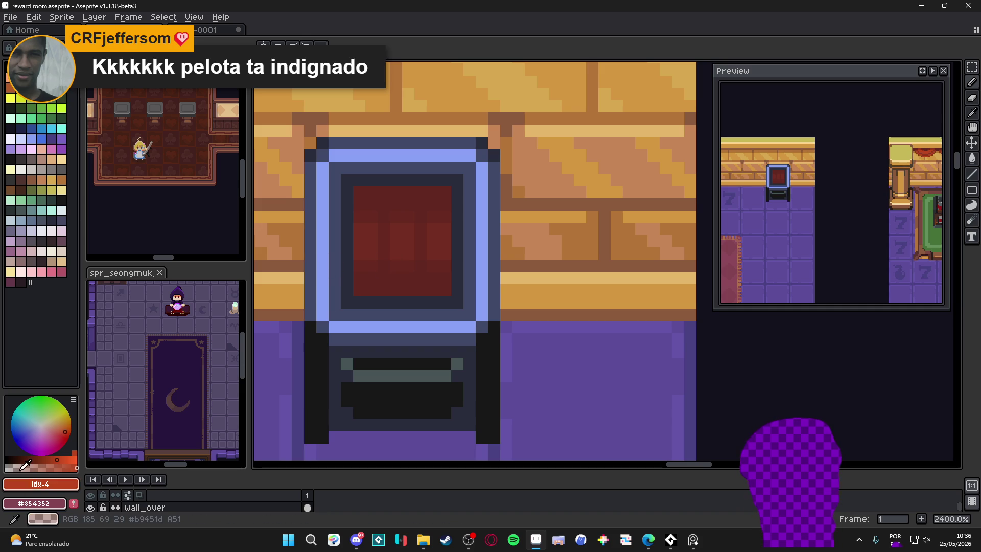
alt+click(405, 255)
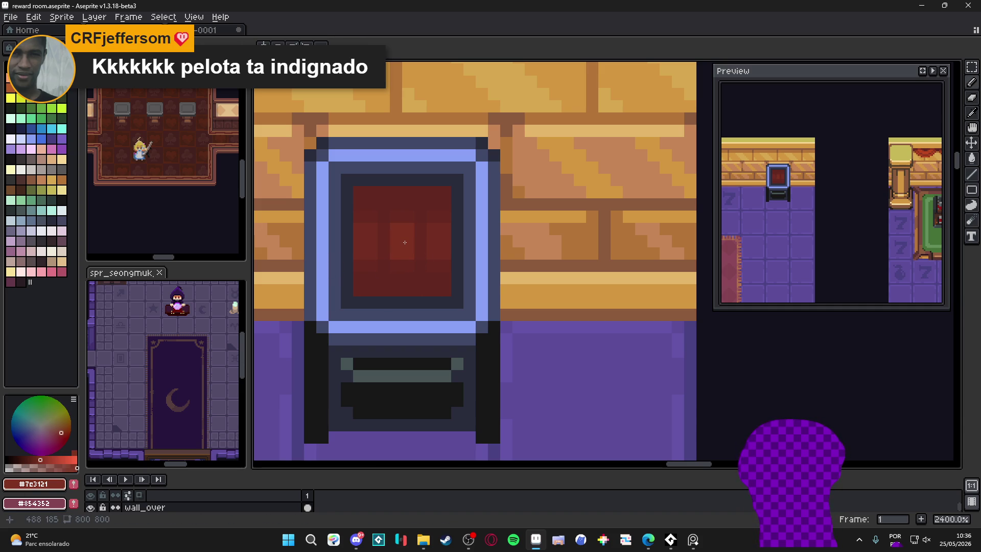
scroll(404, 242, down, 6)
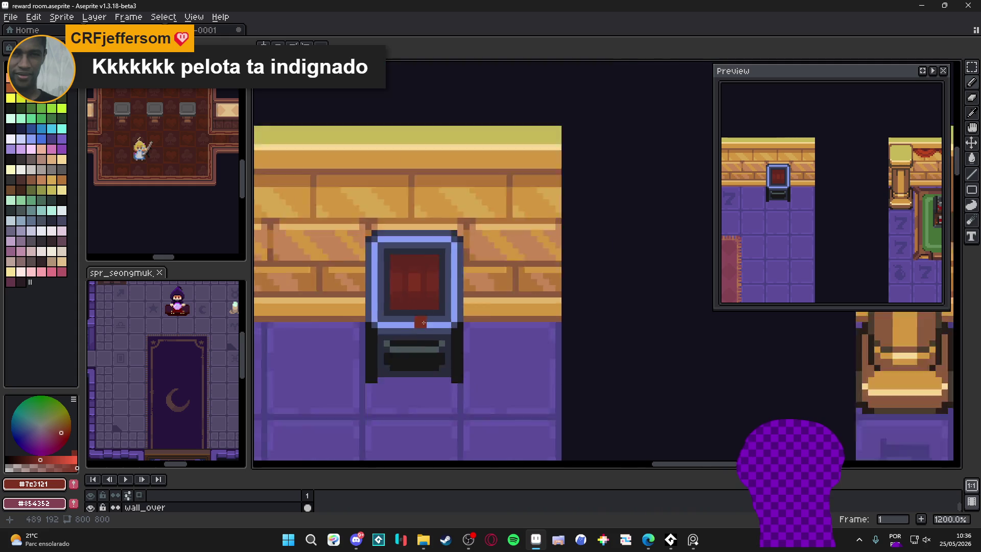
scroll(415, 307, up, 6)
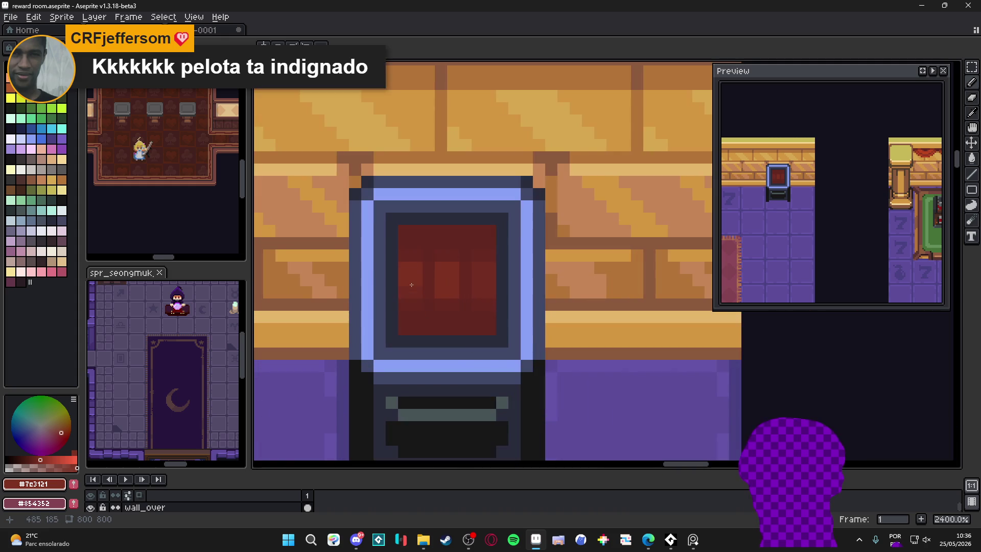
key(minus)
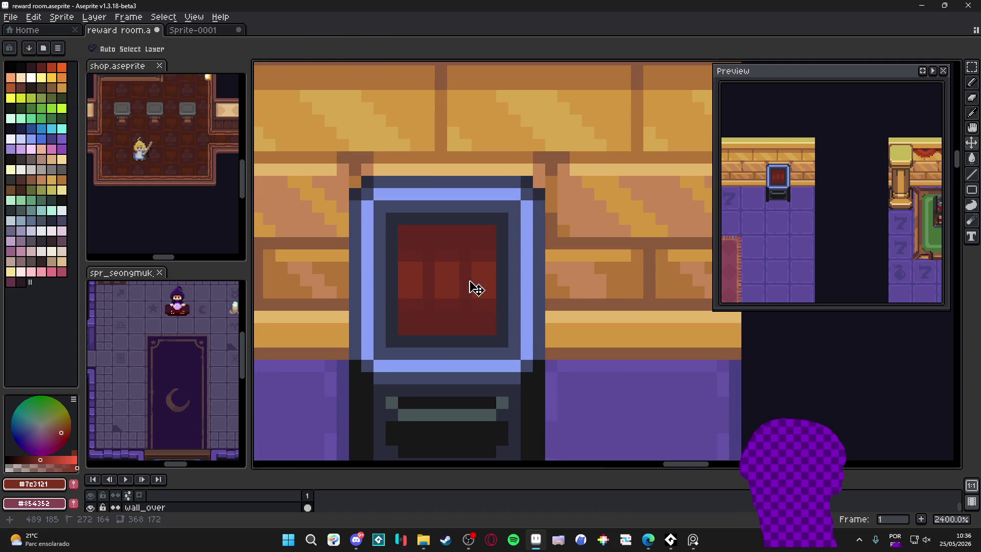
Select the cabinet's lower base and move it down, away from the screen.
scroll(469, 285, down, 6)
scroll(451, 333, down, 1)
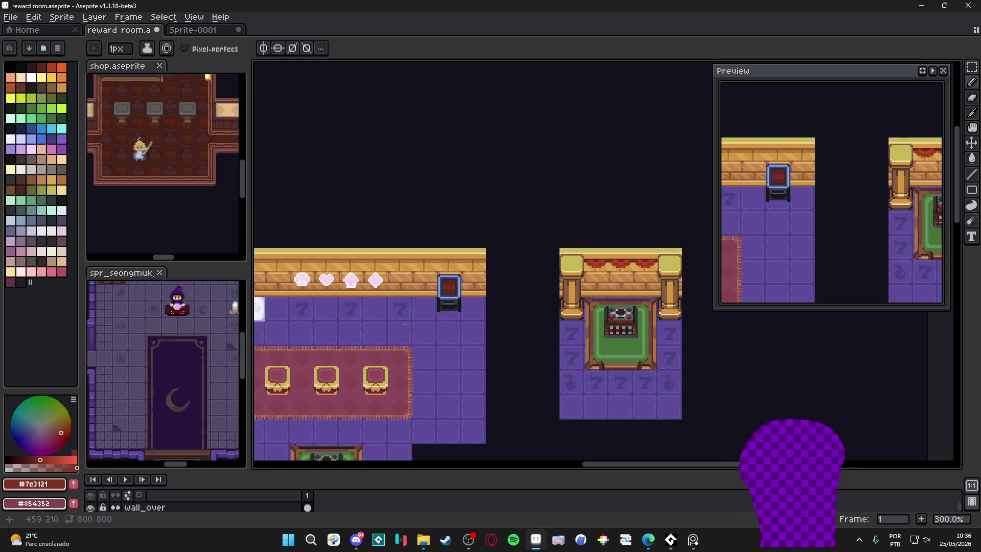
scroll(396, 320, down, 1)
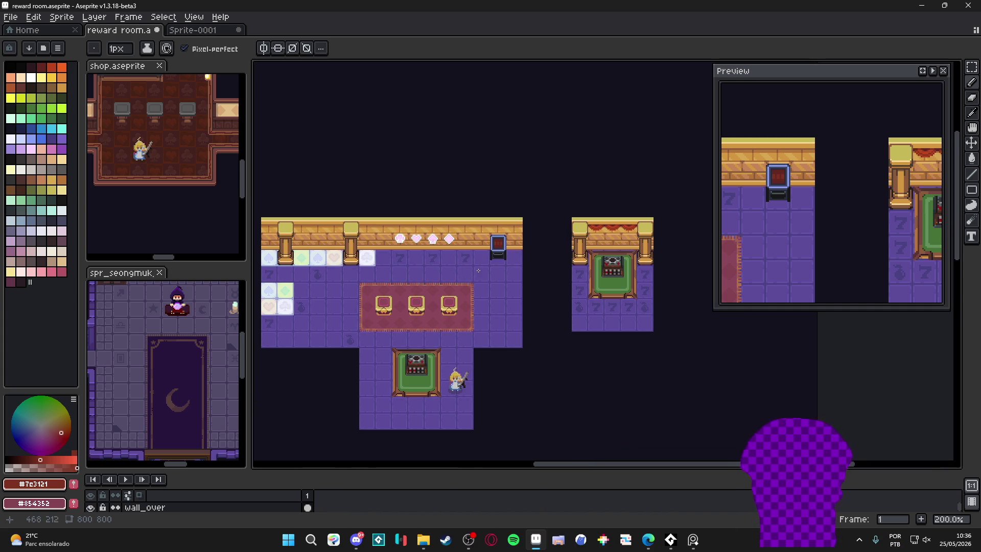
scroll(478, 270, up, 2)
scroll(527, 246, up, 2)
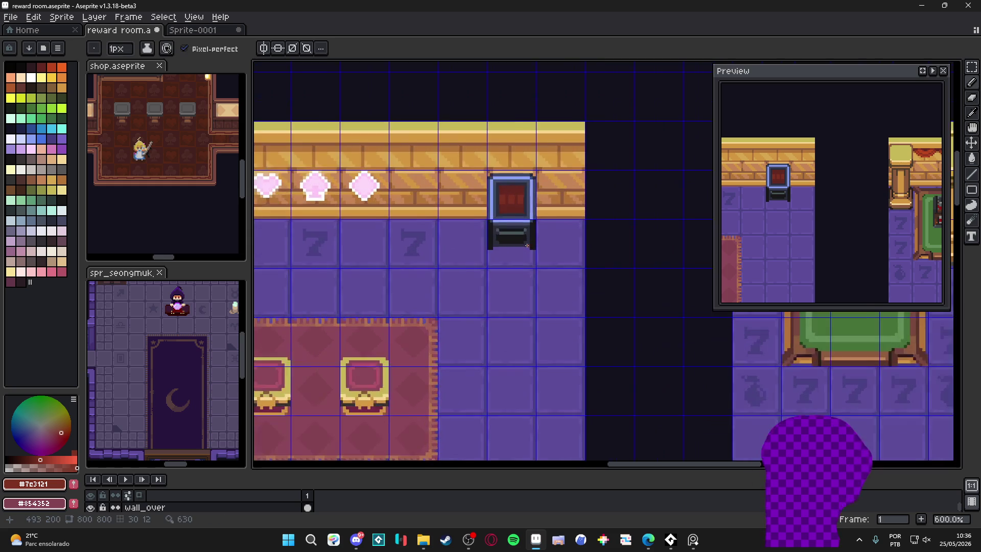
scroll(528, 247, up, 1)
key(m)
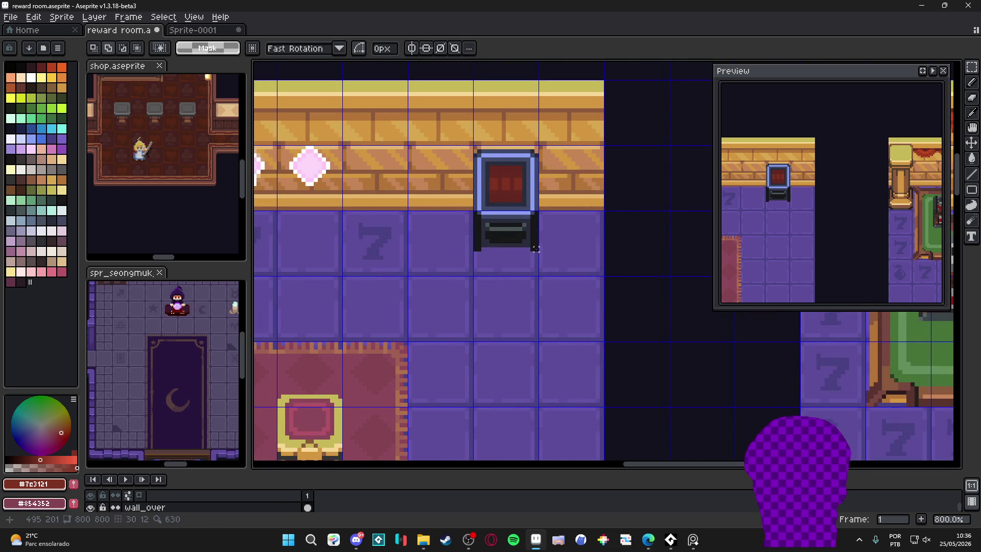
scroll(534, 250, down, 3)
scroll(530, 258, up, 3)
key(v)
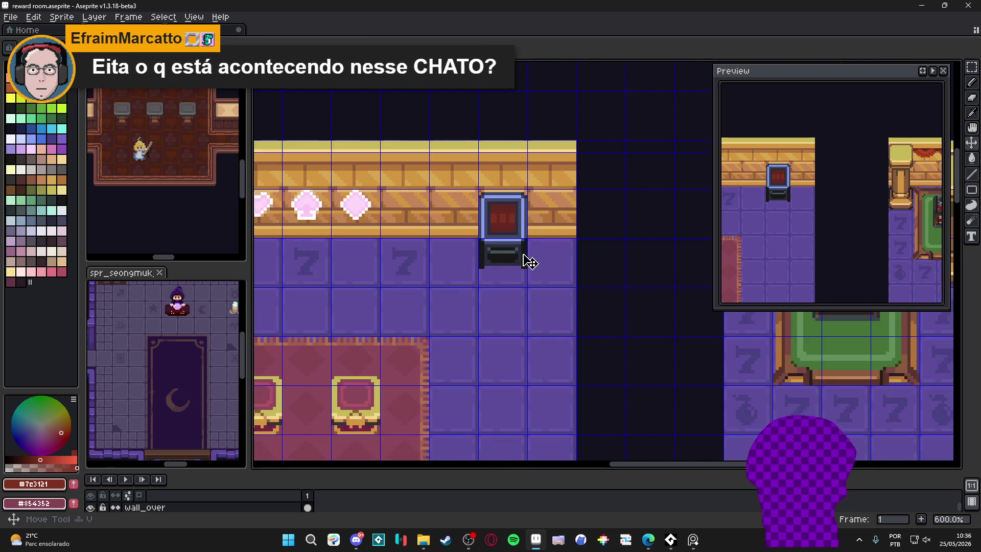
scroll(528, 262, up, 3)
key(m)
mouse_move(532, 283)
mouse_down()
mouse_move(453, 235)
mouse_move(434, 236)
mouse_up()
drag(497, 256, 499, 289)
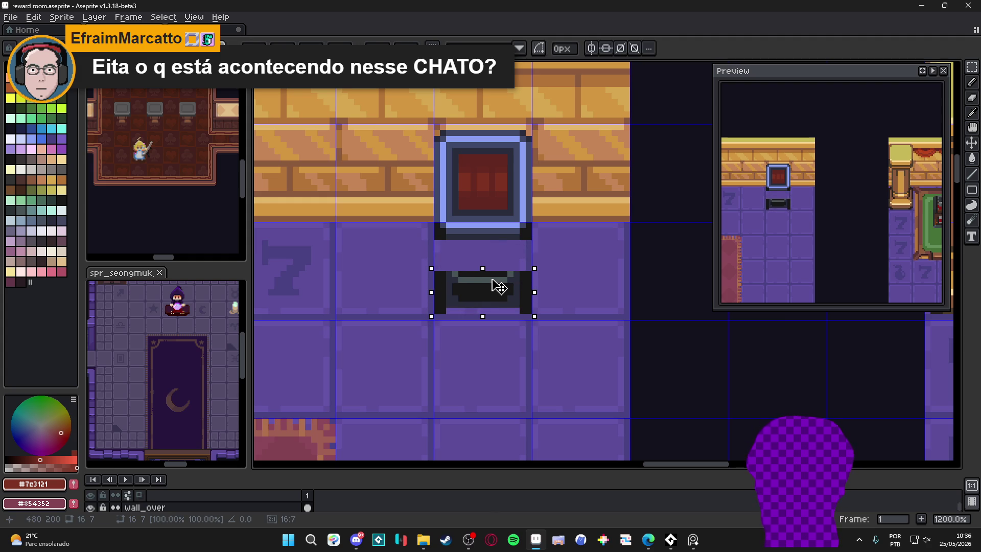
scroll(499, 286, up, 1)
key(ctrl+d)
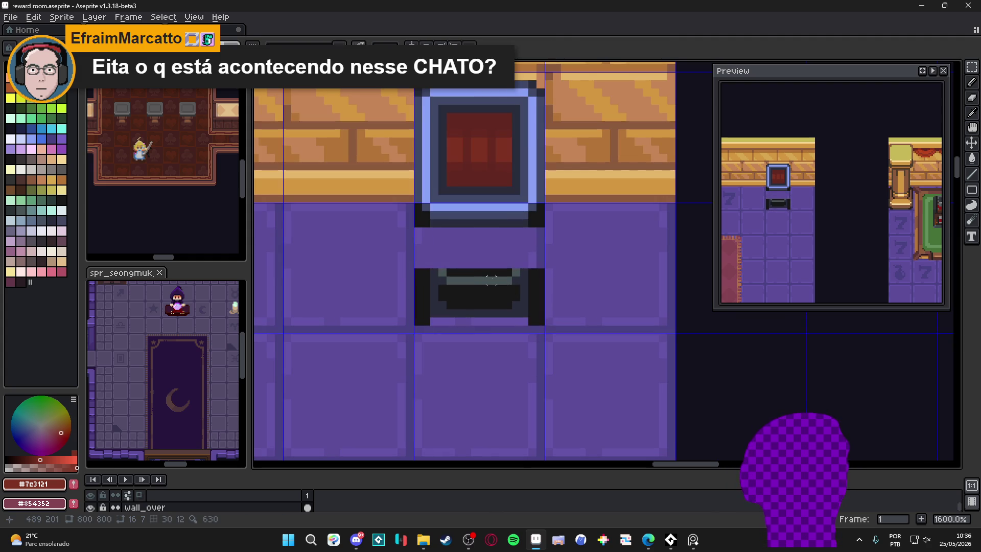
Darken the cabinet's side columns near-black and fill the purple interior with dark slate.
scroll(522, 281, up, 2)
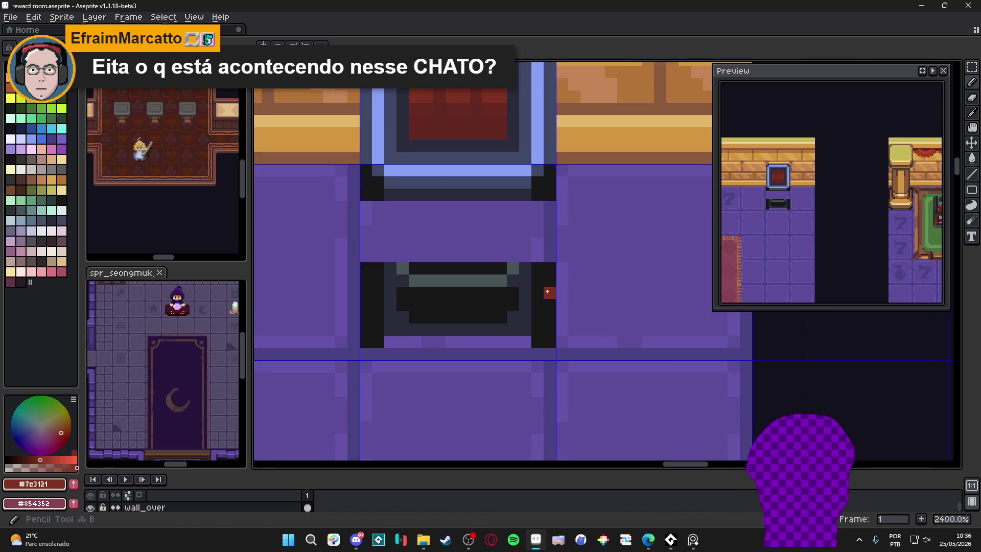
alt+click(550, 288)
drag(549, 288, 544, 212)
mouse_move(372, 212)
mouse_down()
mouse_move(397, 253)
mouse_move(402, 243)
mouse_move(402, 259)
mouse_move(526, 250)
mouse_up()
alt+click(418, 195)
key(g)
click(506, 218)
key(b)
Add grey pixels above both ends of the bar and paint its top row dark.
alt+click(513, 268)
click(513, 256)
click(398, 262)
alt+click(415, 267)
mouse_move(421, 256)
mouse_down()
mouse_move(514, 258)
mouse_move(421, 256)
mouse_up()
scroll(449, 258, down, 3)
scroll(449, 258, up, 1)
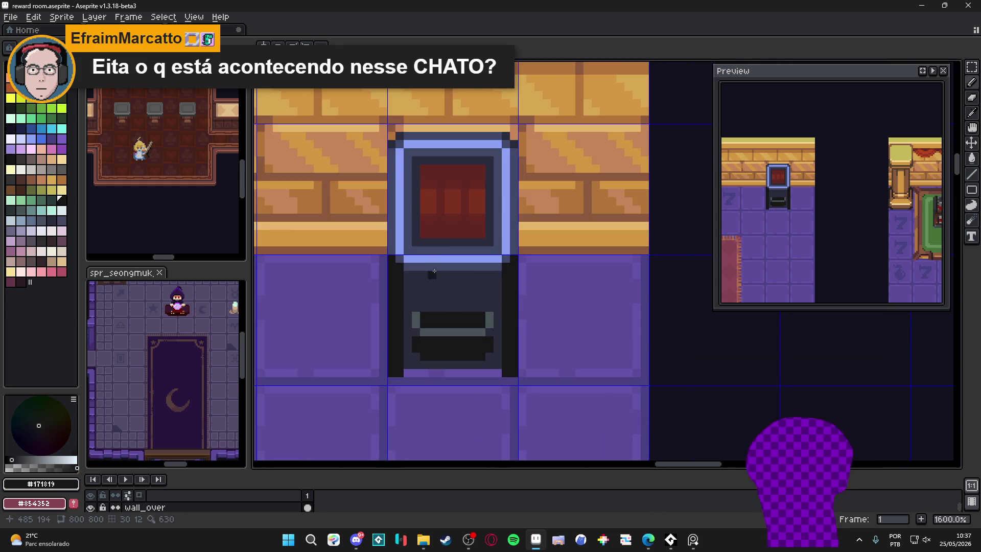
Paint two light-blue buttons on the cabinet and shift them one pixel right.
alt+click(450, 259)
scroll(450, 259, up, 2)
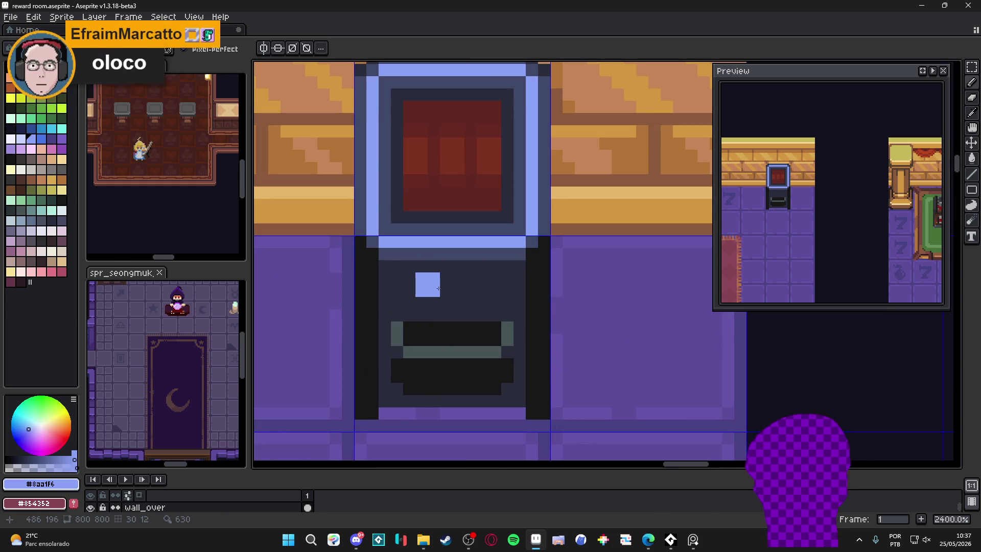
mouse_move(416, 287)
mouse_down()
mouse_move(482, 287)
mouse_move(401, 298)
mouse_up()
key(m)
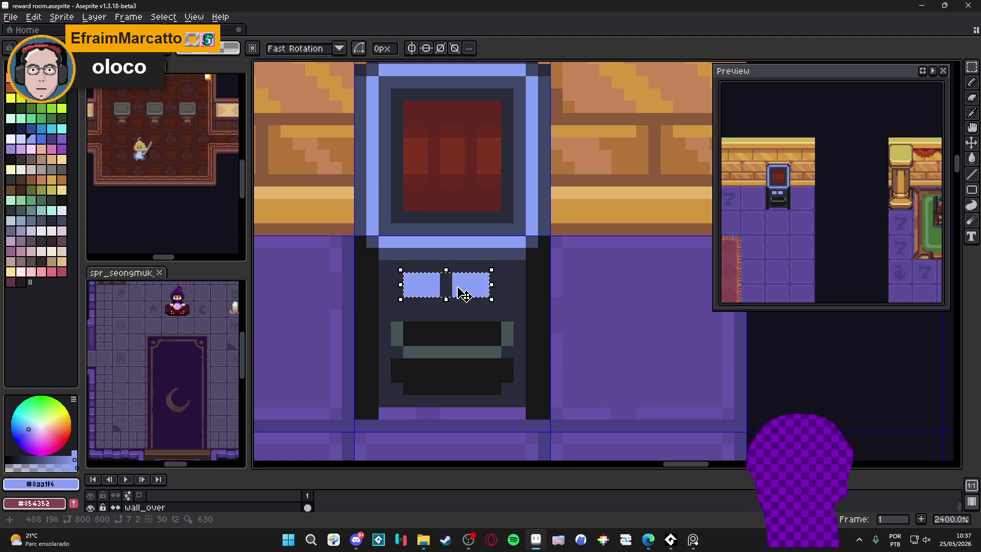
drag(462, 295, 474, 294)
key(ctrl+d)
key(b)
Reshape the left button: widen it leftward and trim its right column and corner.
alt+click(407, 296)
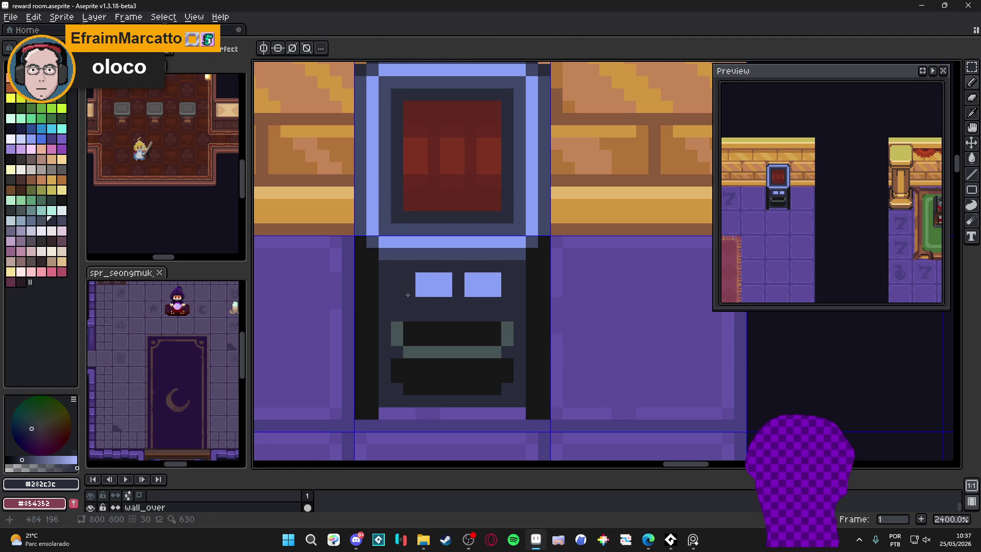
alt+click(434, 289)
drag(409, 277, 410, 290)
alt+click(459, 278)
click(445, 279)
click(446, 294)
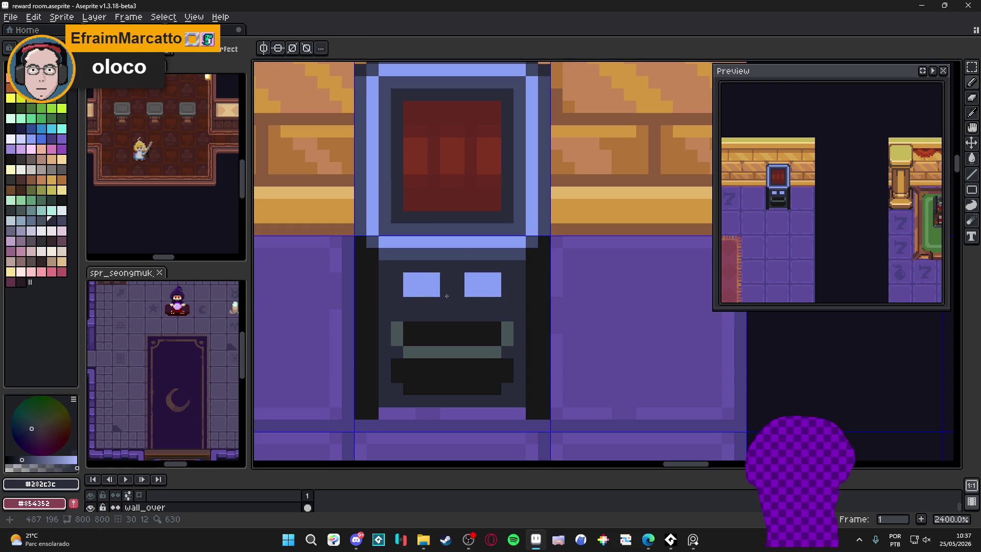
Shade around the buttons with the blue-grey colour from below the screen.
alt+click(471, 252)
mouse_move(470, 267)
mouse_down()
mouse_move(511, 280)
mouse_move(508, 291)
mouse_move(471, 302)
mouse_move(454, 281)
mouse_up()
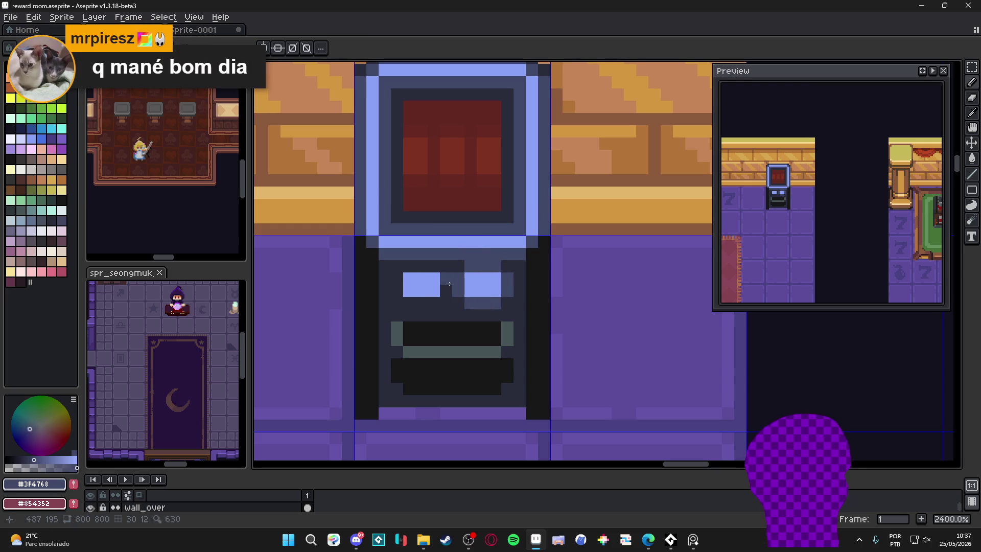
click(449, 289)
click(409, 303)
mouse_move(397, 291)
mouse_down()
mouse_move(397, 279)
mouse_move(432, 268)
mouse_up()
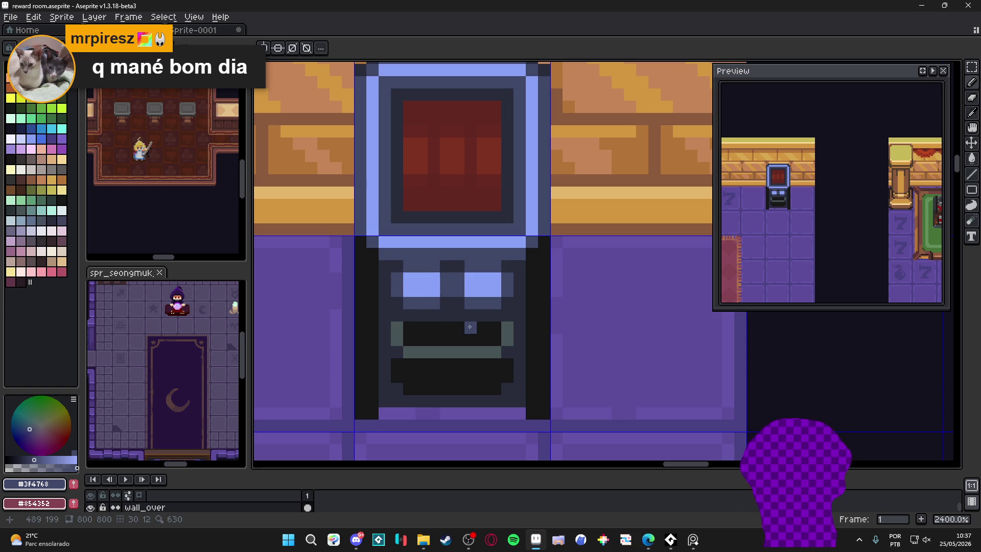
Shade the bar's lower corners and darken both ends of the green row.
click(507, 339)
click(409, 339)
click(396, 340)
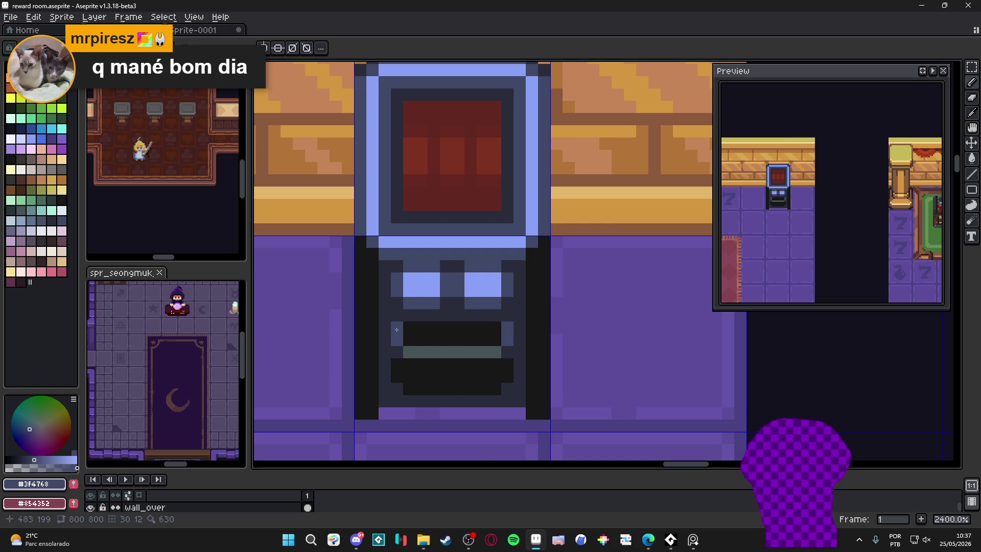
scroll(396, 343, down, 2)
scroll(446, 326, up, 2)
click(385, 354)
click(458, 353)
click(398, 353)
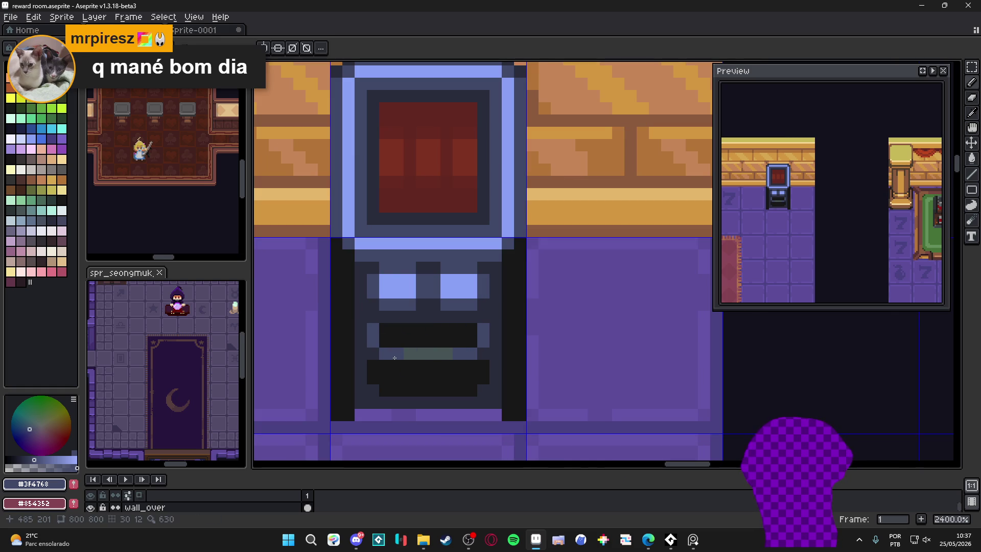
scroll(395, 354, down, 3)
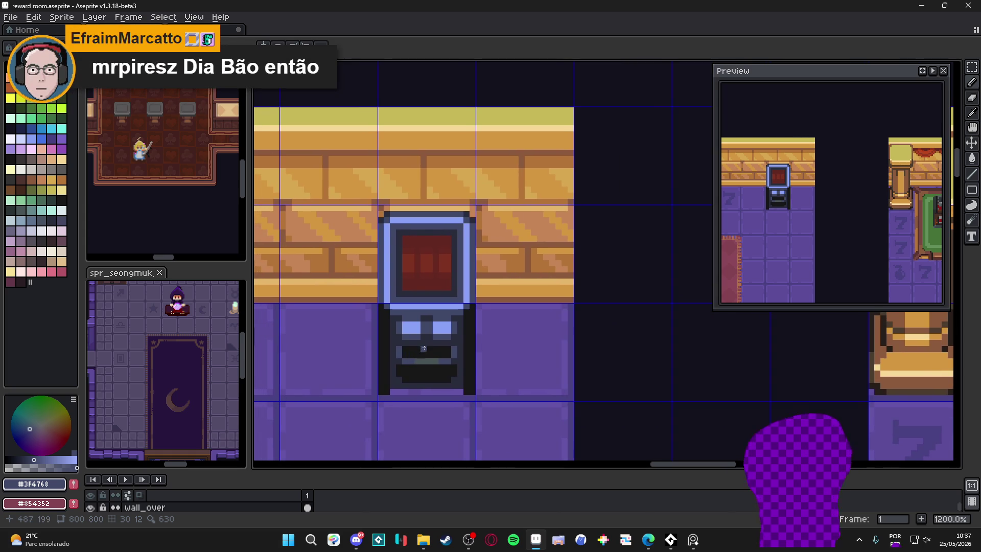
Hide the tile grid overlay and clear the current selection.
scroll(425, 347, down, 4)
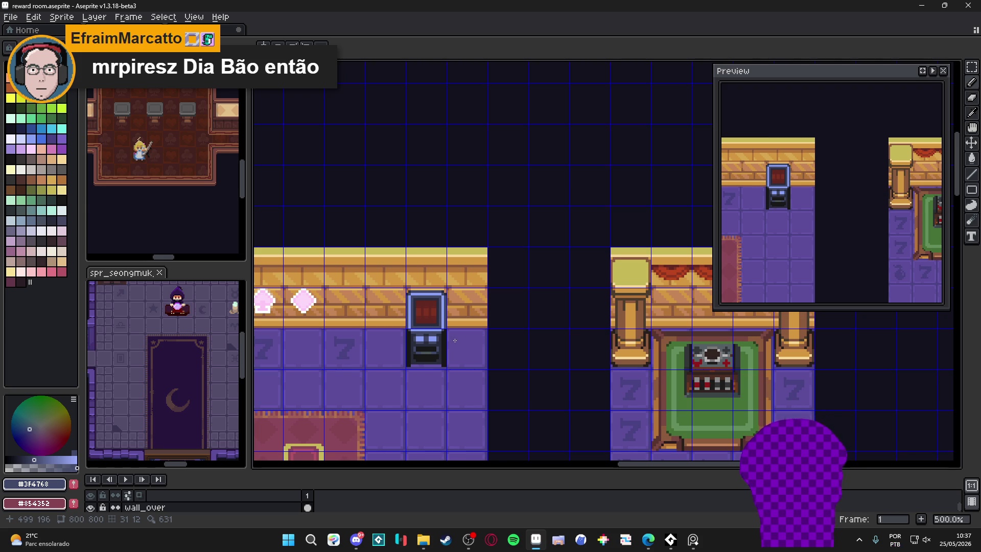
scroll(451, 343, down, 2)
scroll(451, 342, left, 1)
key(ctrl+apostrophe)
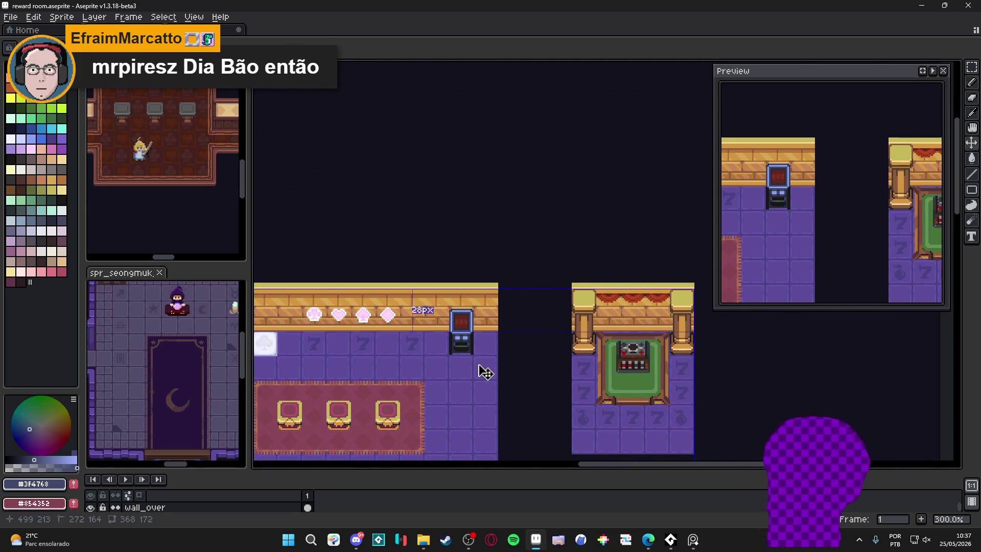
scroll(482, 357, up, 2)
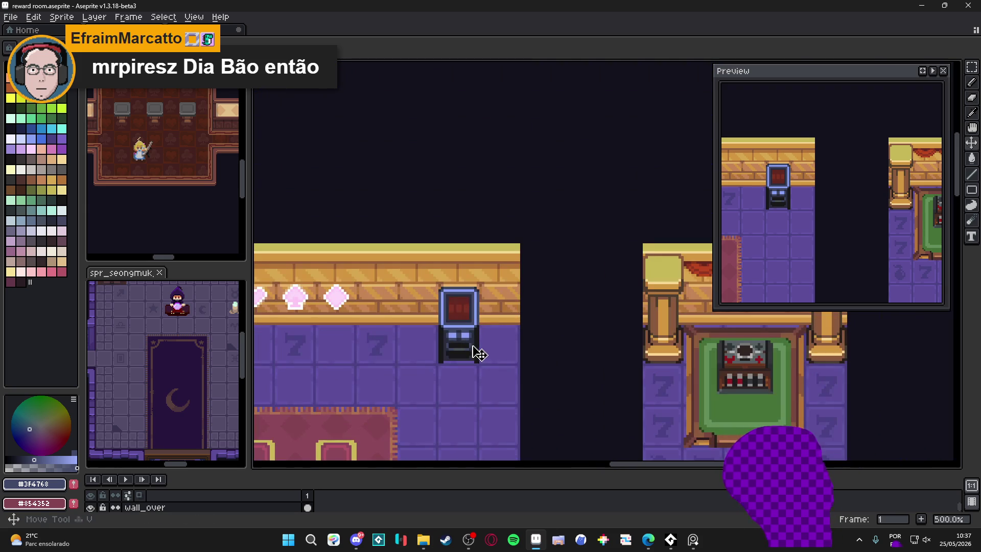
key(ctrl+d)
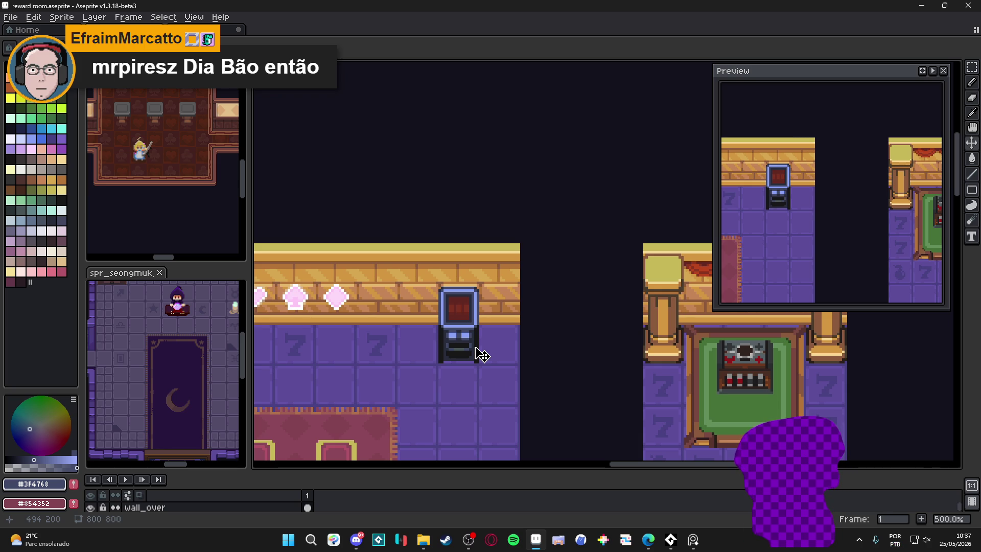
Select the slot machine, copy and paste it, and nudge the copy beside the original.
scroll(481, 355, up, 1)
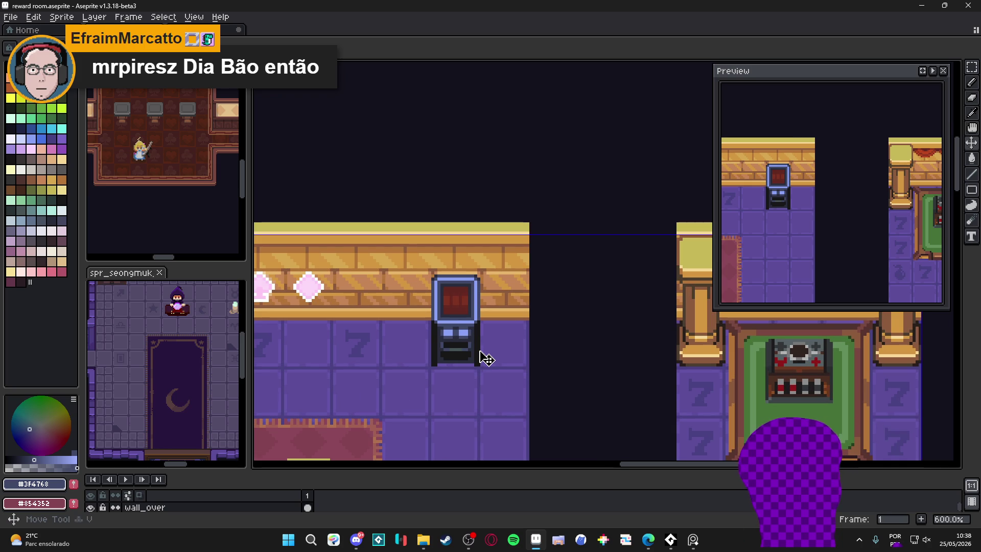
scroll(480, 356, up, 1)
key(m)
mouse_move(477, 355)
mouse_down()
mouse_move(462, 364)
mouse_move(454, 291)
mouse_up()
key(ctrl+c)
key(ctrl+v)
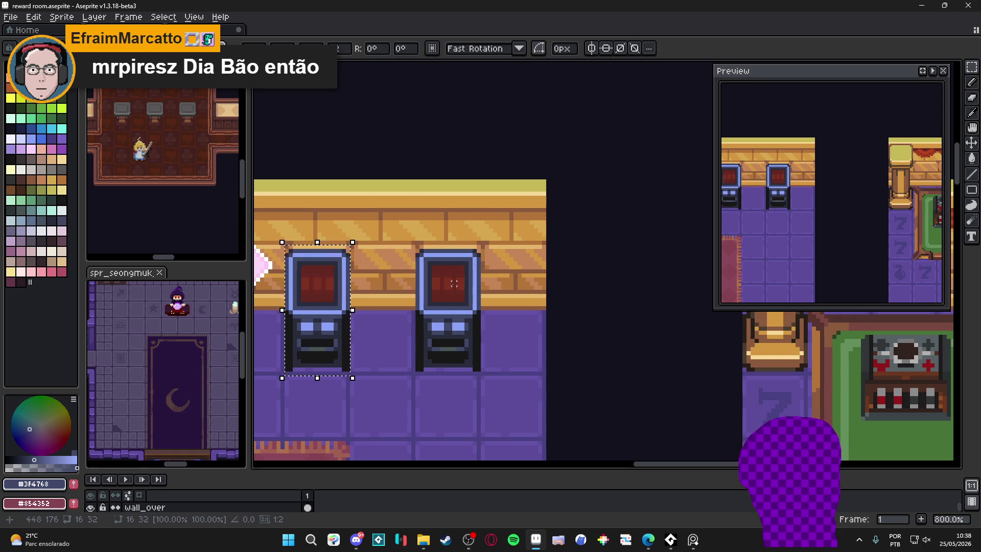
key(shift+Right)
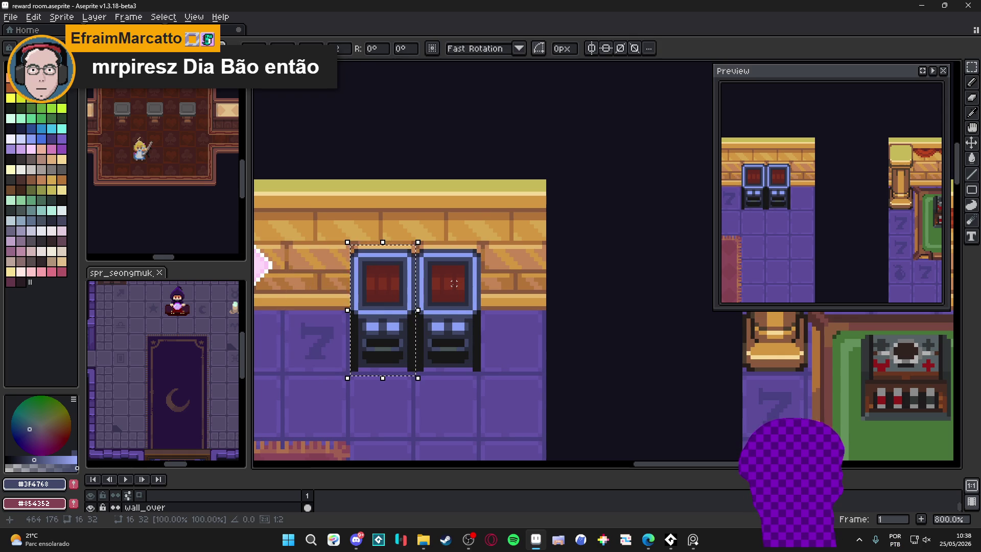
Nudge the copied slot machine left to leave a gap and outline it in pink.
key(shift+Left)
scroll(383, 308, down, 3)
scroll(383, 308, up, 2)
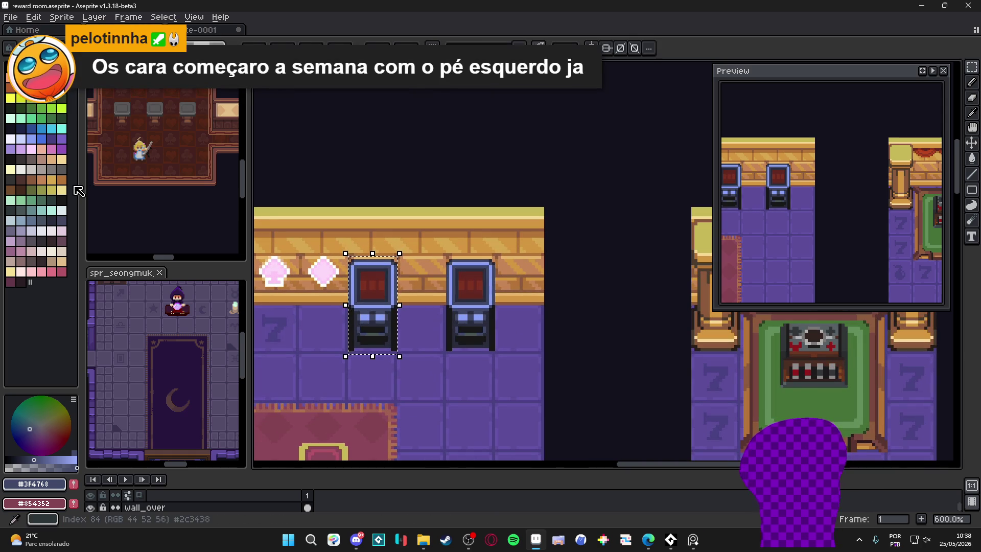
click(59, 276)
scroll(352, 299, up, 3)
drag(347, 291, 347, 227)
mouse_move(360, 309)
mouse_down()
mouse_move(432, 289)
mouse_move(428, 230)
mouse_move(409, 222)
mouse_up()
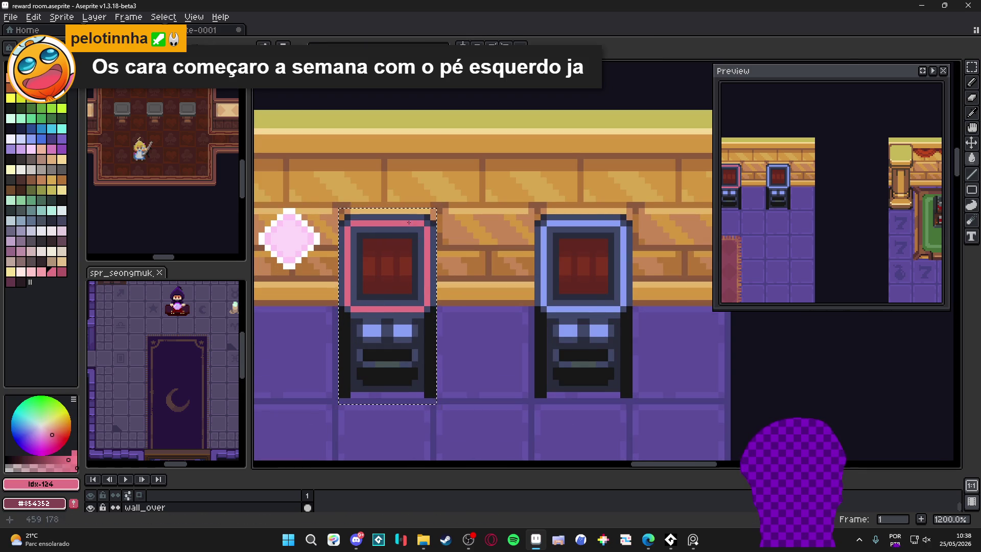
scroll(349, 323, up, 3)
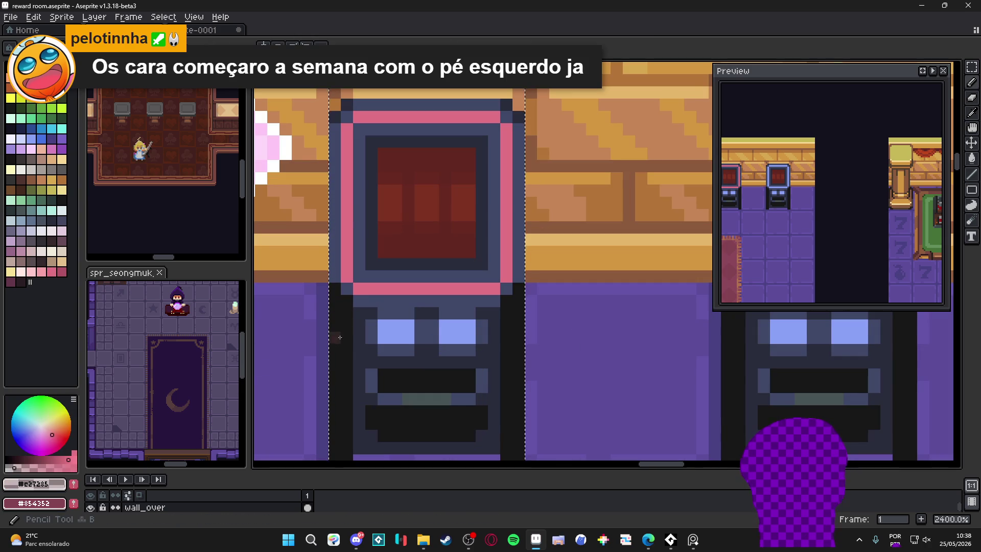
Paint Bucket the slate-blue trim of the copy with dark purple #403545.
alt+click(359, 337)
key(g)
click(367, 309)
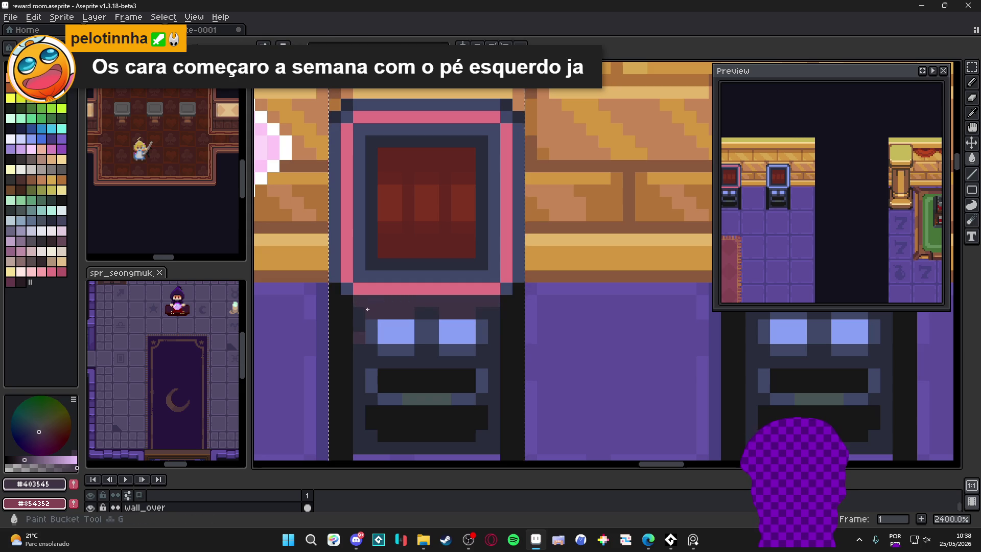
click(391, 309)
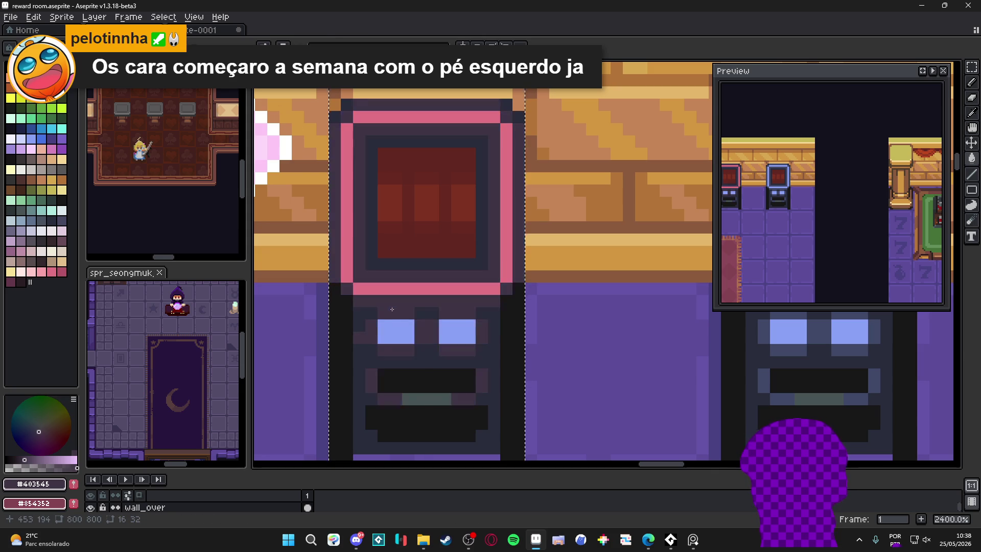
scroll(391, 309, down, 6)
scroll(384, 310, up, 6)
alt+click(383, 309)
key(b)
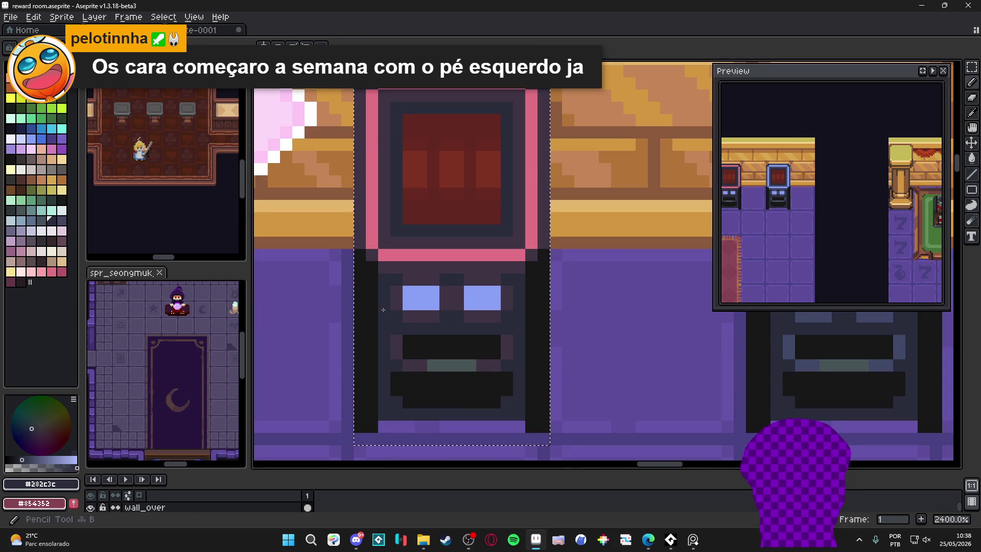
scroll(436, 345, down, 2)
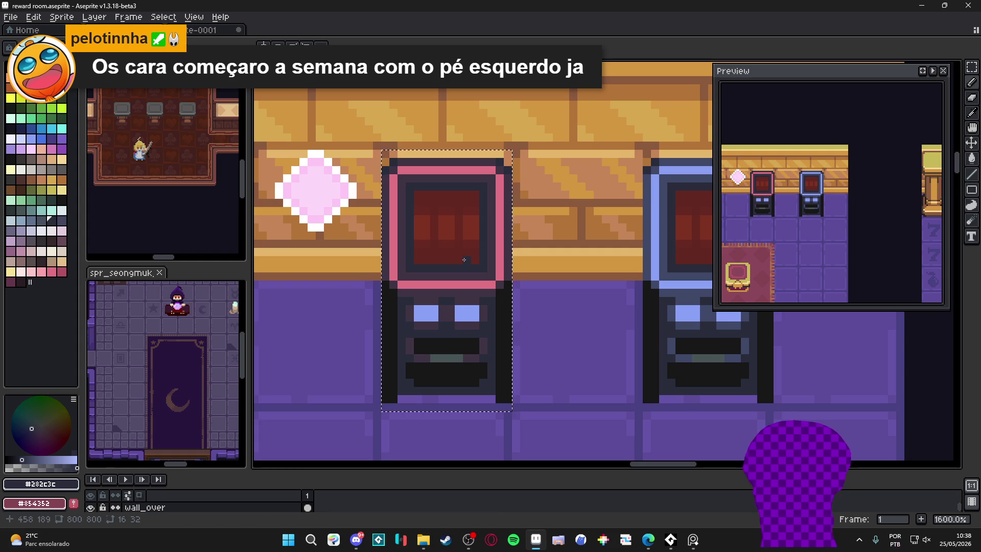
scroll(463, 259, down, 5)
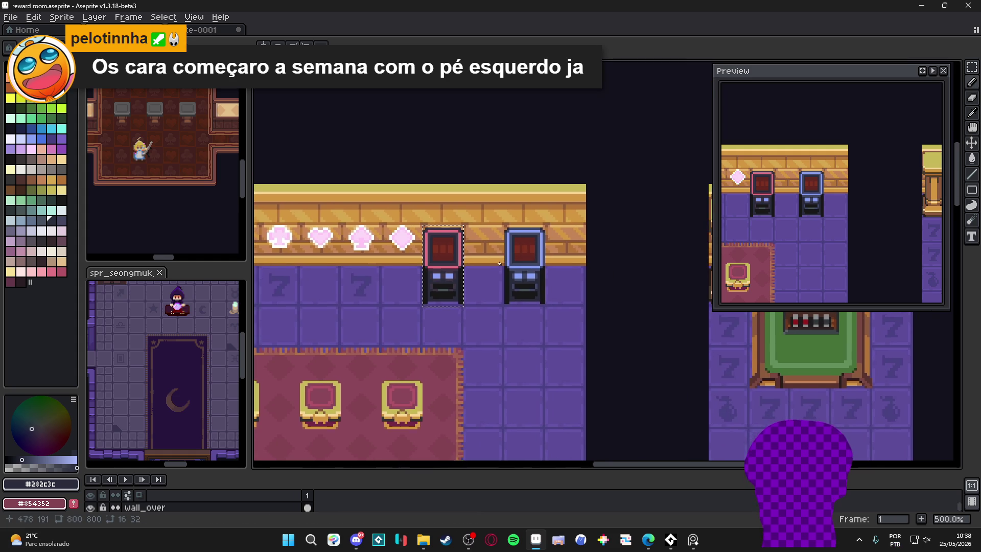
Set the drawing colour's opacity to zero.
scroll(499, 263, down, 2)
scroll(532, 303, down, 1)
scroll(511, 297, up, 1)
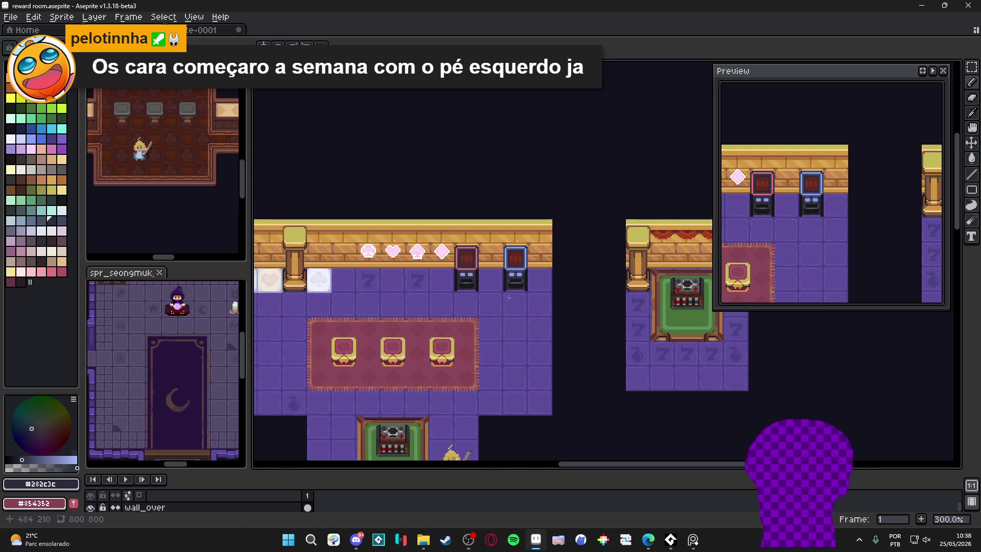
scroll(511, 297, down, 1)
scroll(531, 296, up, 1)
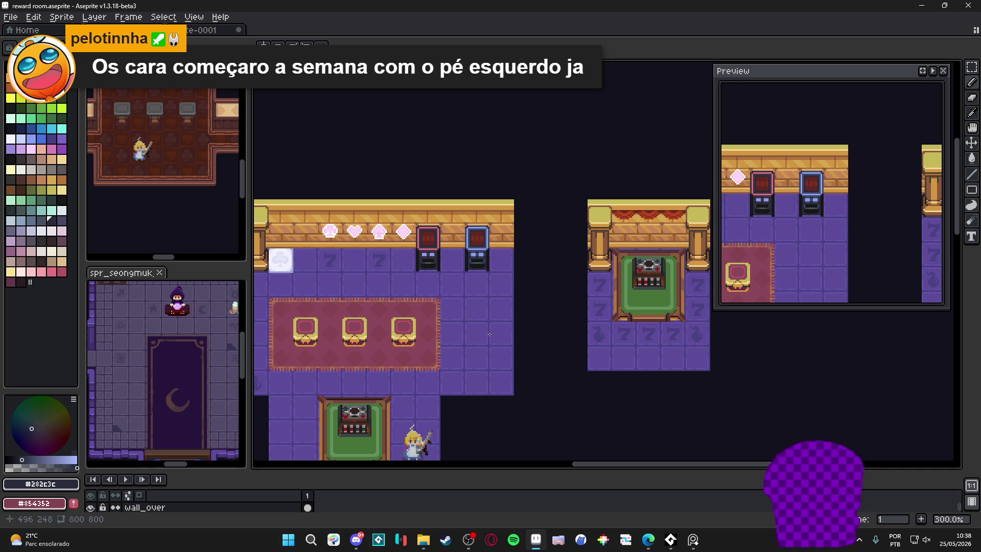
scroll(489, 334, down, 1)
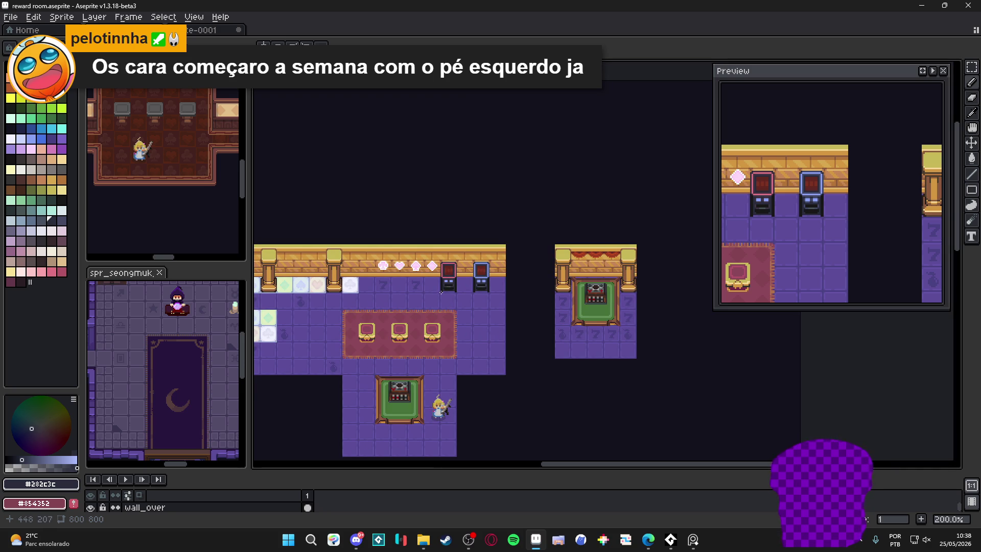
scroll(444, 275, up, 8)
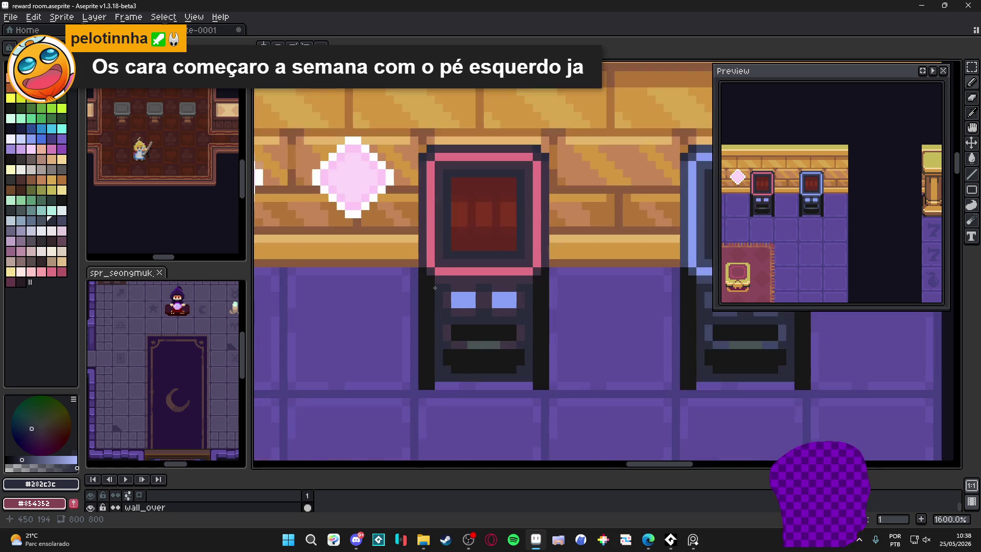
click(14, 468)
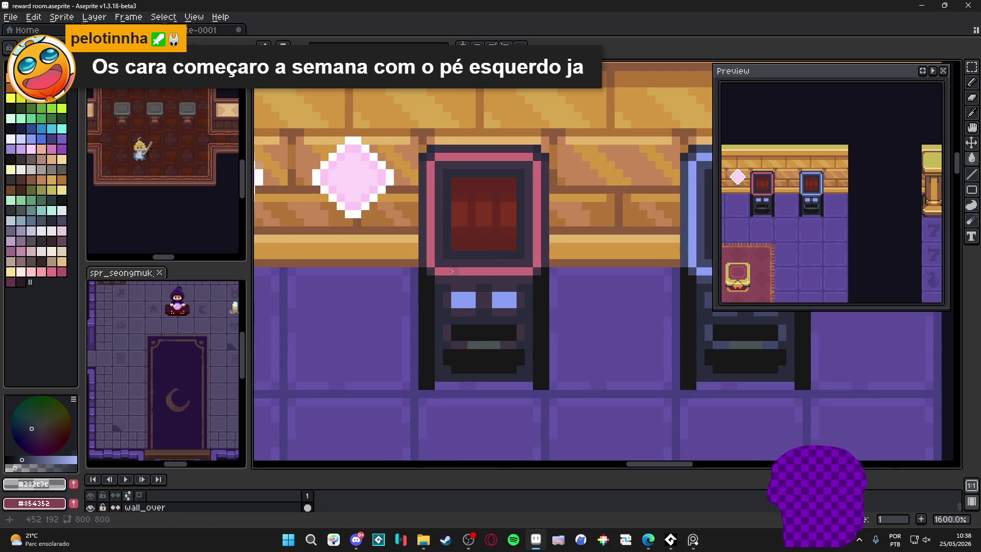
scroll(459, 277, down, 3)
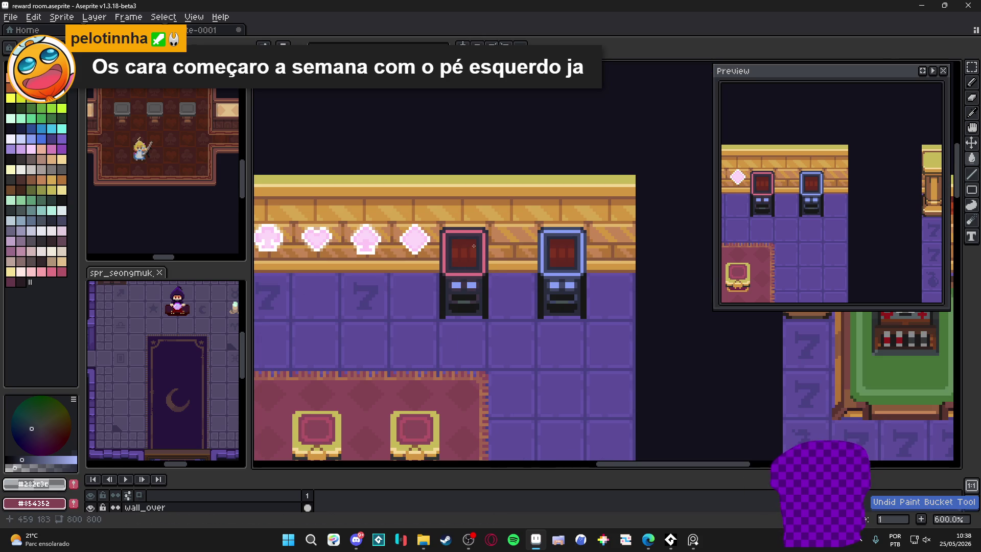
Select the left slot machine's two tiles and recolour its frame to a darker muted pink.
key(m)
key(ctrl+apostrophe)
drag(480, 230, 459, 313)
key(ctrl+apostrophe)
scroll(437, 289, up, 3)
key(b)
click(432, 260)
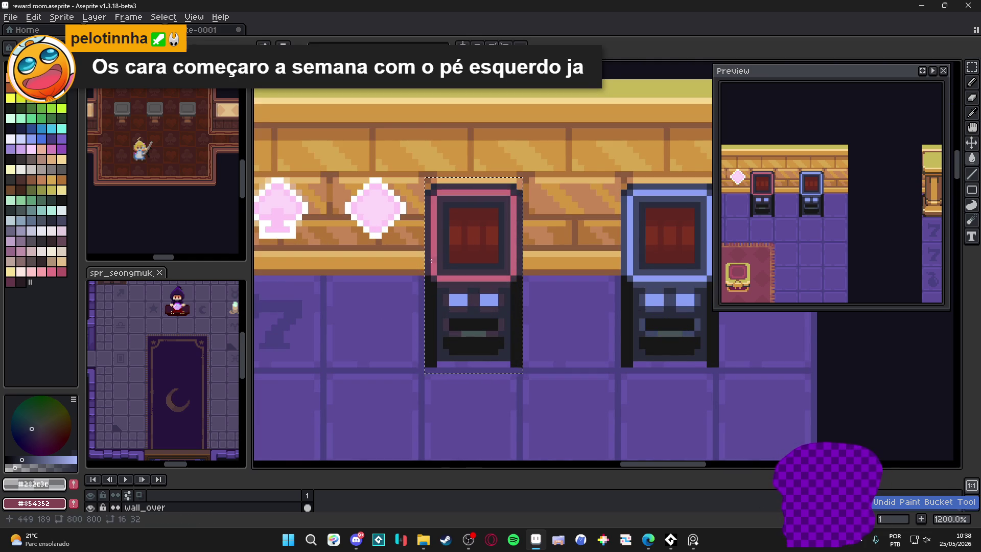
scroll(431, 261, down, 2)
scroll(431, 261, down, 2)
key(ctrl+d)
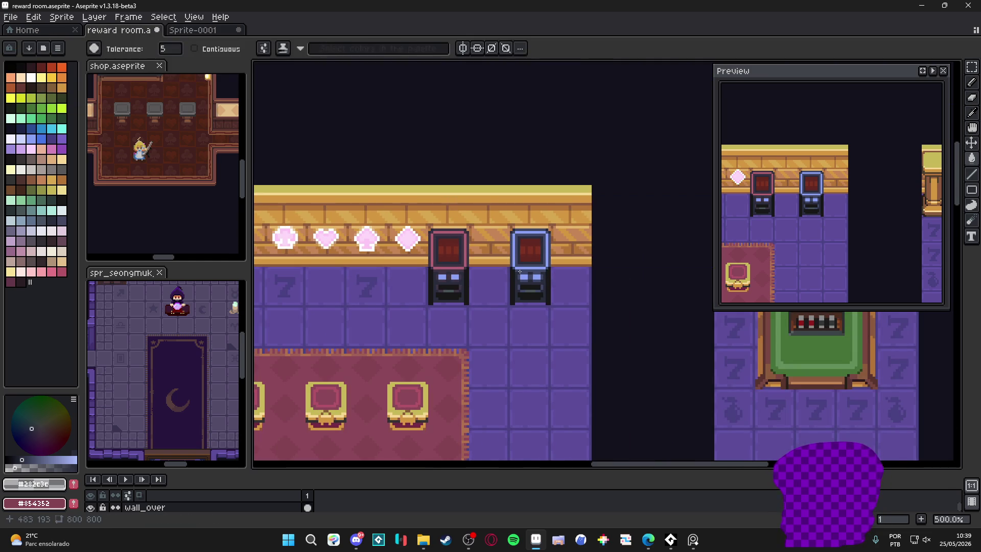
Reselect the slot machine and eyedrop muted pink #b26173 from its frame for the buttons.
scroll(519, 270, down, 2)
key(v)
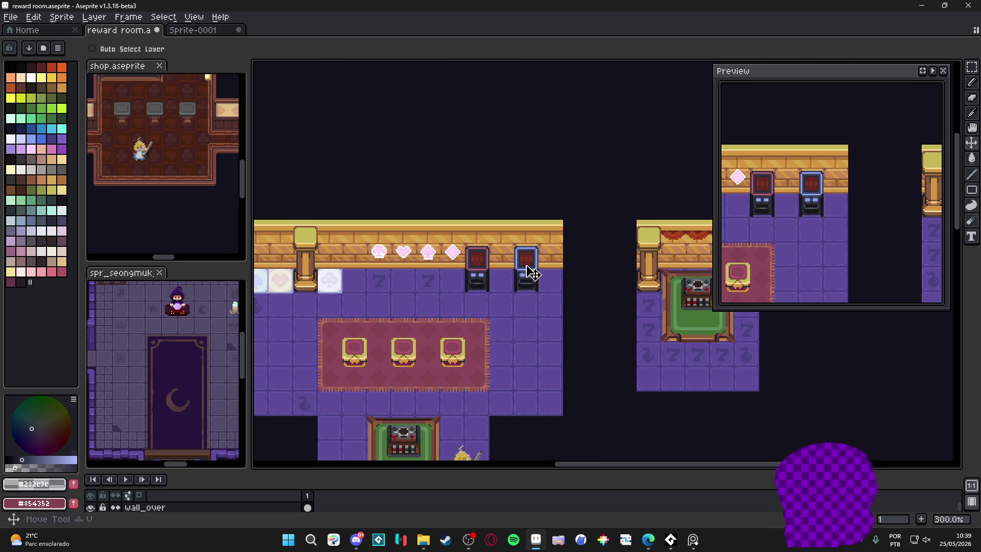
scroll(452, 284, up, 2)
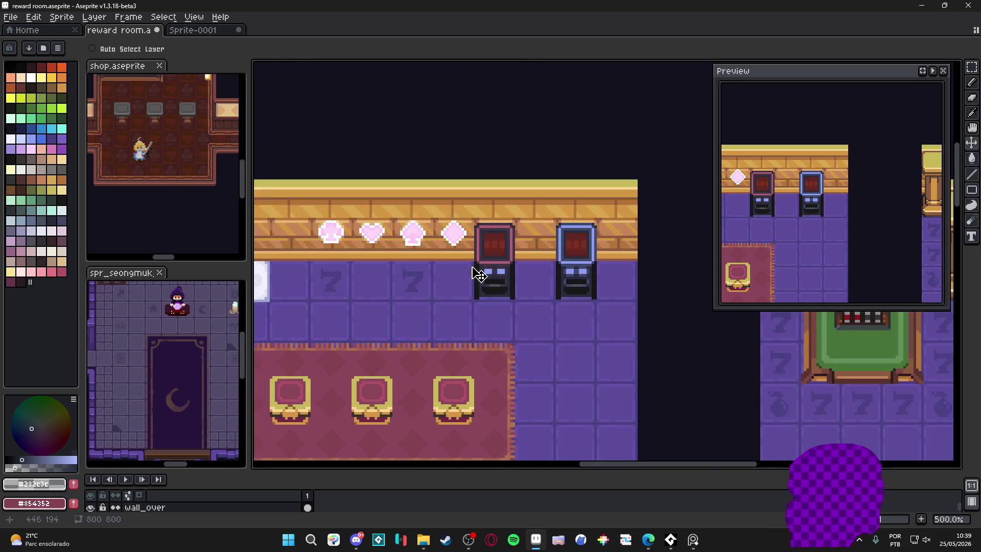
key(m)
key(ctrl+apostrophe)
drag(499, 256, 500, 285)
key(i)
scroll(509, 234, up, 5)
click(509, 234)
key(w)
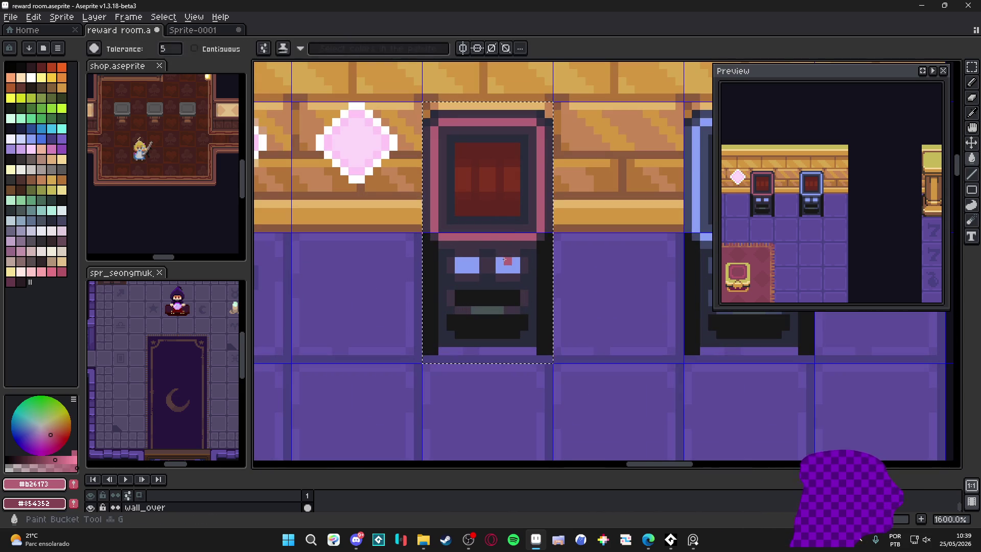
scroll(505, 261, down, 6)
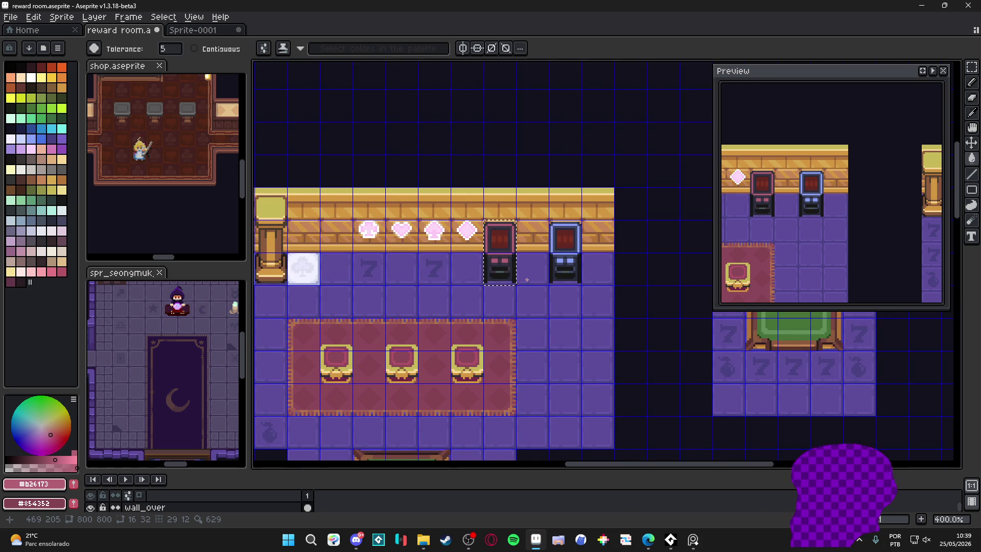
scroll(498, 267, up, 5)
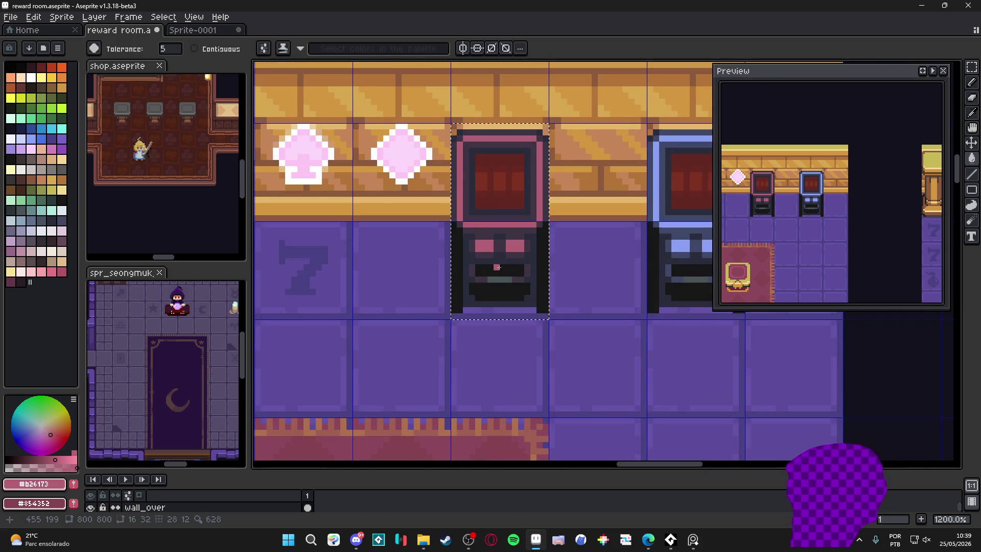
scroll(498, 267, down, 4)
Deselect and save reward room.aseprite.
key(ctrl+d)
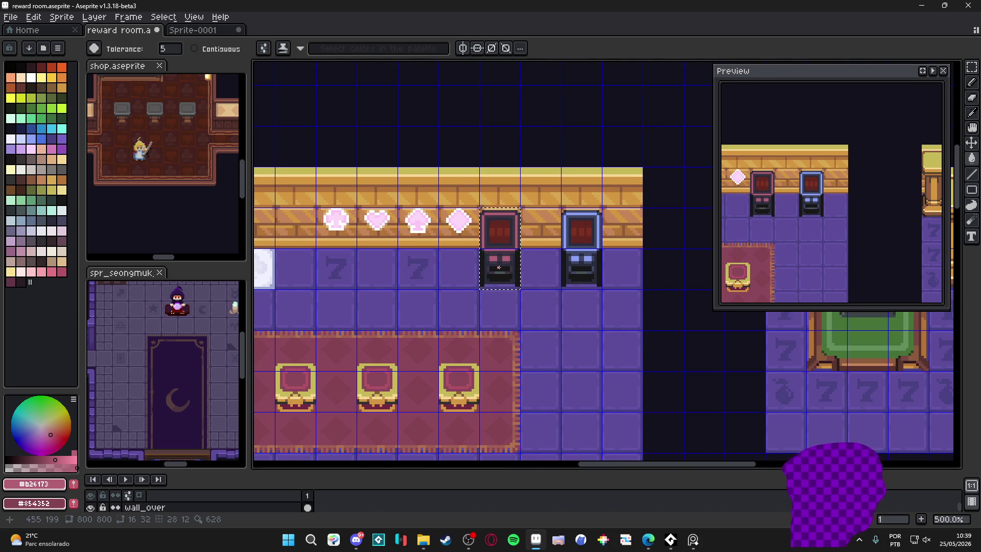
scroll(498, 268, down, 1)
scroll(499, 267, down, 2)
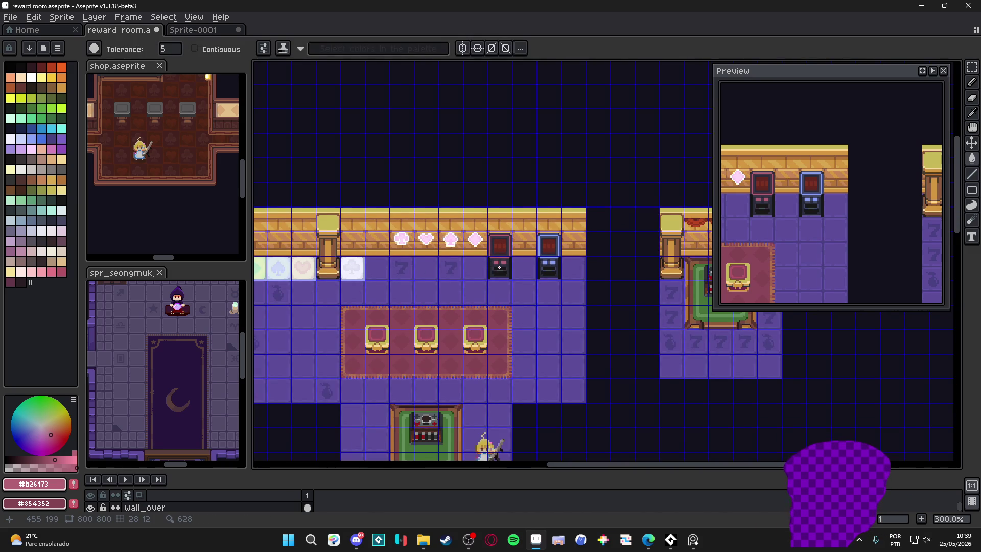
key(ctrl+s)
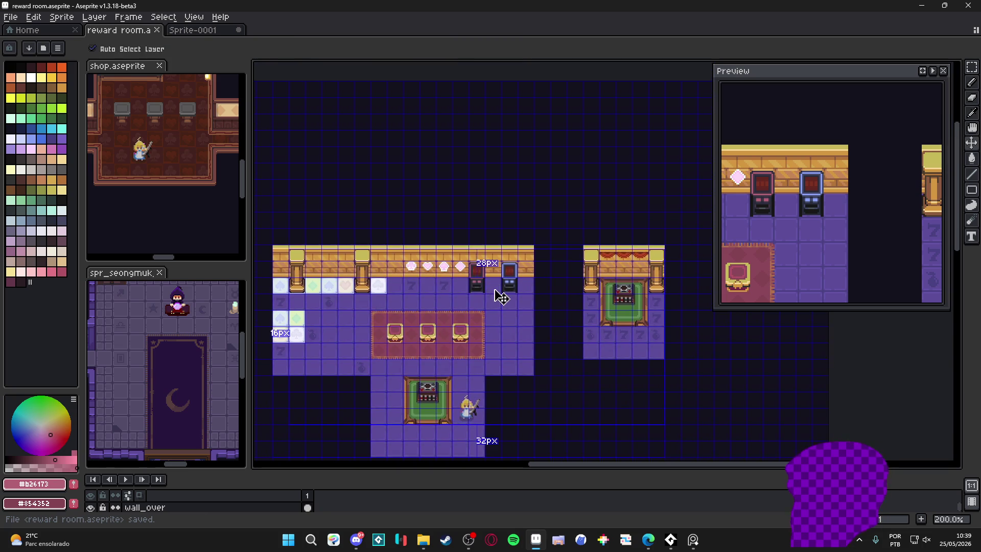
scroll(494, 289, up, 1)
Move the four pink card-symbol ornaments one tile left on the back wall.
drag(494, 289, 500, 230)
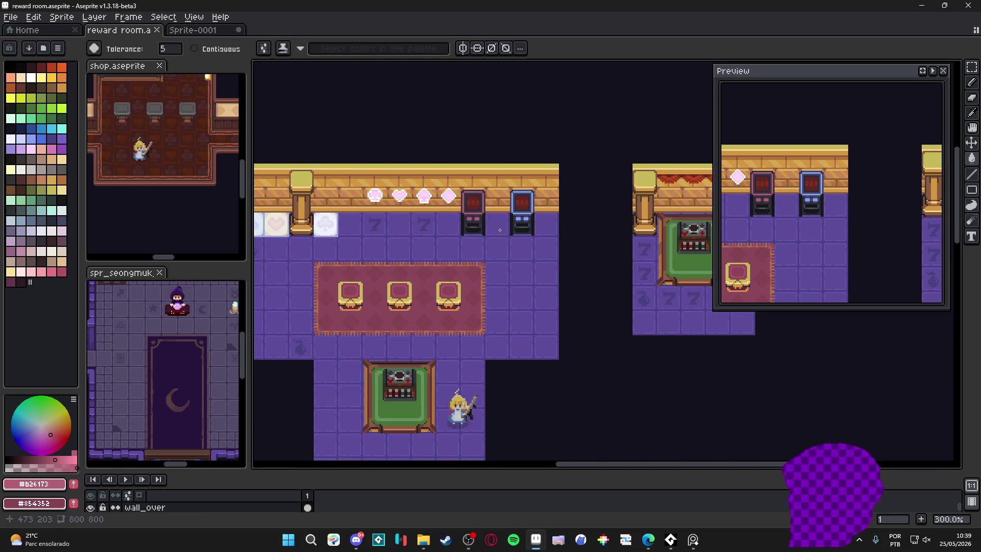
scroll(449, 202, up, 3)
mouse_move(420, 221)
mouse_down()
mouse_move(552, 221)
mouse_move(394, 225)
mouse_up()
key(m)
mouse_move(471, 199)
mouse_down()
mouse_move(422, 197)
mouse_move(495, 212)
mouse_move(509, 189)
mouse_move(444, 205)
mouse_up()
key(ctrl+d)
Review the updated wall layout, then switch over to Discord.
scroll(429, 205, down, 3)
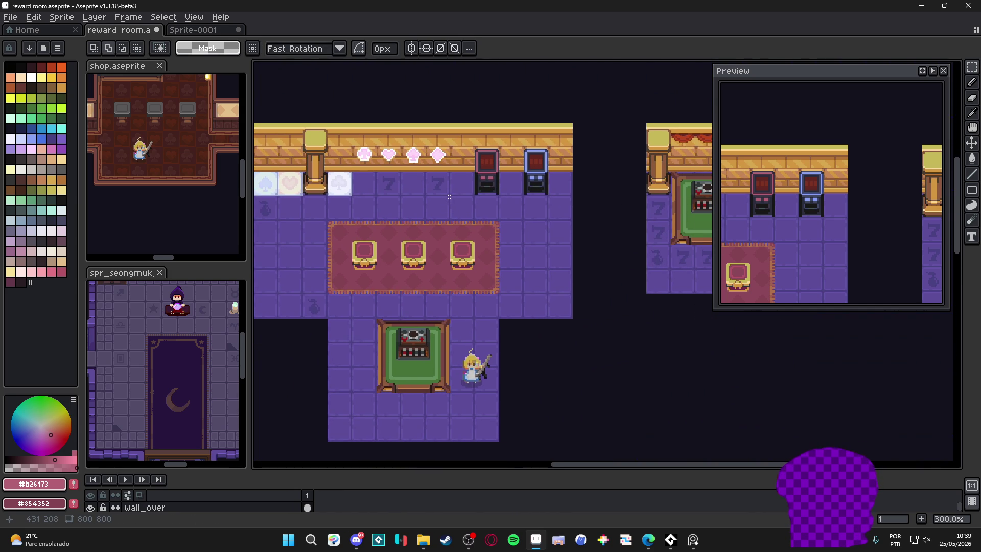
scroll(442, 199, down, 1)
scroll(434, 202, up, 1)
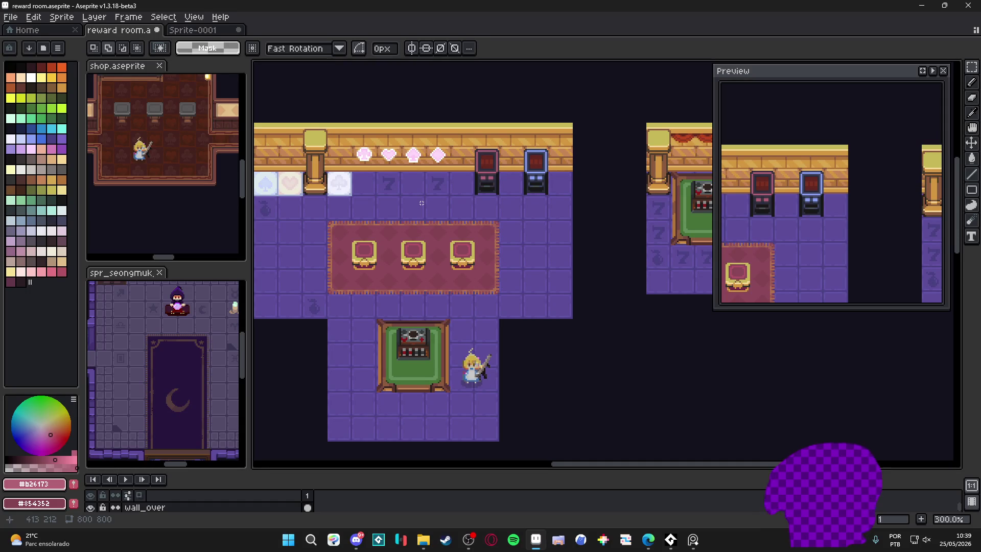
scroll(421, 203, down, 1)
scroll(421, 203, up, 1)
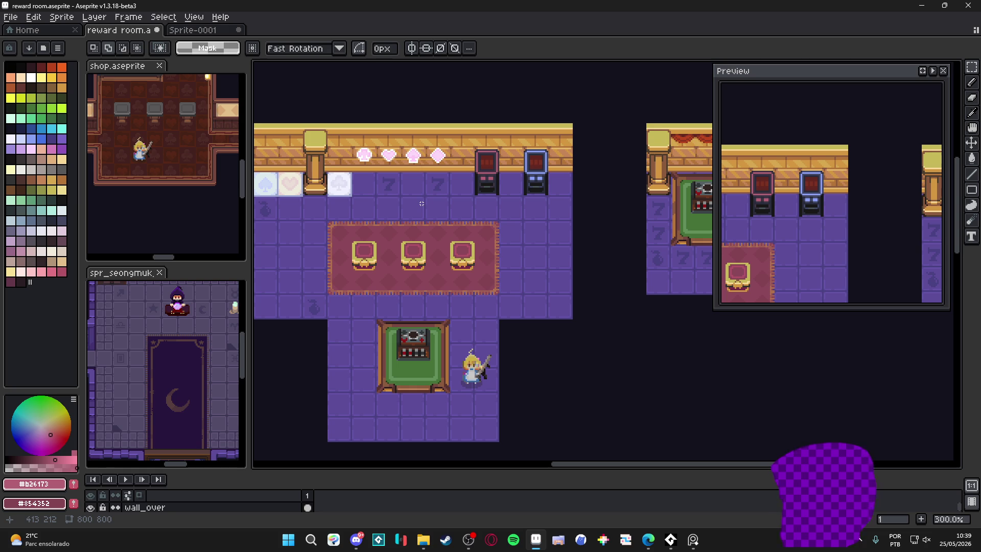
scroll(482, 229, down, 1)
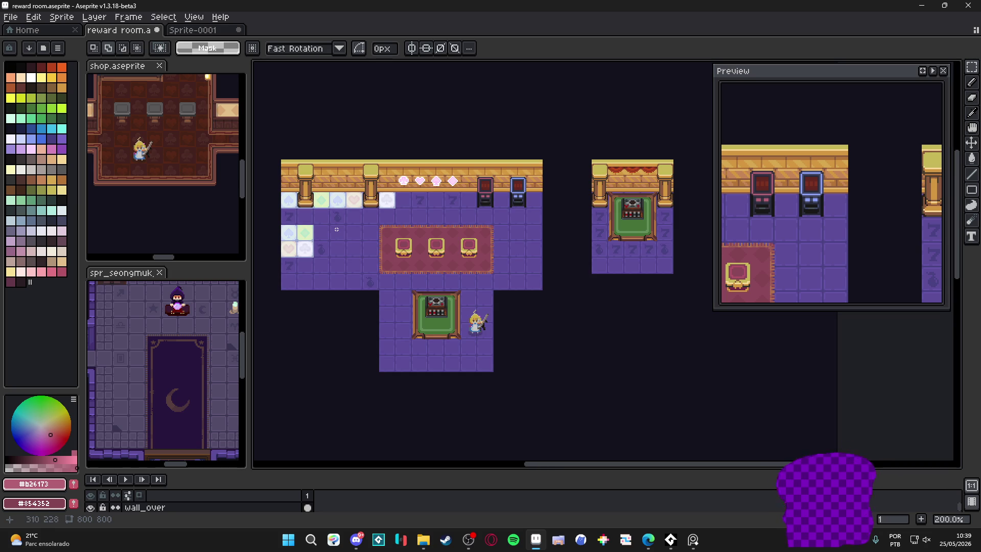
scroll(336, 229, down, 1)
scroll(357, 225, up, 1)
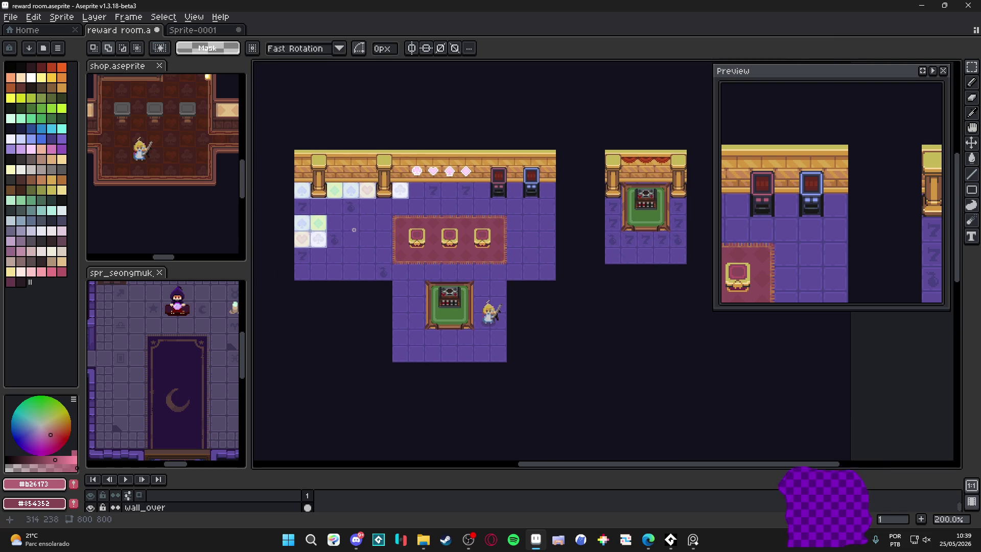
scroll(354, 231, up, 1)
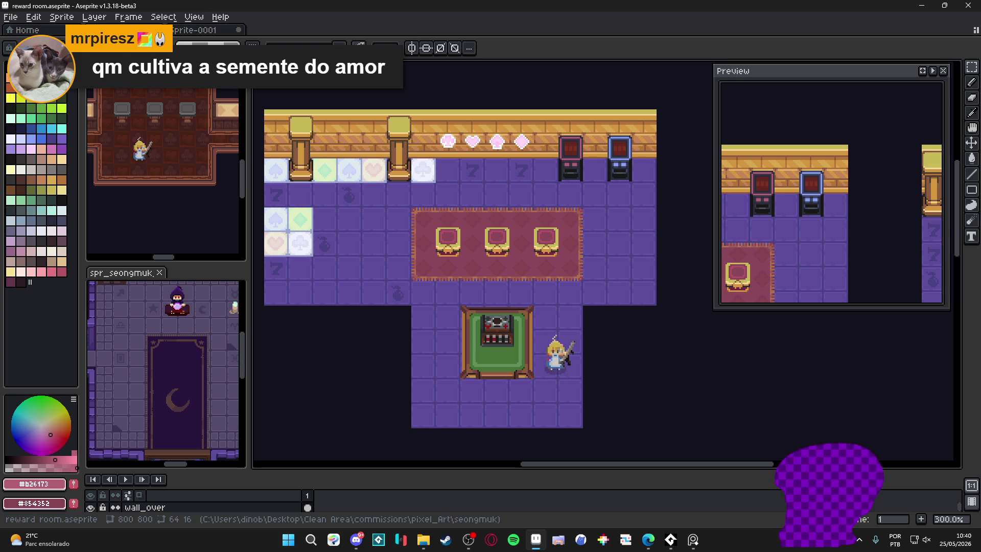
click(357, 545)
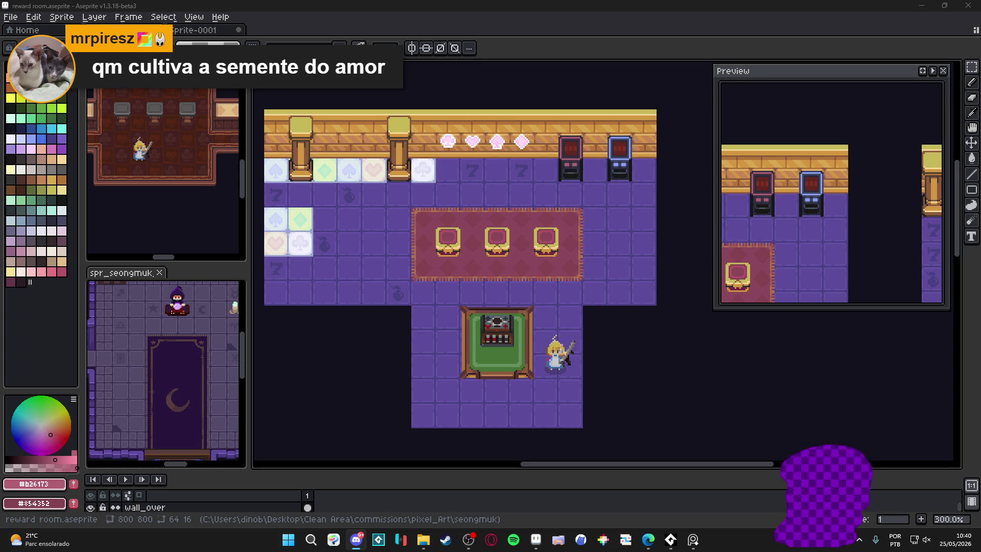
Back in Aseprite, drag the Preview panel toward the right edge and recentre the room.
key(alt+Tab)
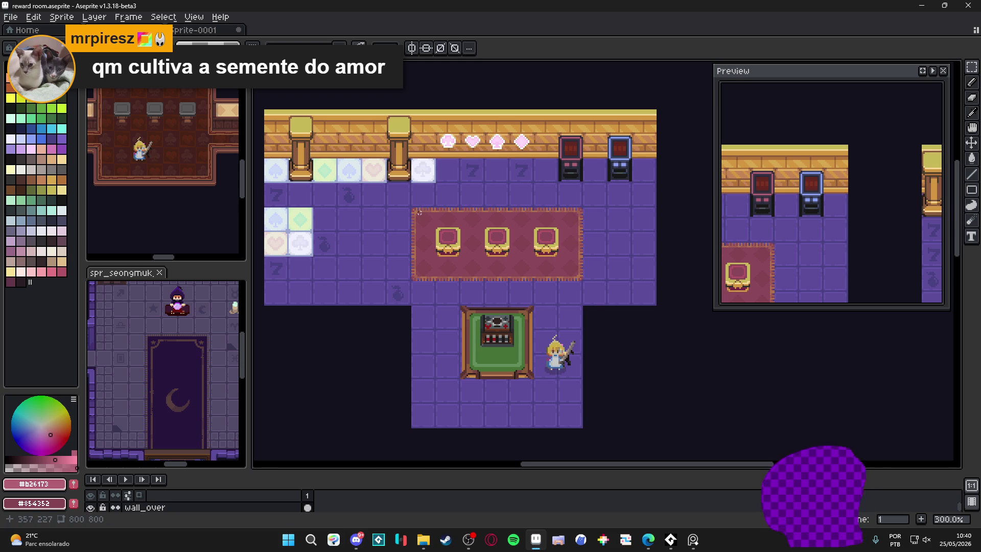
scroll(419, 216, down, 3)
scroll(495, 199, up, 2)
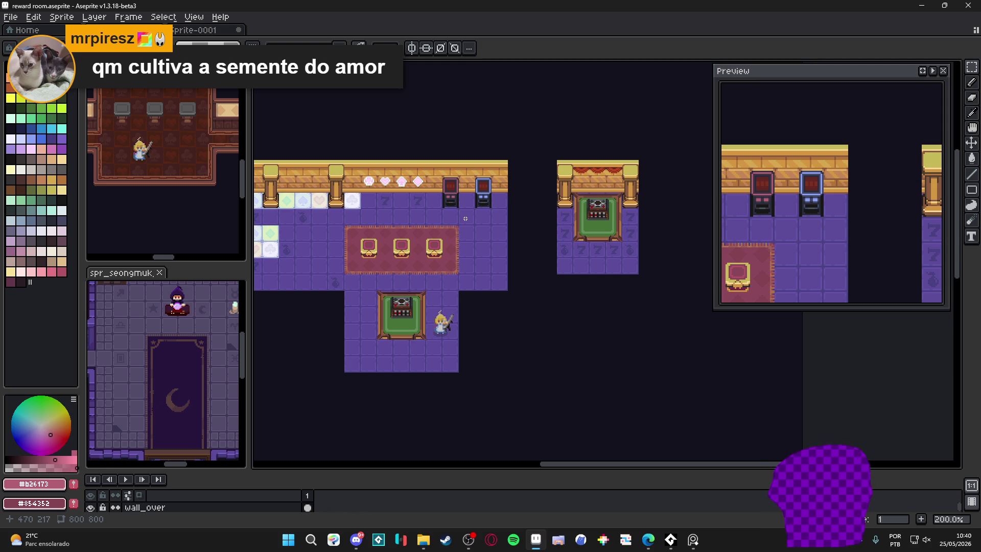
scroll(466, 218, up, 3)
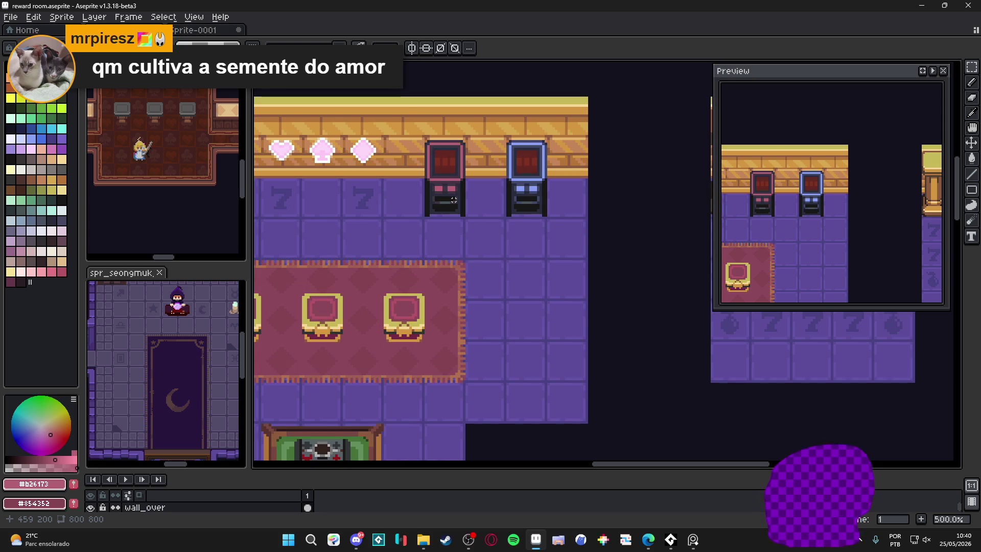
scroll(453, 201, down, 3)
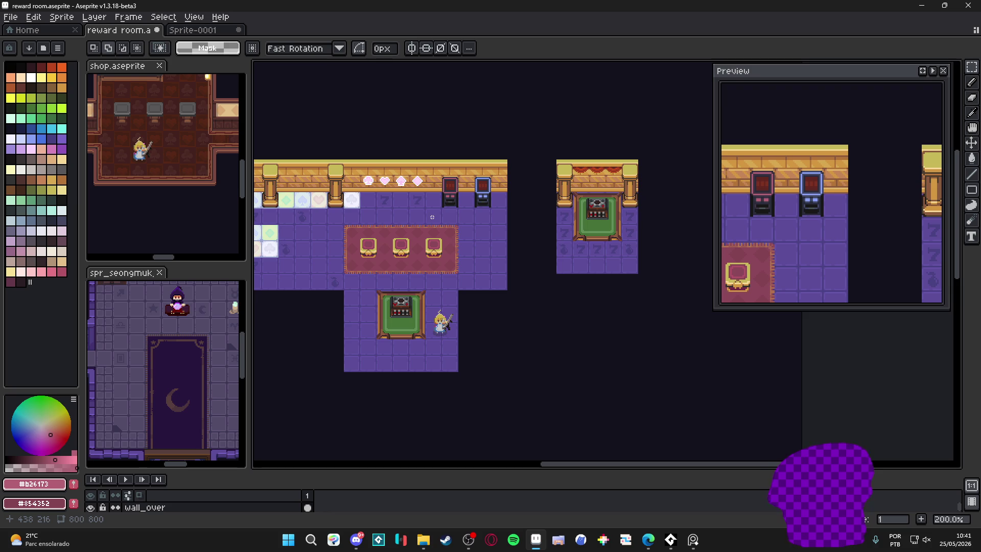
scroll(432, 217, up, 1)
scroll(638, 200, right, 1)
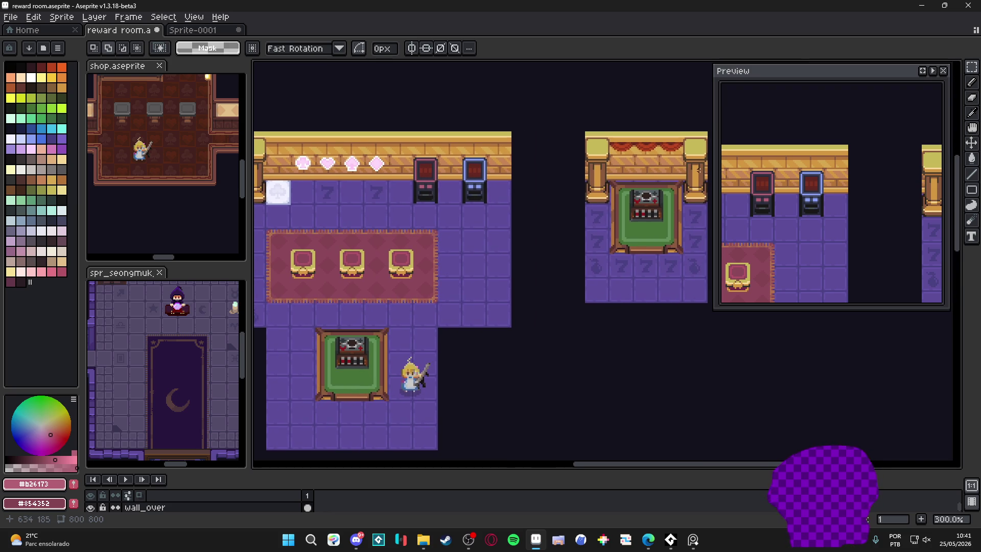
drag(766, 77, 887, 93)
drag(519, 183, 565, 165)
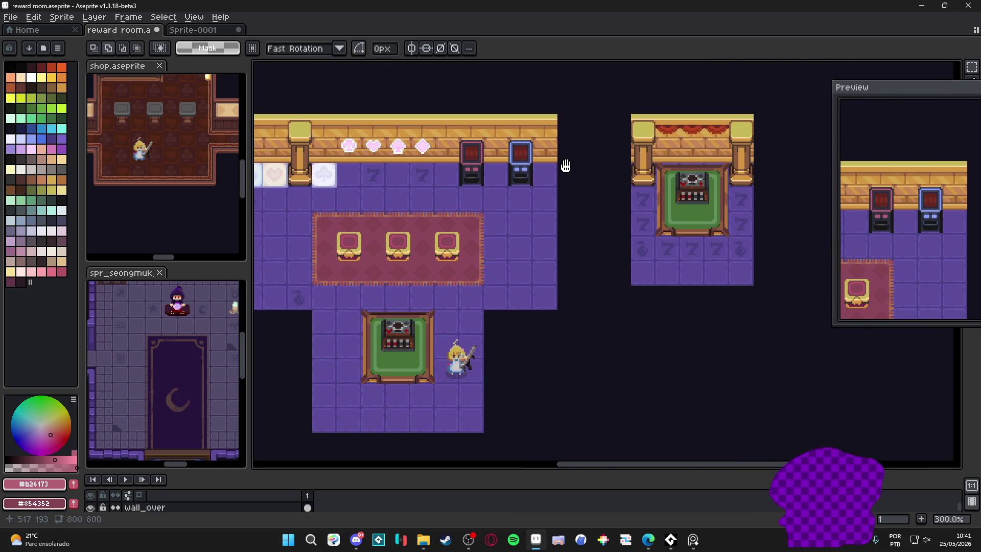